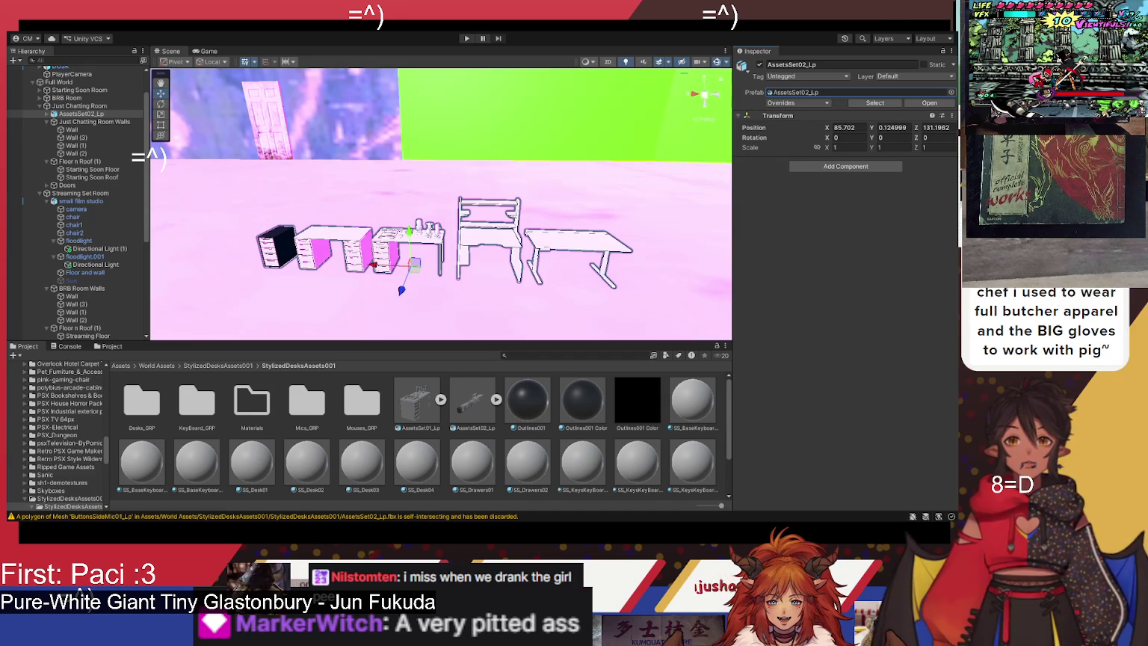
Step: Show AssetsSet02_Lp's import settings with its remapped materials in the Inspector
left_click(484, 413)
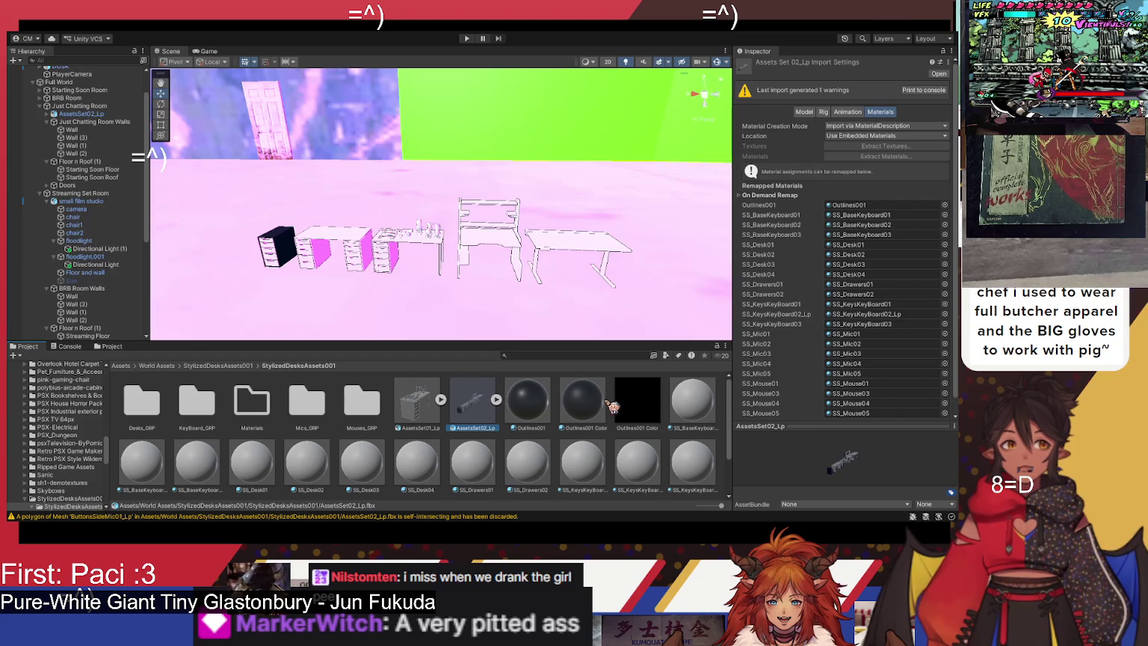
scroll(908, 348, "down", 1)
scroll(910, 349, "up", 1)
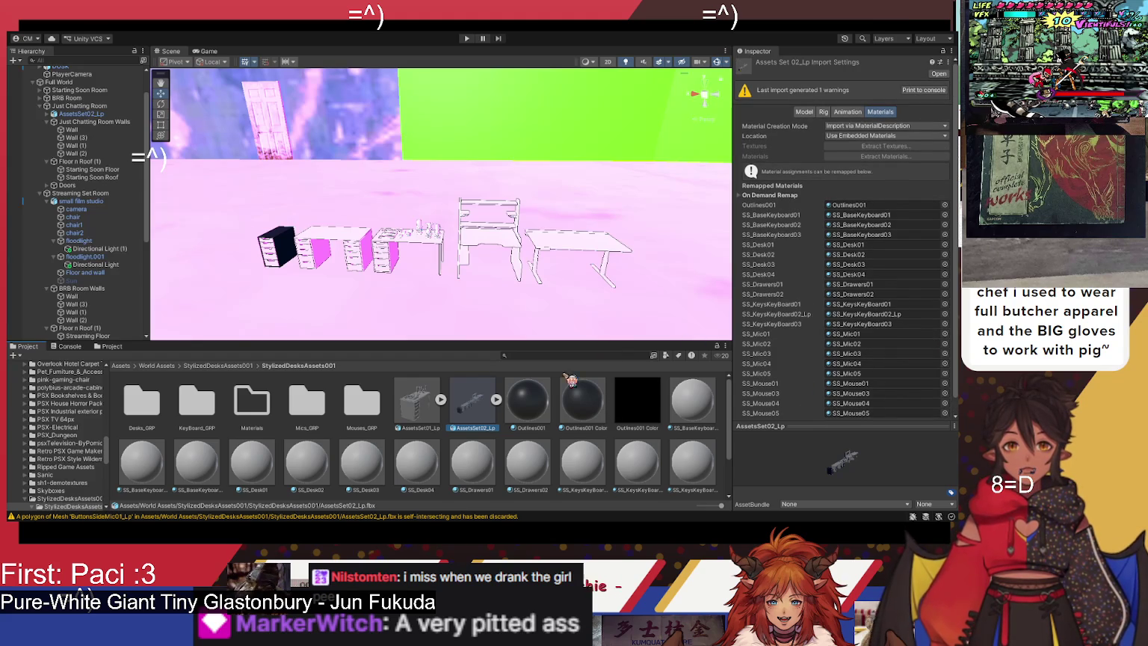
Step: Compare with AssetsSet01_Lp's materials, ping SS_BaseKeyboard01, and enter the Mouses_GRP folder
left_click(441, 422)
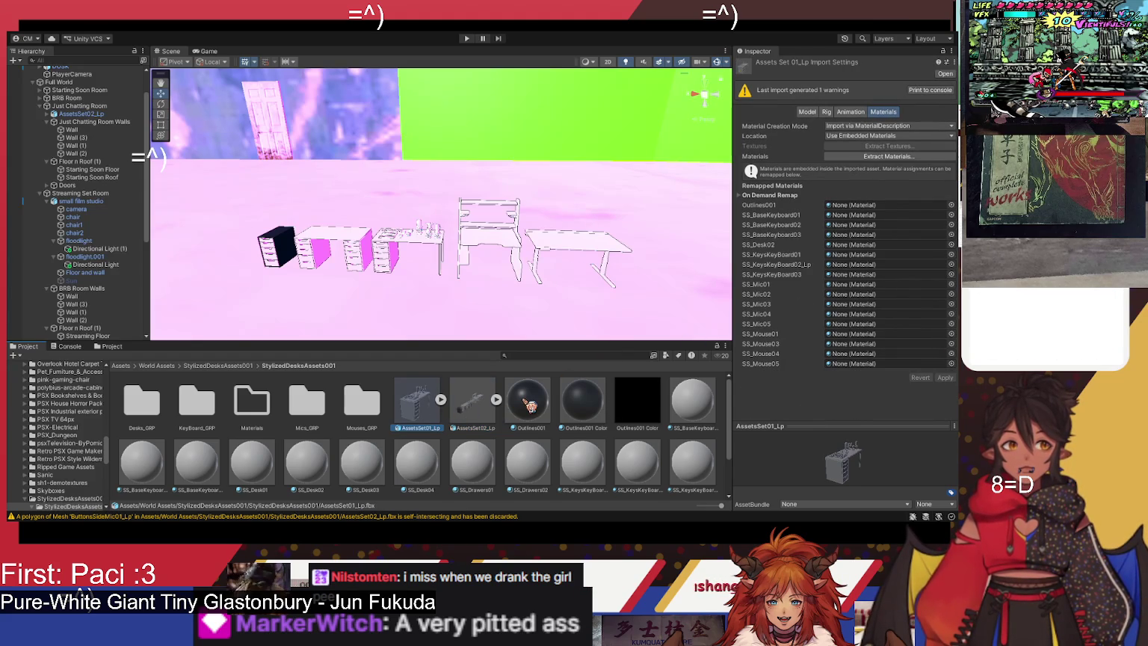
left_click(480, 414)
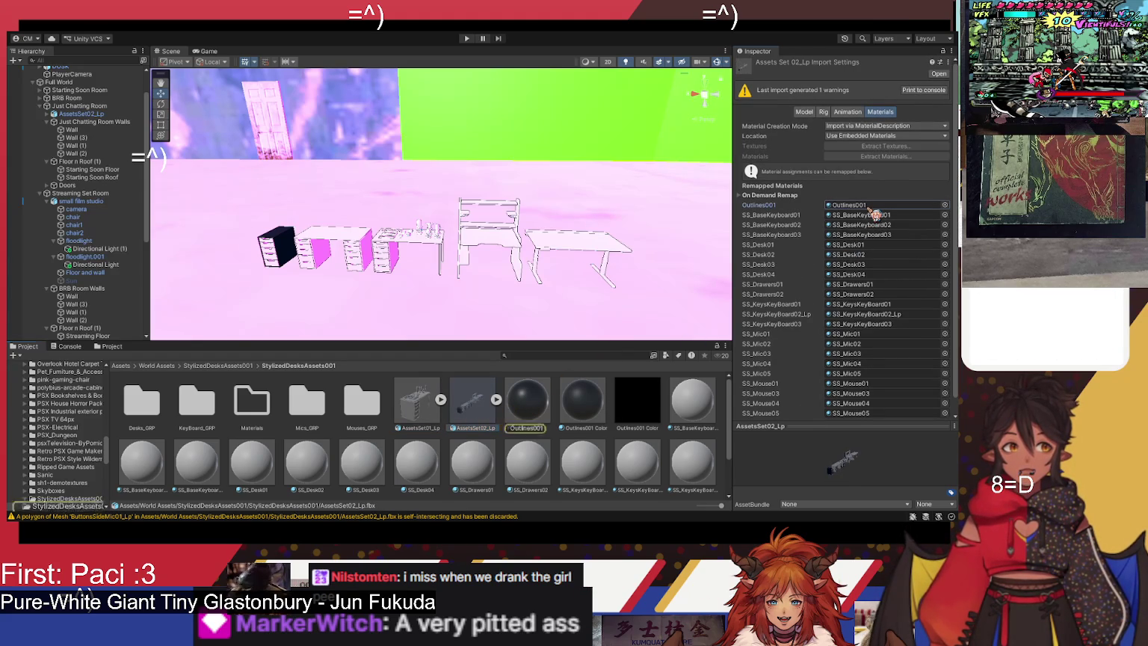
left_click(871, 215)
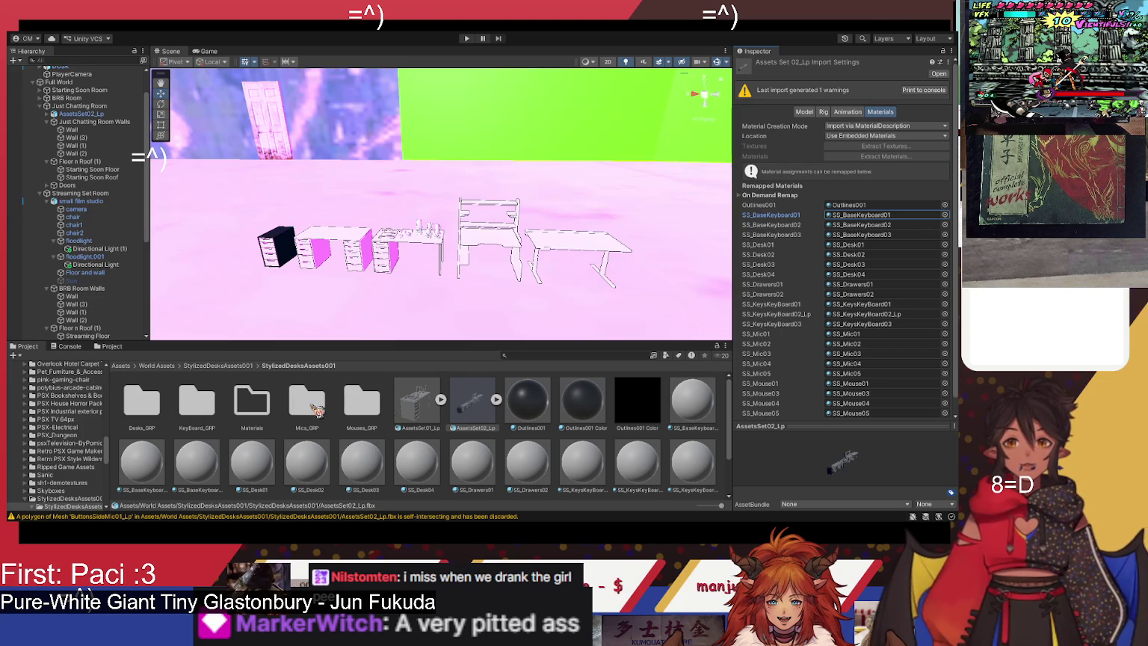
double_click(362, 404)
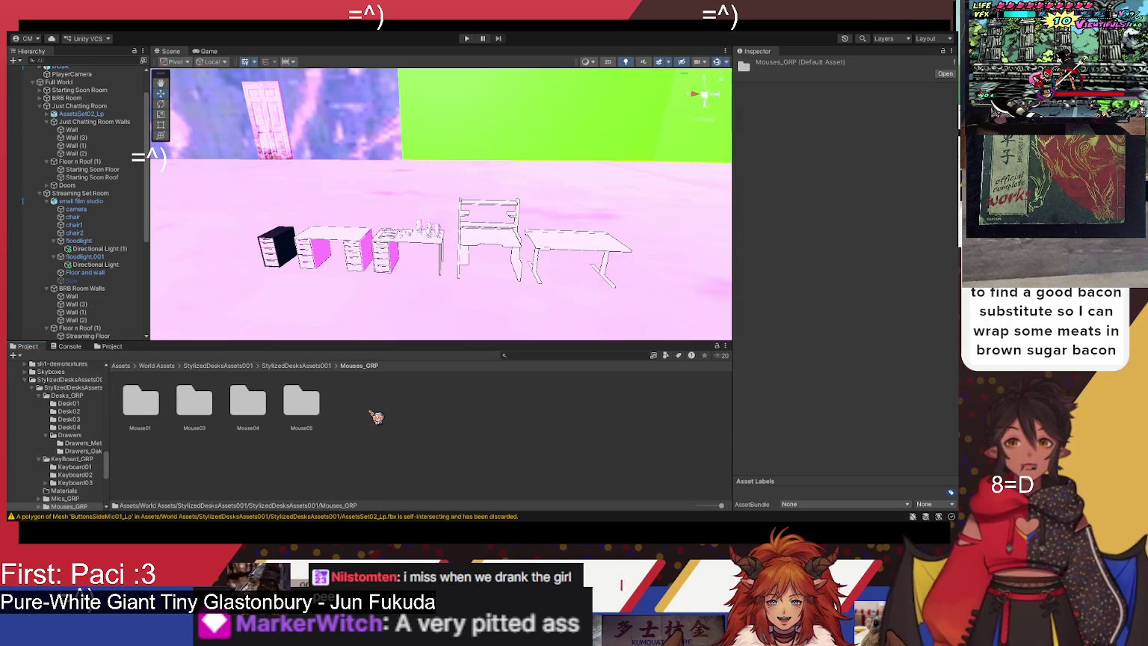
Step: Open Mouse05 > Mouse05_Orange and select its colour and roughness textures
double_click(307, 404)
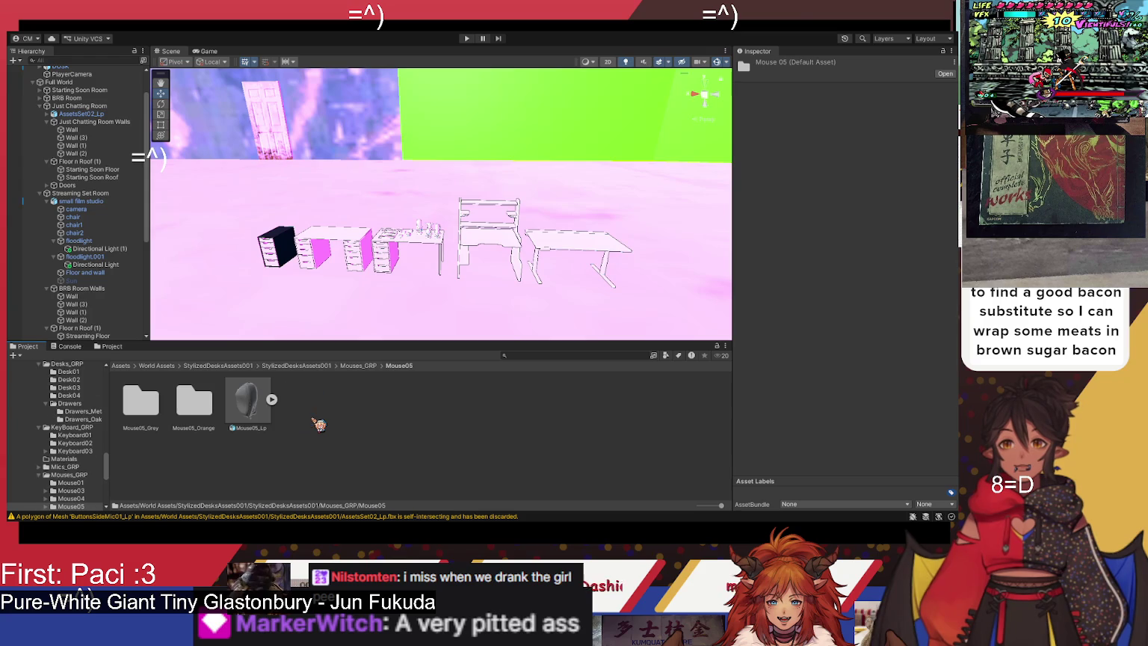
double_click(195, 403)
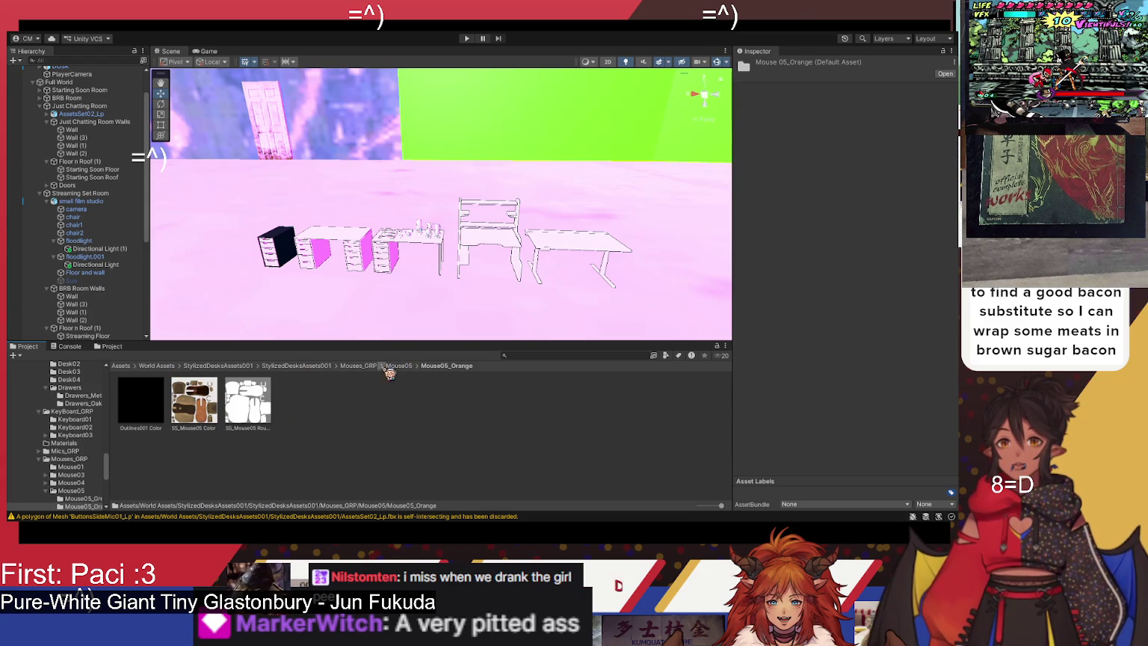
left_click(249, 412)
left_click(217, 414, "ctrl")
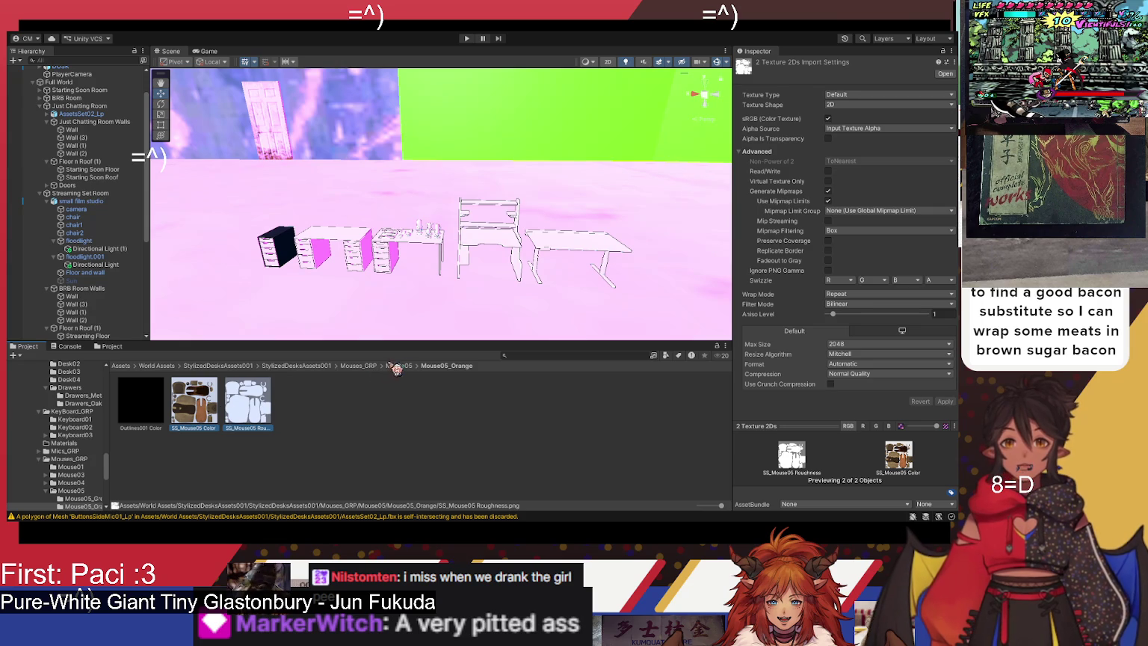
Step: Return to the StylizedDesksAssets001 folder and enlarge the project asset panel
left_click(297, 366)
scroll(506, 427, "down", 2)
scroll(570, 444, "up", 2)
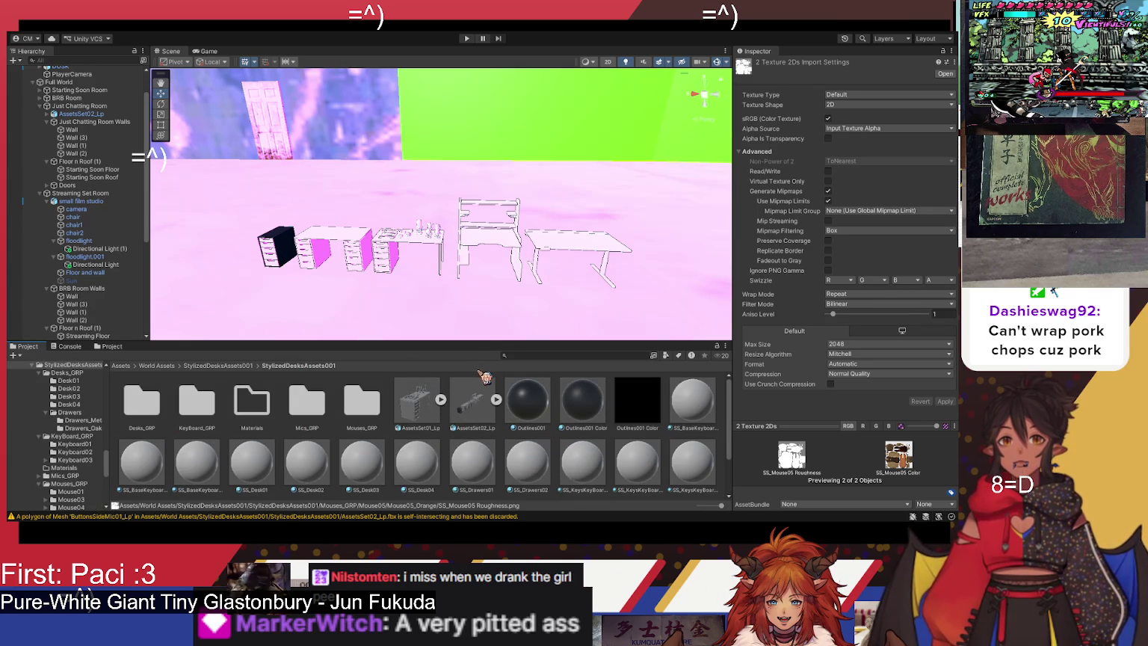
left_click_drag(484, 342, 490, 236)
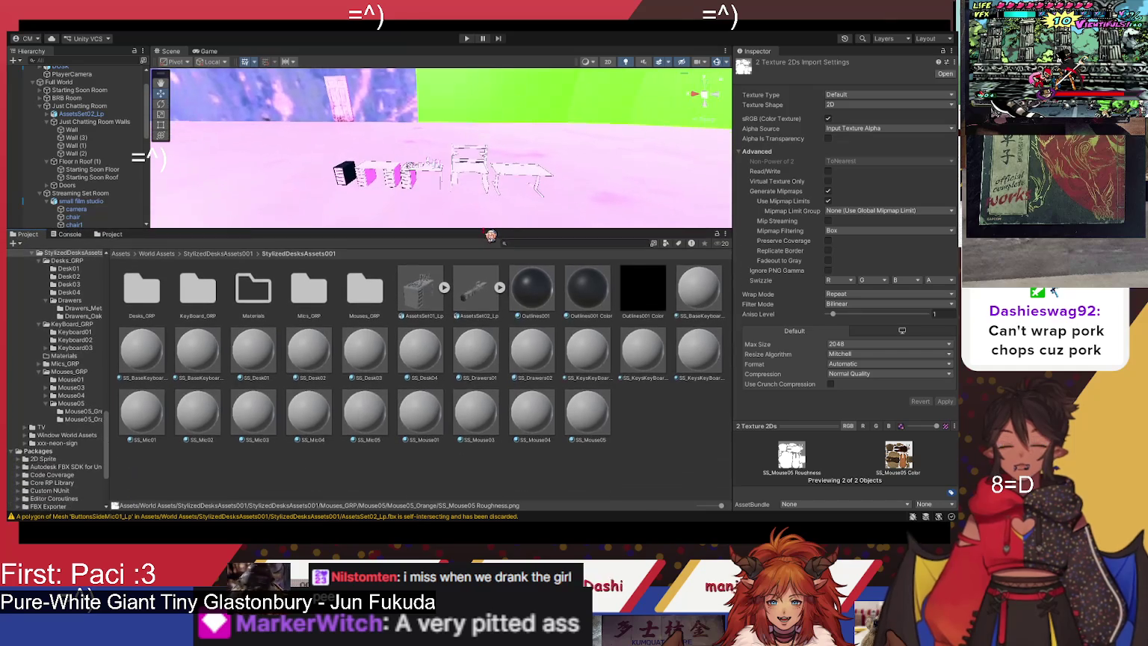
Step: Show SS_BaseKeyboard01's Standard shader settings in the Inspector and give the scene view more room
left_click(695, 305)
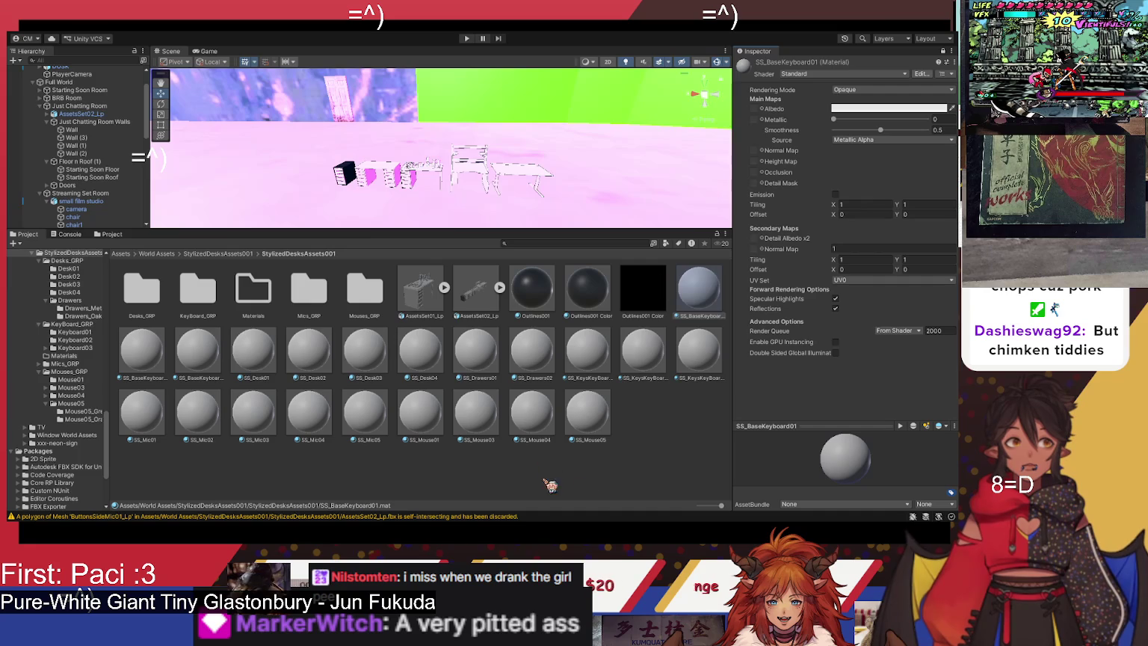
left_click(697, 286)
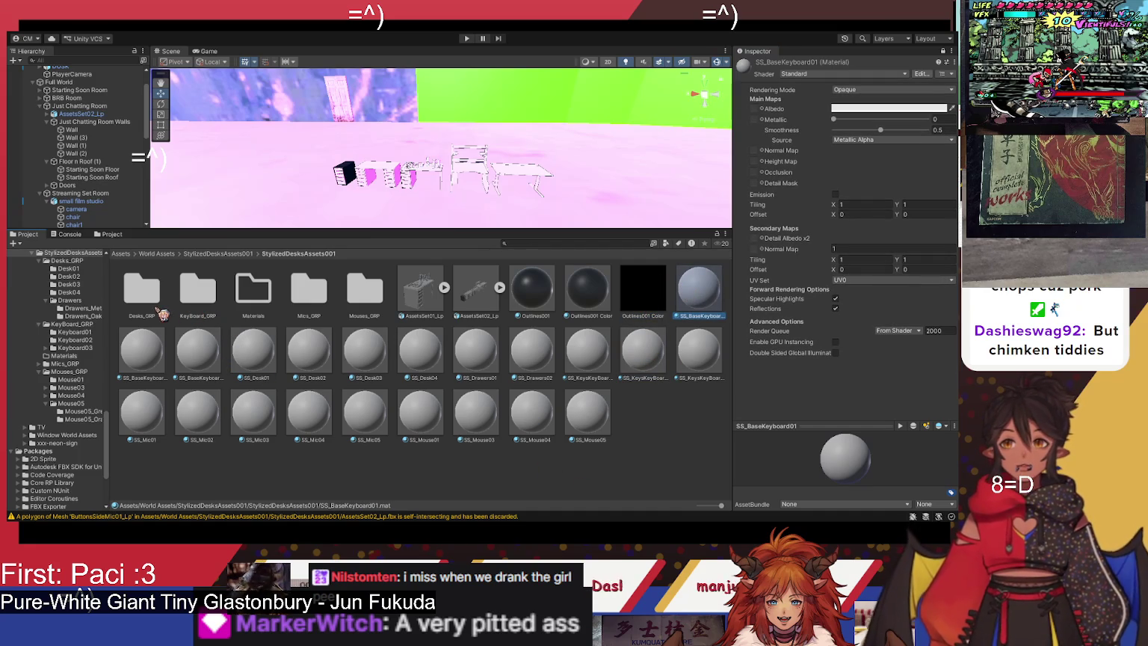
left_click_drag(365, 231, 341, 327)
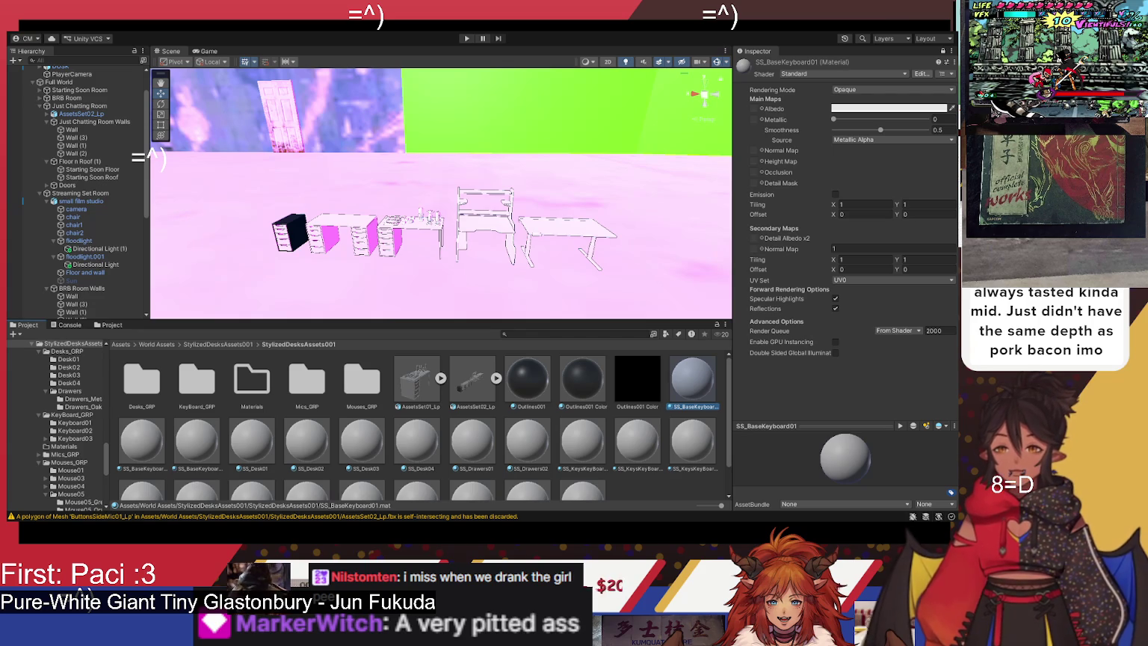
Step: Open the KeyBoard_GRP > Keyboard01 texture folder
double_click(209, 388)
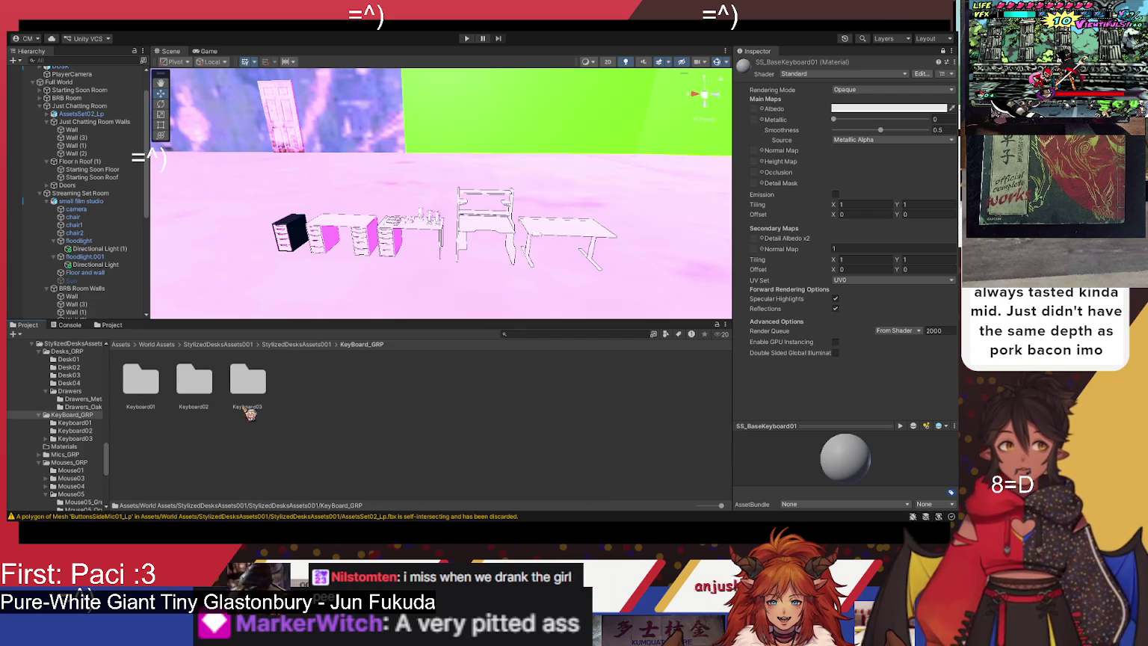
left_click(151, 398)
double_click(151, 398)
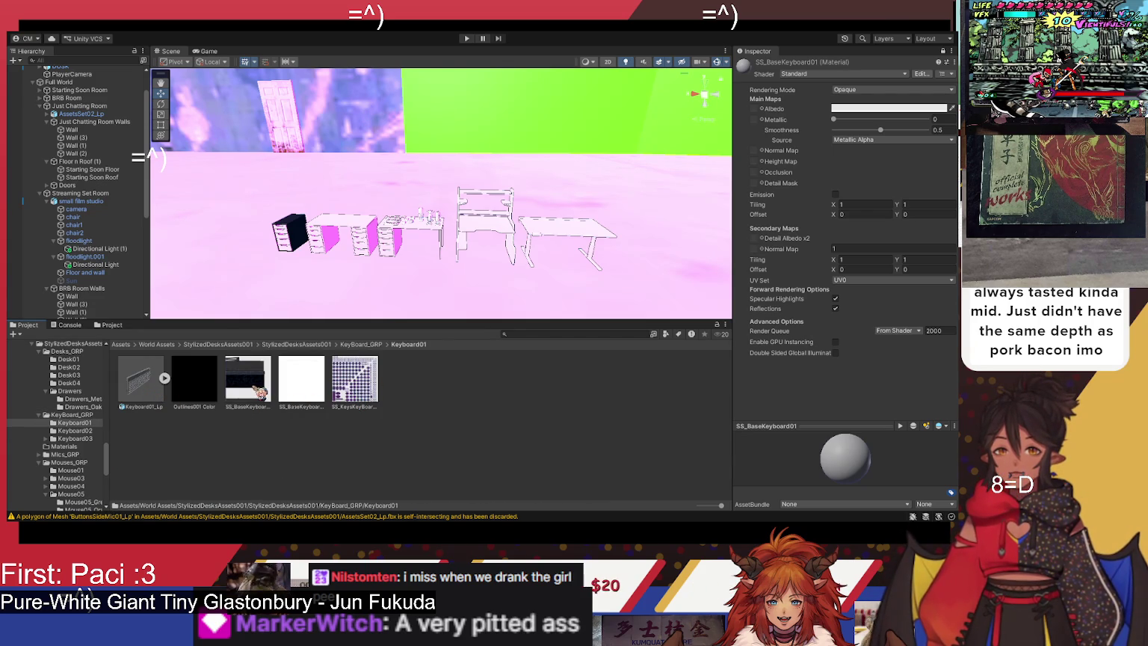
Step: Review the keyboard colour, base and keys textures, then orbit the scene onto the desk set
left_click(264, 404)
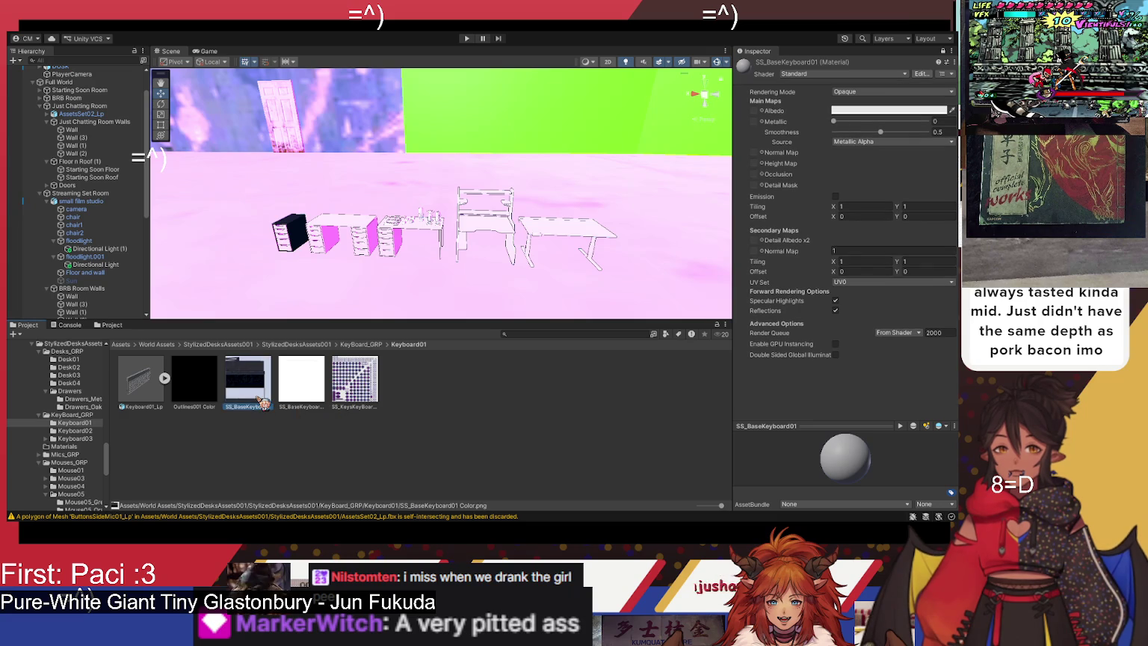
left_click(301, 386)
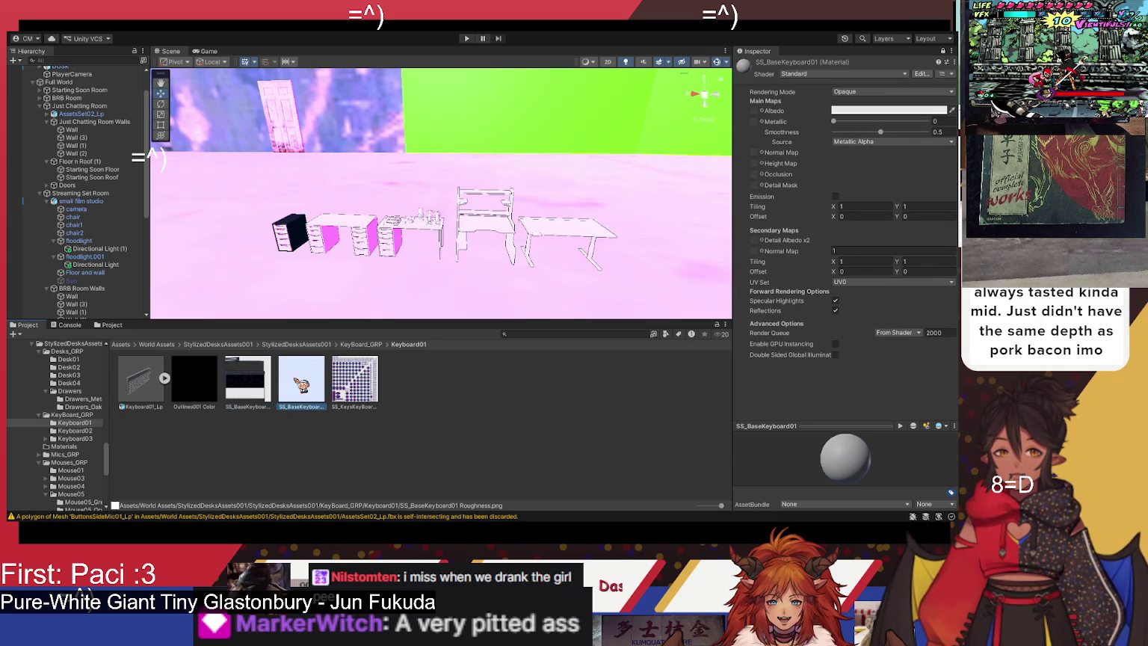
left_click(359, 389)
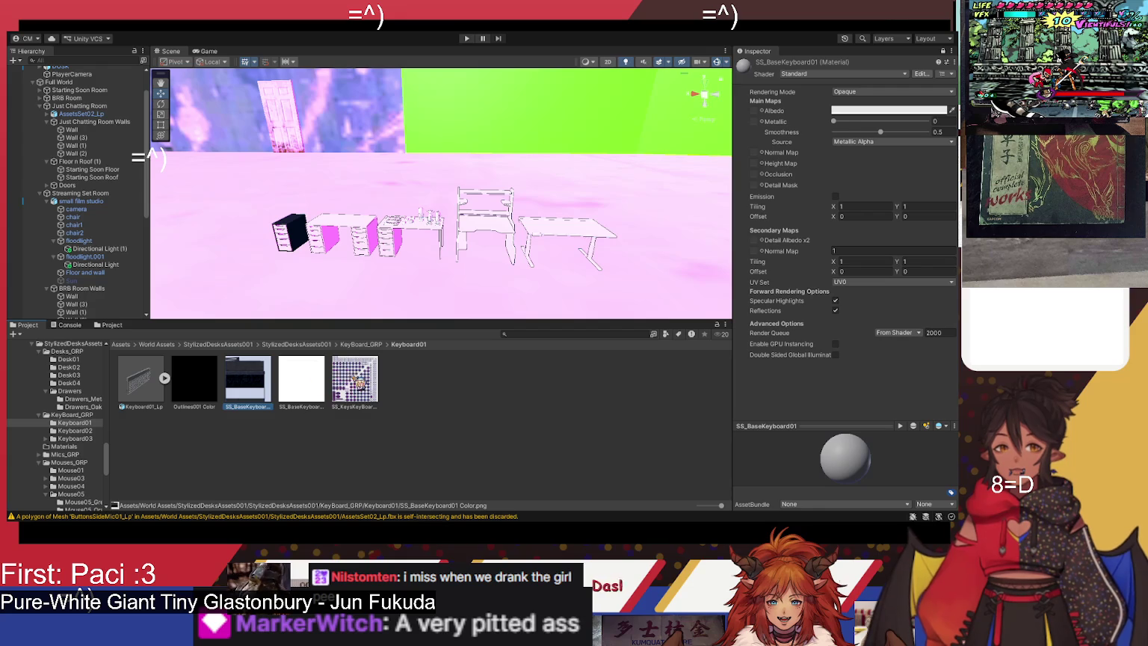
left_click(351, 379)
left_click(259, 383)
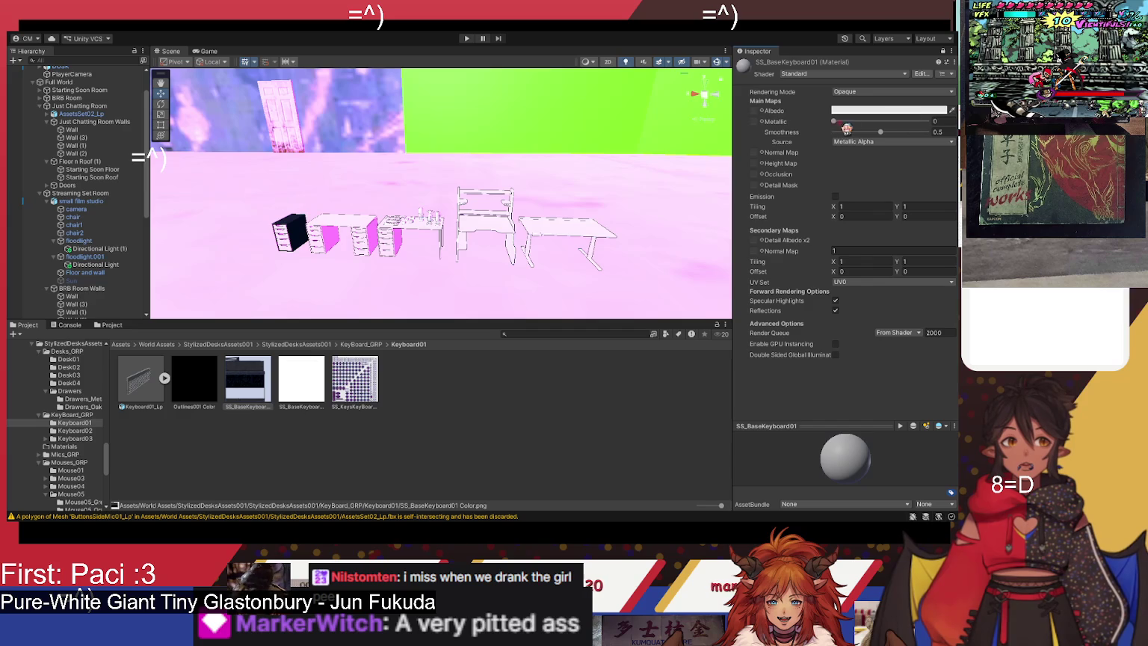
mouse_move(386, 238)
left_mouse_down()
mouse_move(340, 212)
mouse_move(436, 226)
mouse_move(405, 242)
mouse_move(375, 290)
left_mouse_up()
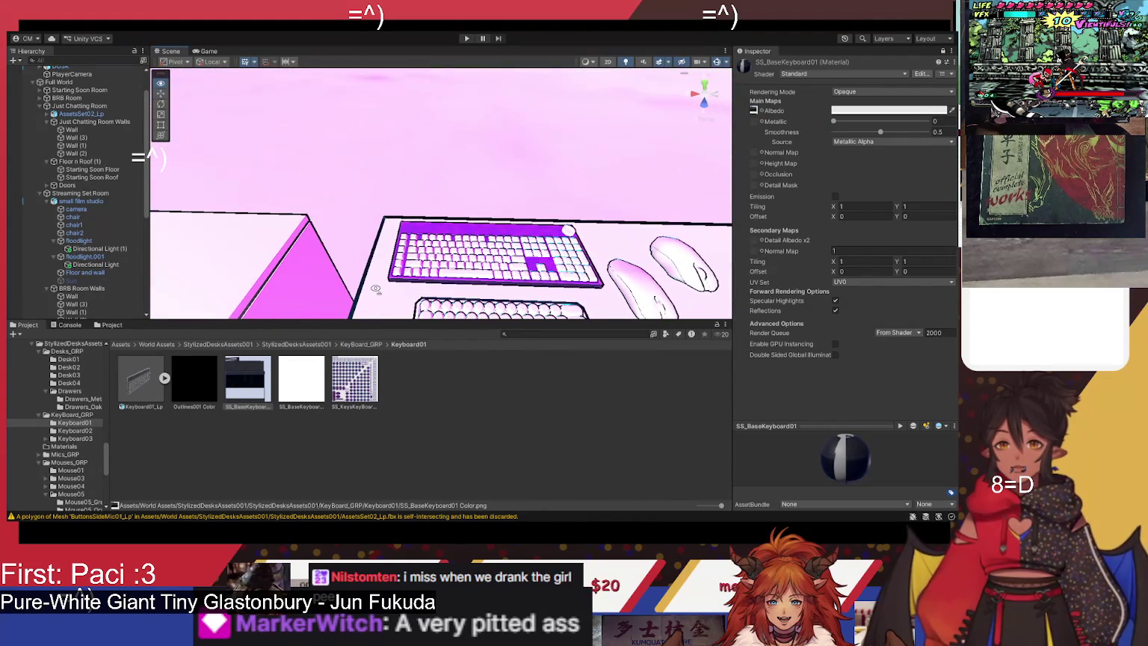
Step: Put the keyboard roughness texture into SS_BaseKeyboard01's Occlusion and Normal Map slots and inspect the keyboard
left_click(315, 385)
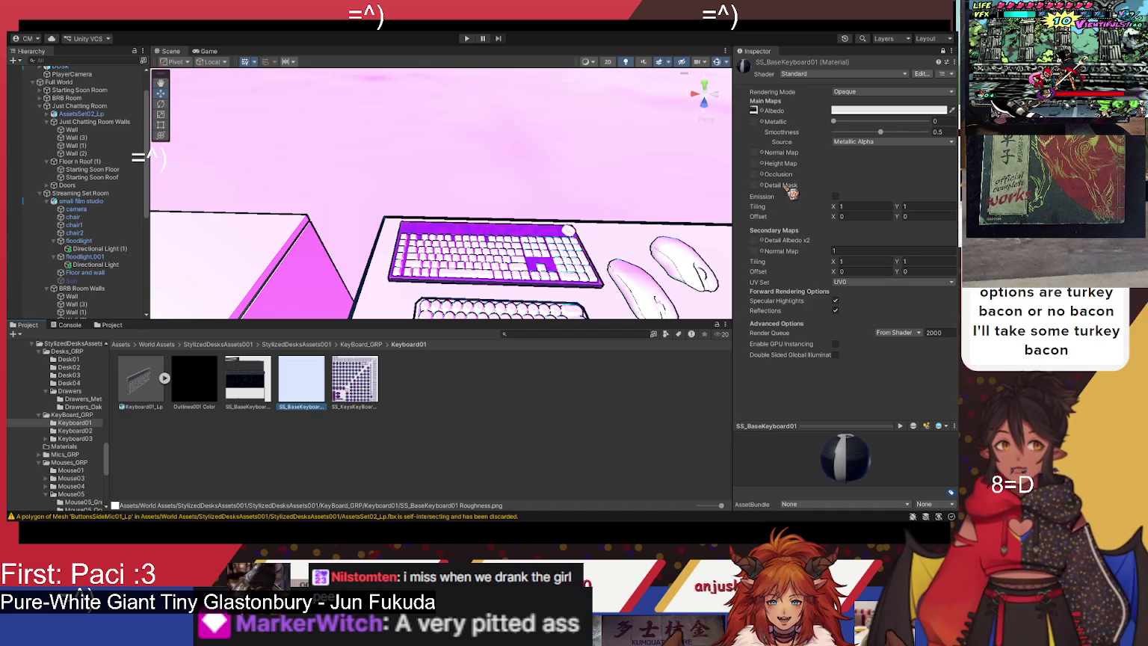
mouse_move(298, 384)
left_mouse_down()
mouse_move(318, 387)
mouse_move(751, 176)
mouse_move(769, 241)
mouse_move(778, 201)
mouse_move(765, 189)
left_mouse_up()
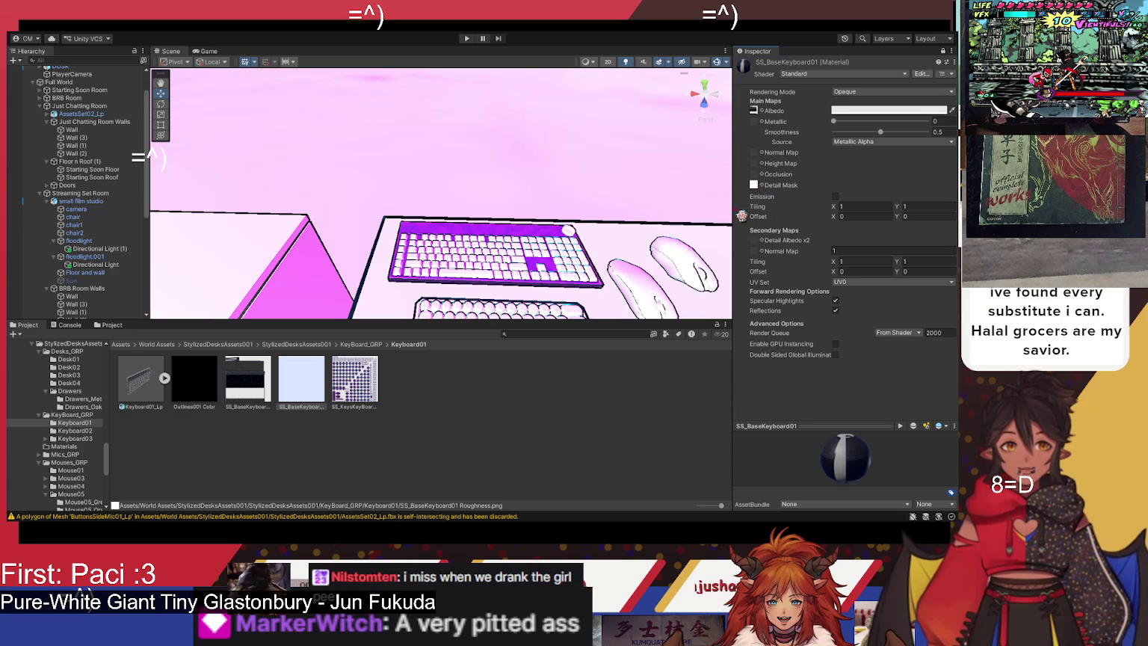
mouse_move(316, 396)
left_mouse_down()
mouse_move(764, 211)
mouse_move(753, 174)
left_mouse_up()
mouse_move(318, 398)
left_mouse_down()
mouse_move(755, 190)
mouse_move(759, 162)
left_mouse_up()
mouse_move(630, 235)
left_mouse_down()
mouse_move(664, 251)
mouse_move(615, 235)
mouse_move(598, 267)
mouse_move(630, 275)
mouse_move(622, 294)
left_mouse_up()
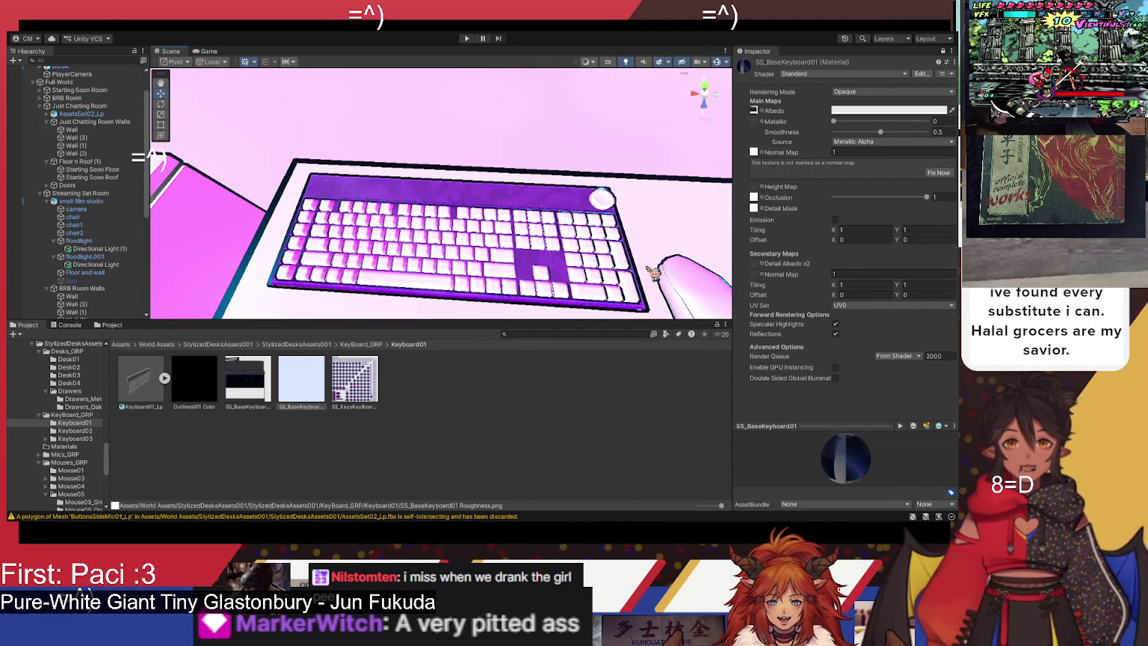
left_click_drag(569, 251, 592, 244)
Step: Clear the Normal Map and Occlusion textures from the material again
left_click(755, 153)
key("Delete")
left_click(755, 174)
key("Delete")
left_click(759, 186)
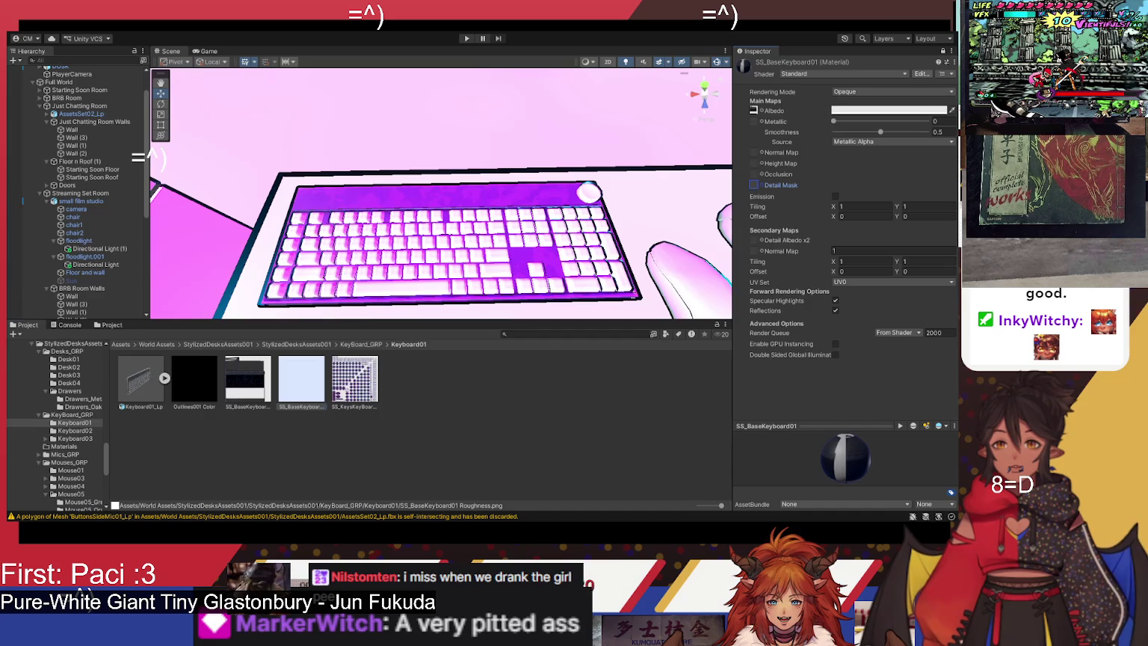
Step: Bring up the SS_BaseKeyboard02 material's settings from the StylizedDesksAssets001 folder
left_click(309, 344)
left_click(162, 449)
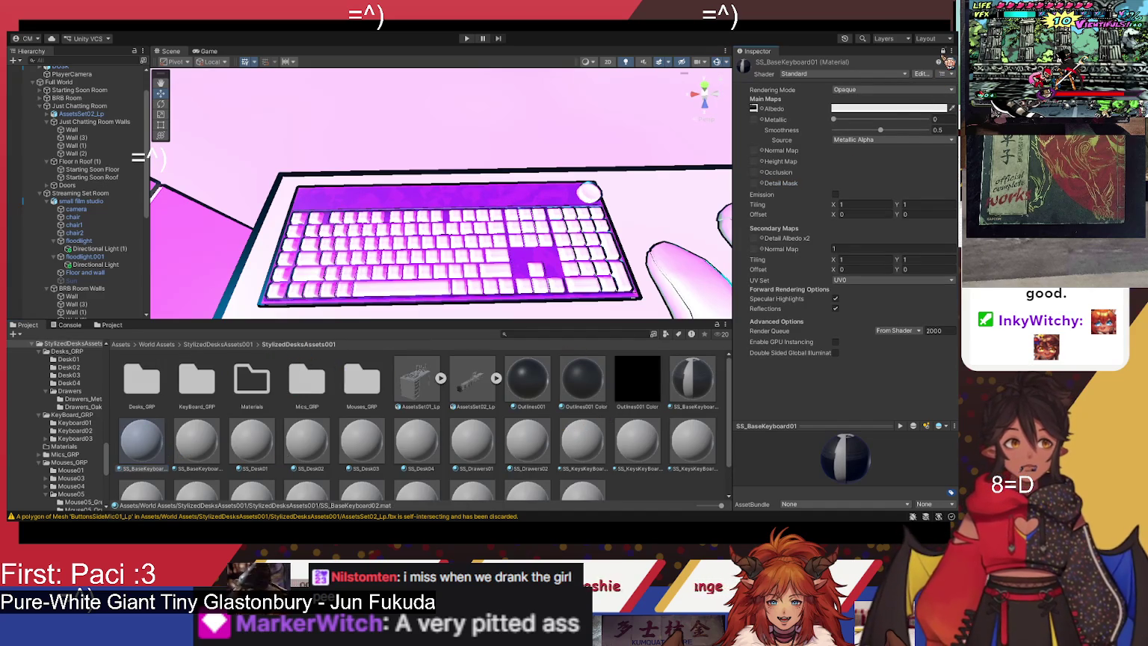
left_click(944, 51)
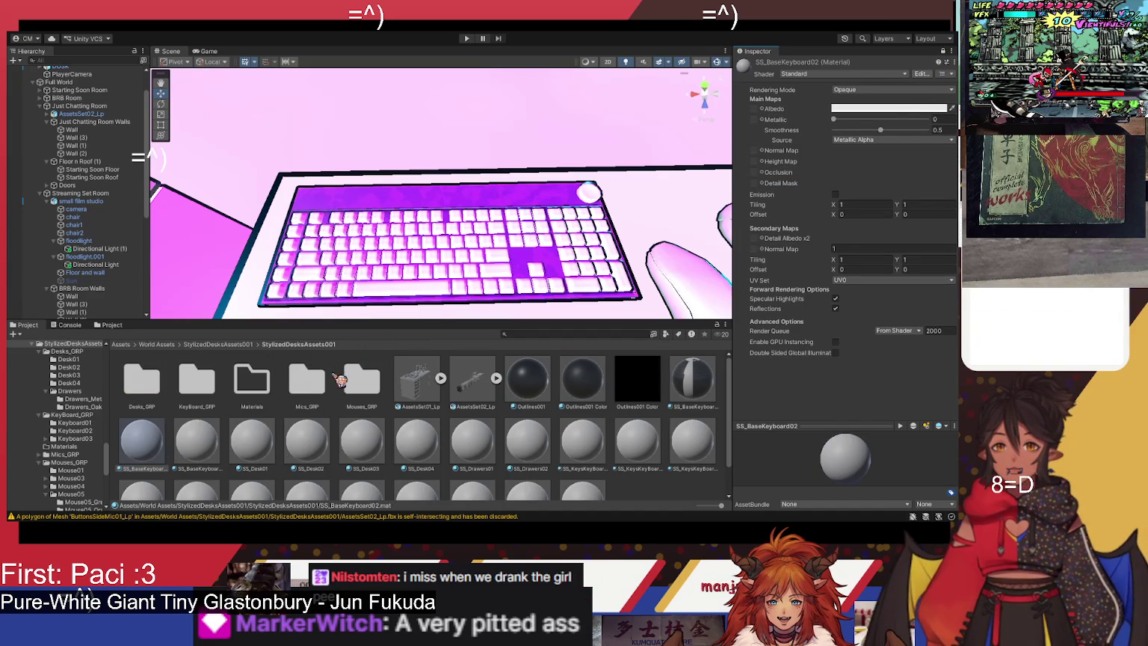
Step: Open the KeyBoard_GRP > Keyboard02 textures and orbit to a top-down view of the keyboards
double_click(196, 383)
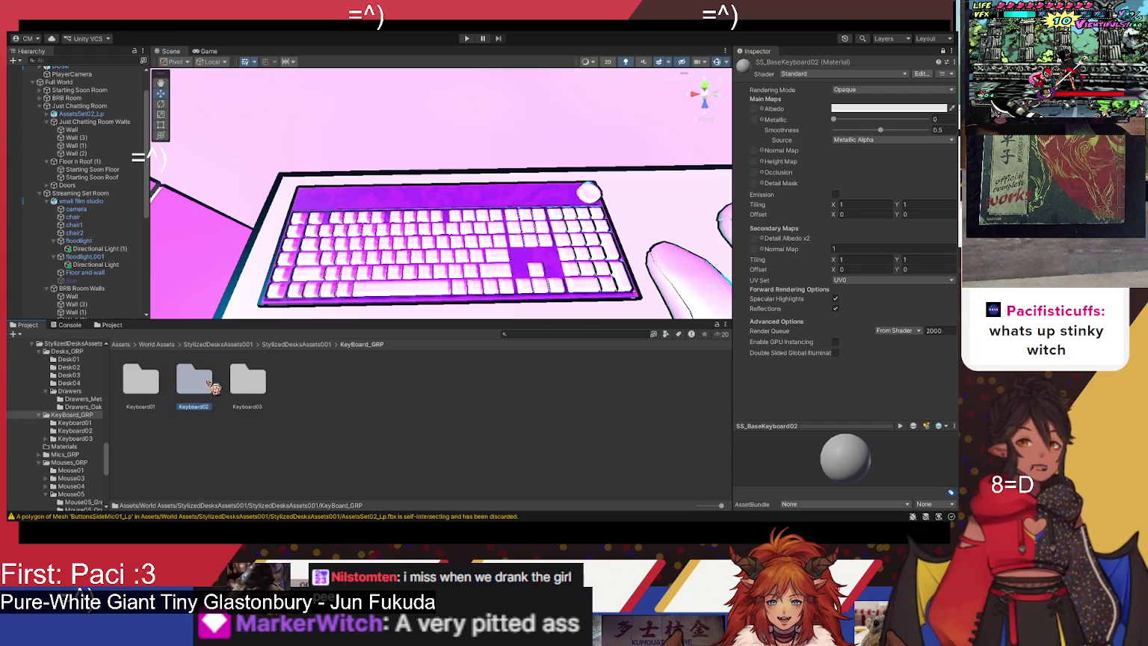
double_click(212, 386)
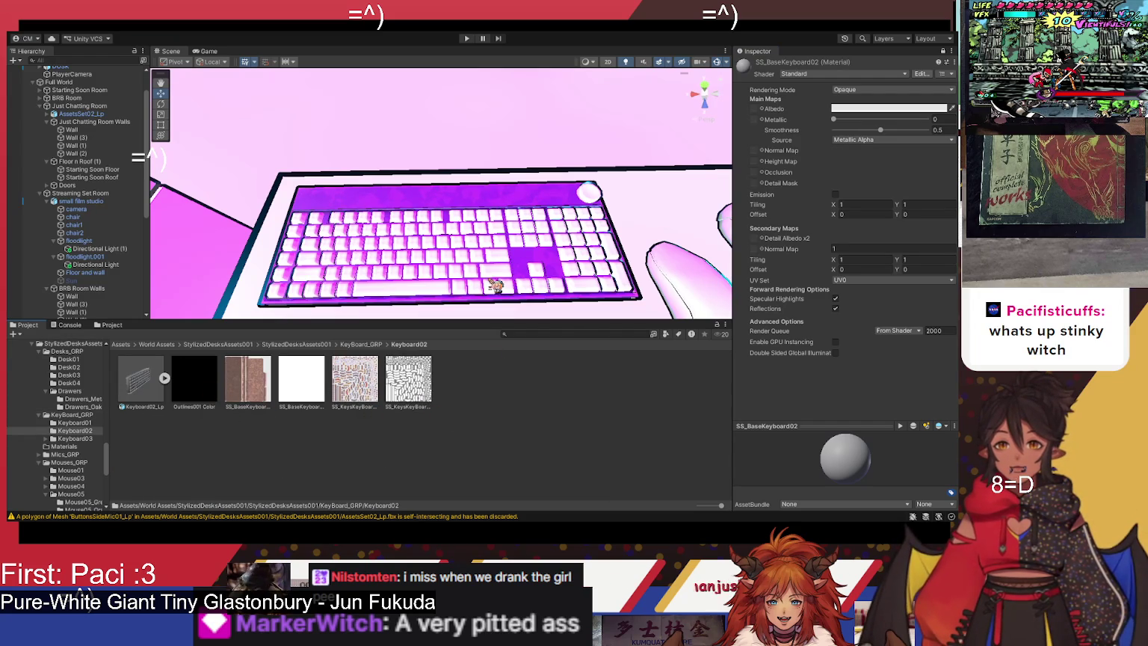
scroll(496, 300, "down", 10)
left_click_drag(478, 299, 453, 318)
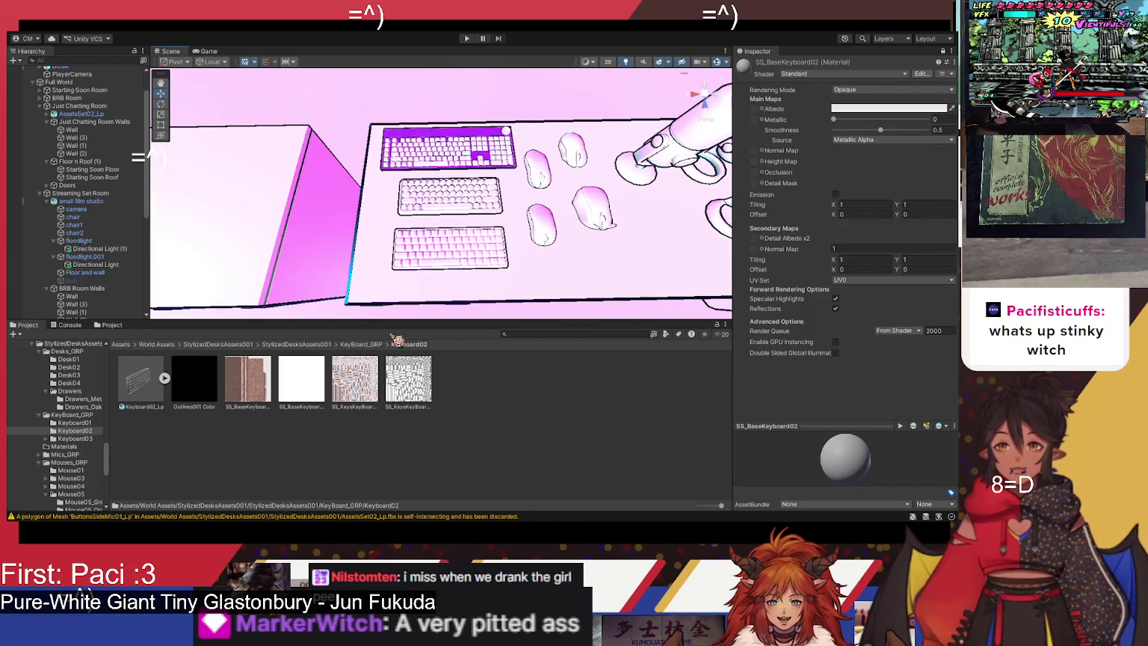
left_click(261, 409)
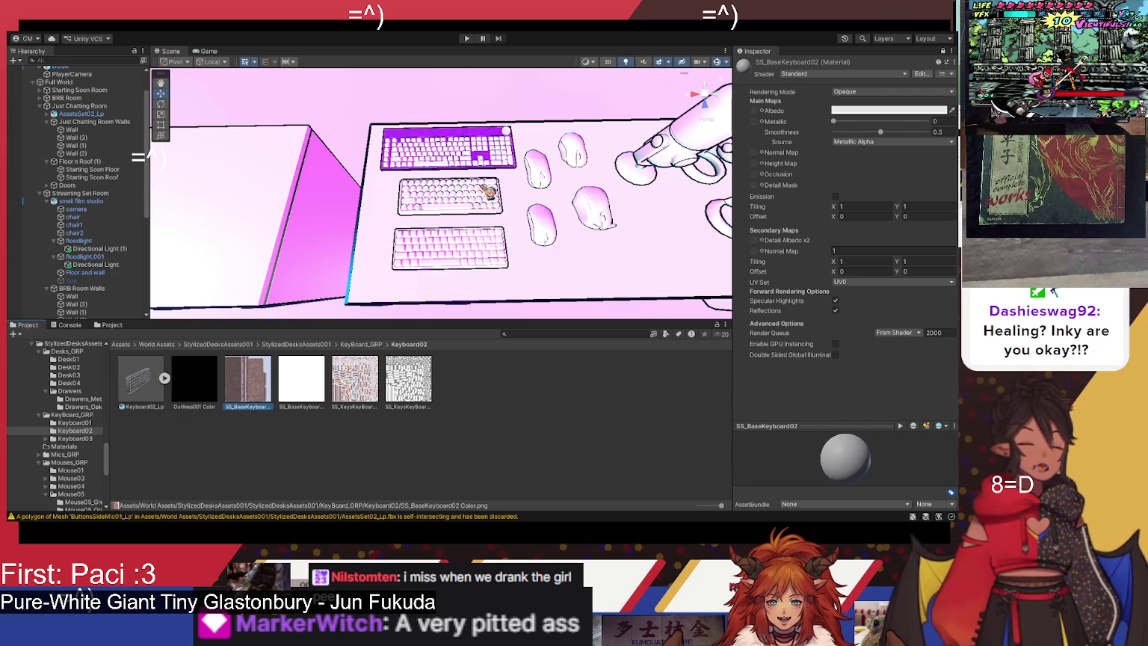
mouse_move(508, 267)
left_mouse_down()
mouse_move(523, 268)
mouse_move(479, 248)
mouse_move(499, 232)
left_mouse_up()
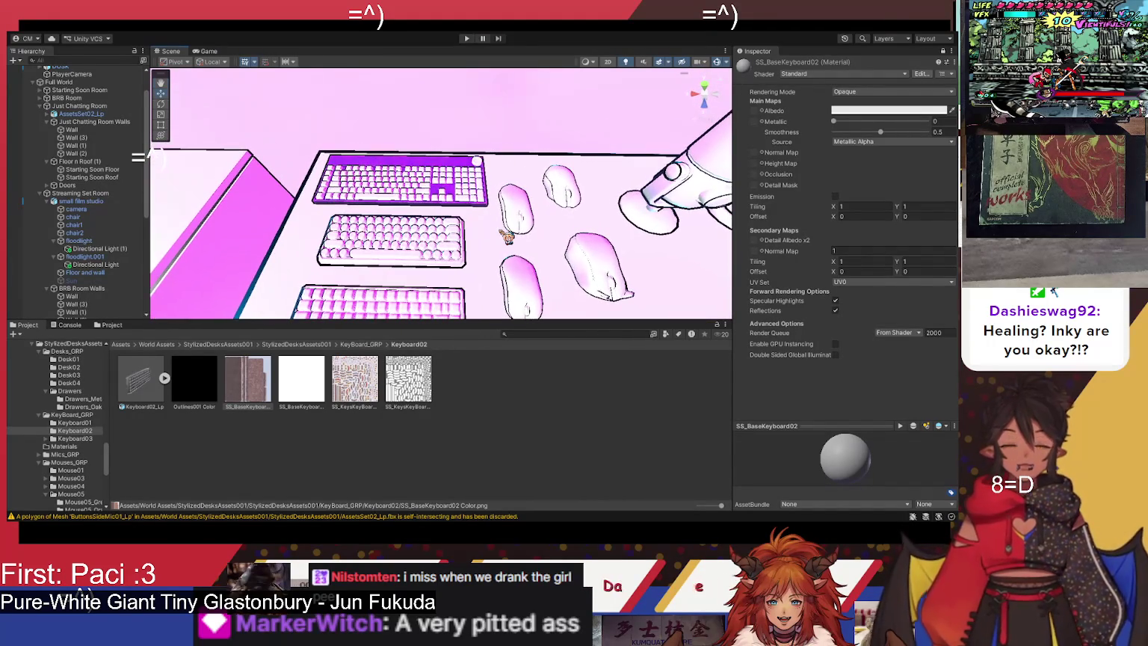
Step: Assign the SS_BaseKeyboard02 Color texture as the material's albedo
left_click(254, 383)
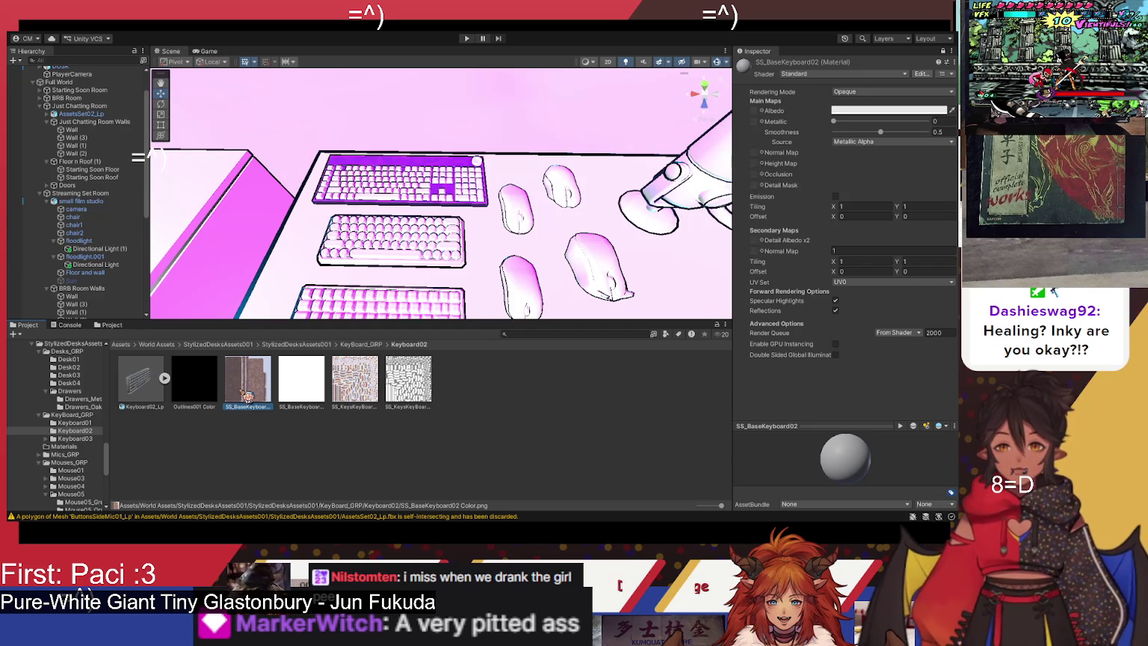
left_click(300, 397)
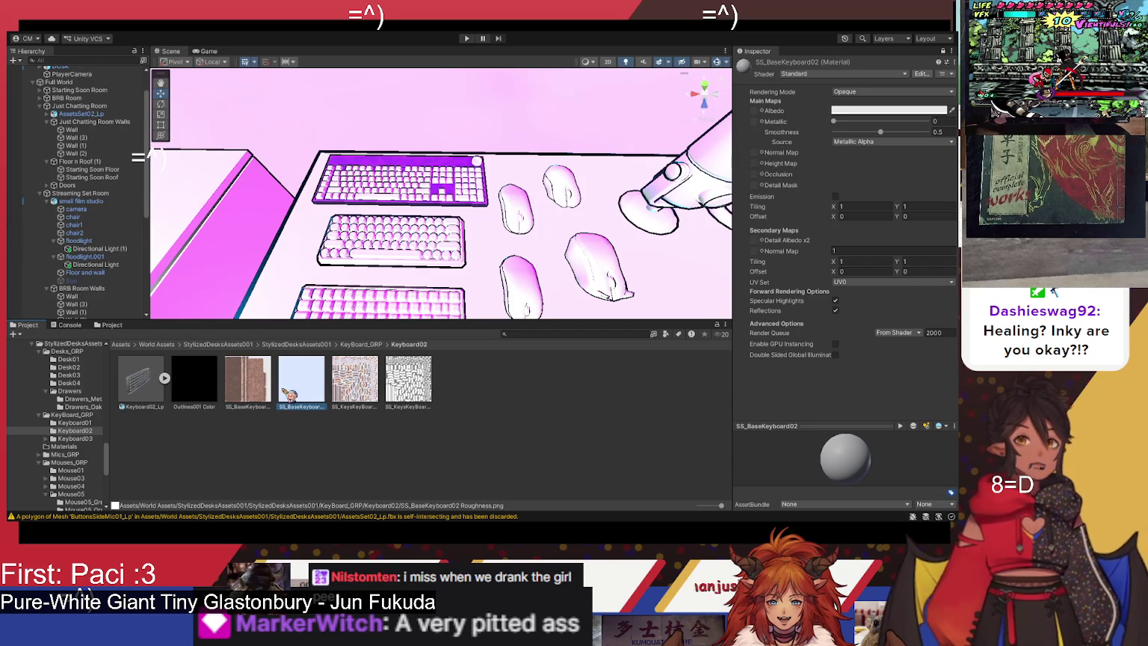
left_click(358, 386)
left_click(258, 387)
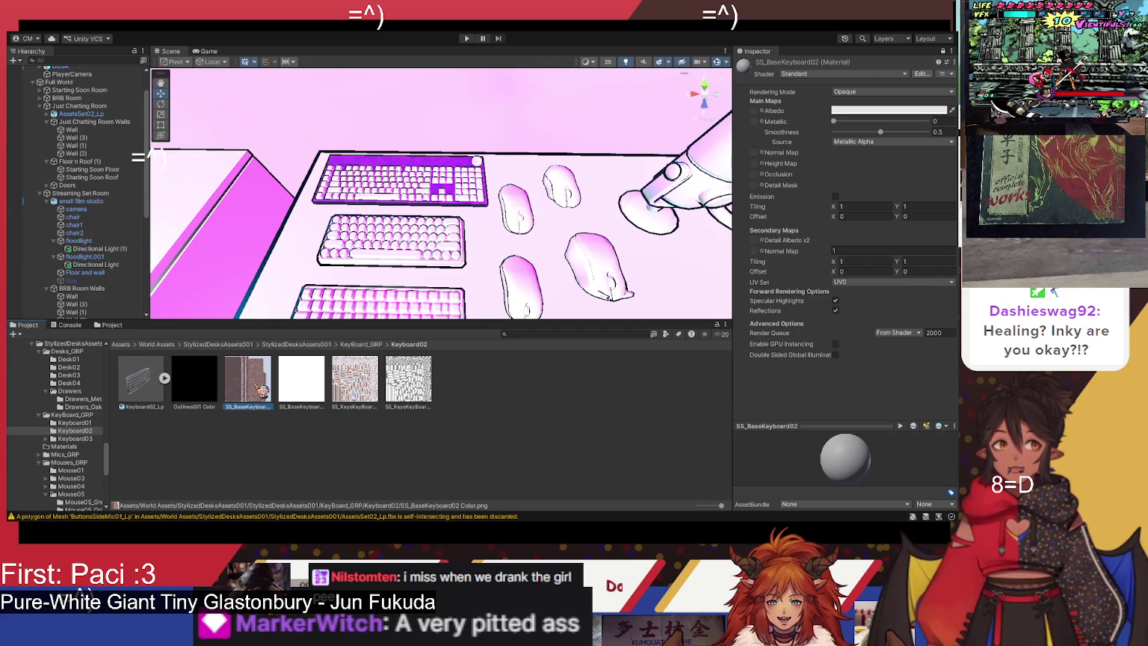
mouse_move(258, 387)
left_mouse_down()
mouse_move(463, 321)
mouse_move(752, 138)
mouse_move(755, 111)
left_mouse_up()
mouse_move(586, 238)
left_mouse_down()
mouse_move(495, 277)
mouse_move(507, 282)
left_mouse_up()
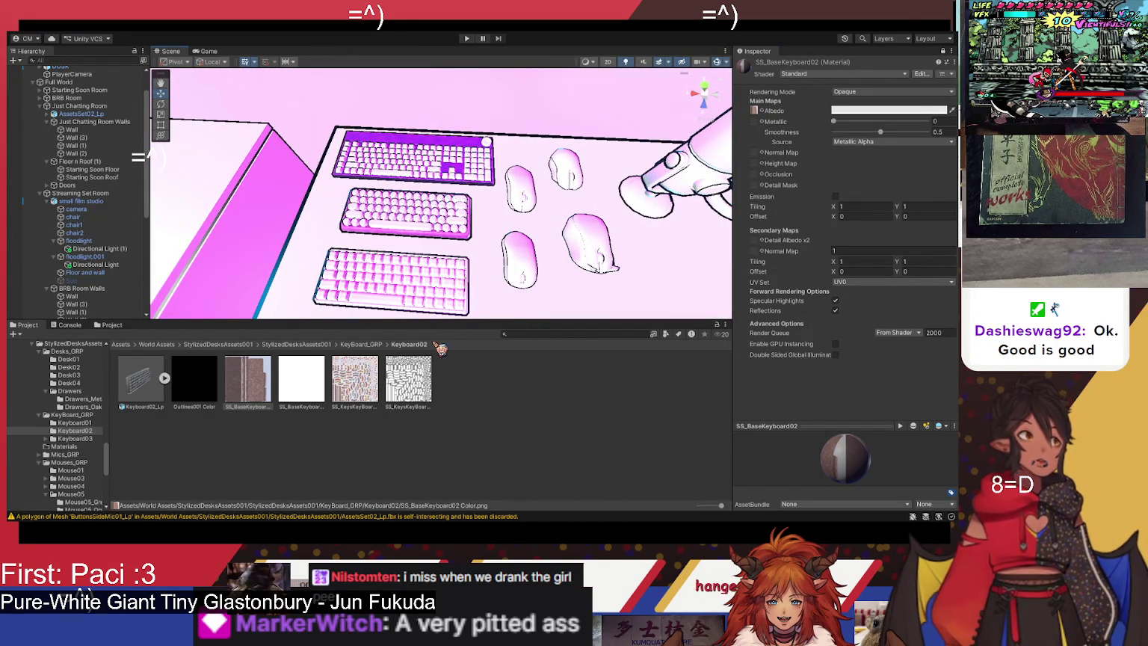
left_click_drag(479, 277, 486, 282)
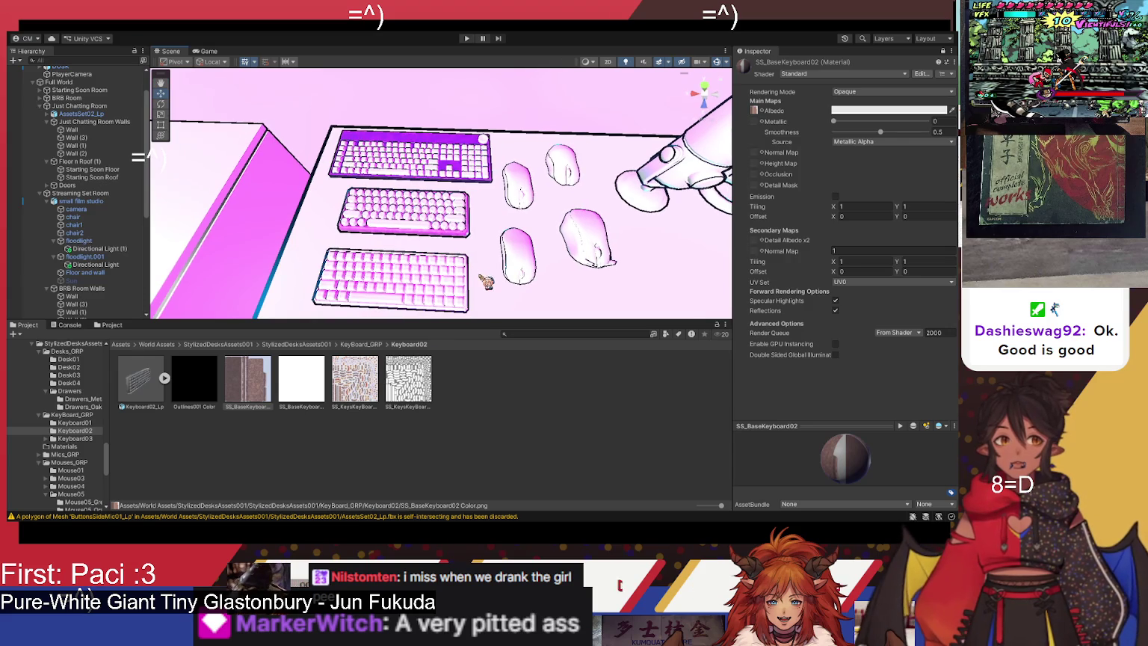
Step: Try the white roughness texture in the Normal Map slot, then clear it
left_click(311, 383)
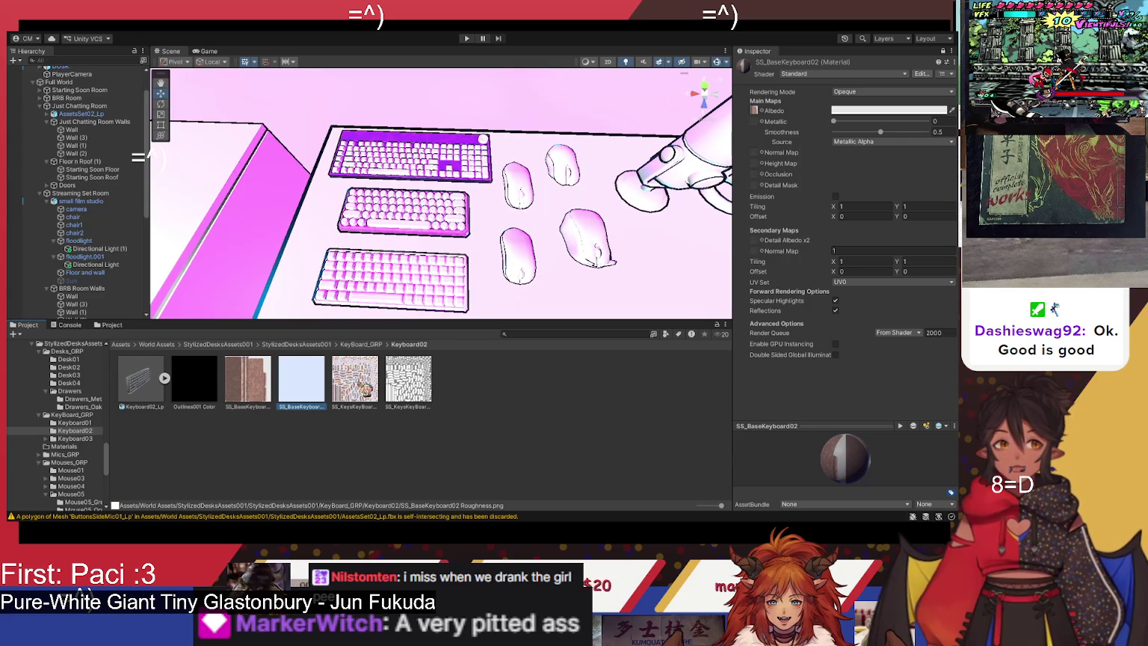
mouse_move(303, 397)
left_mouse_down()
mouse_move(576, 292)
mouse_move(754, 174)
mouse_move(757, 155)
left_mouse_up()
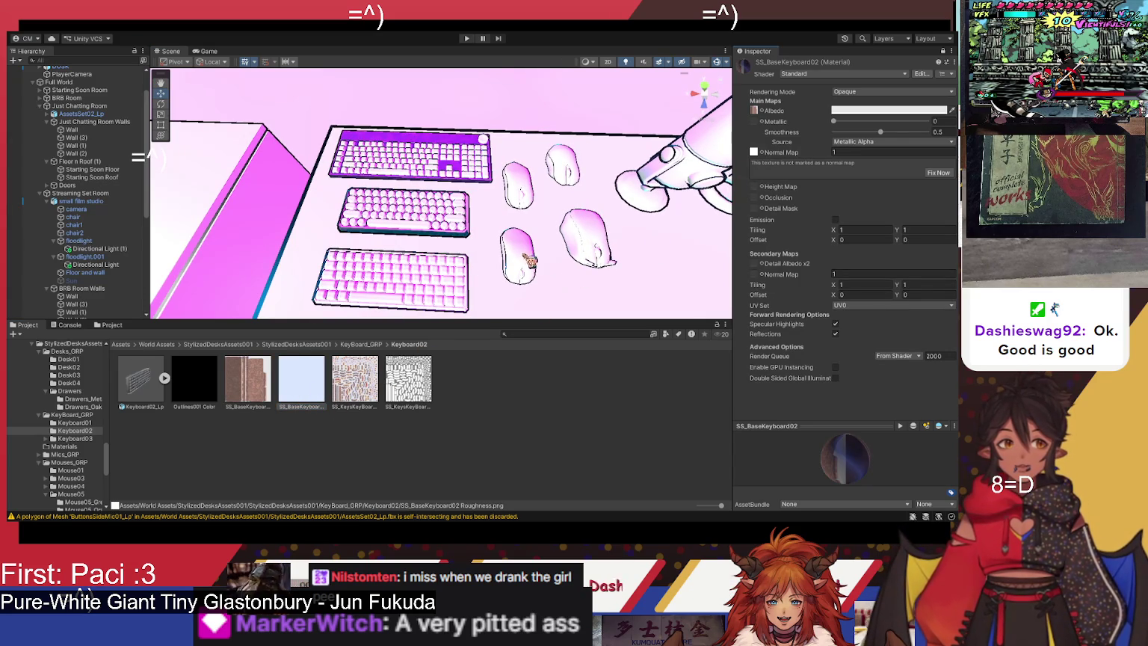
left_click(362, 384)
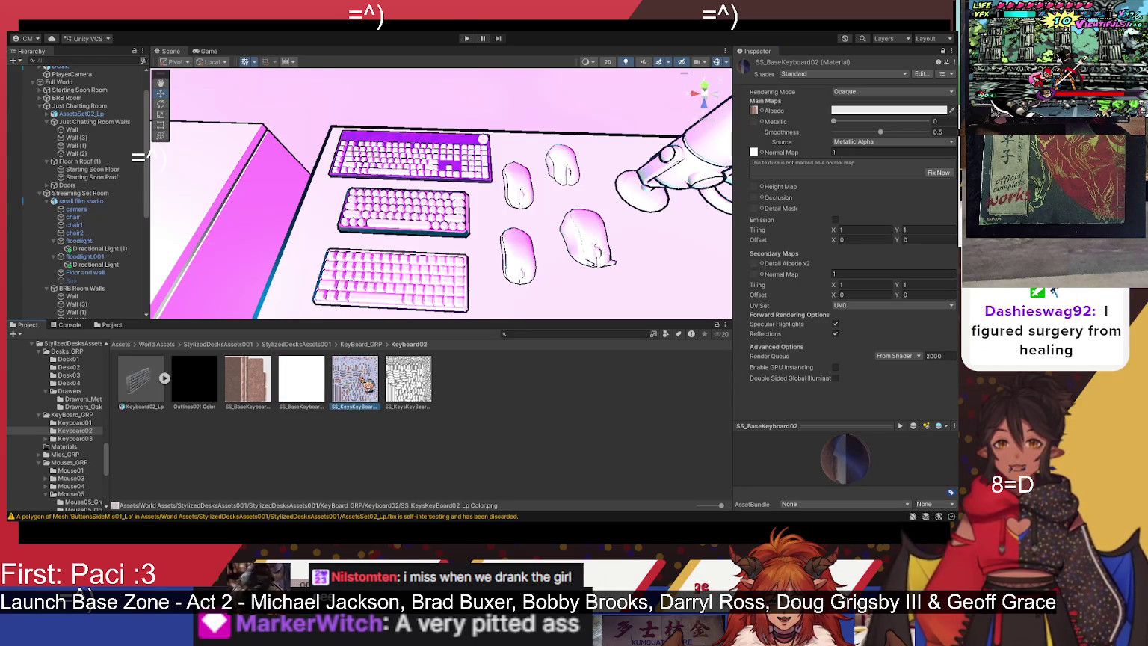
left_click(417, 393)
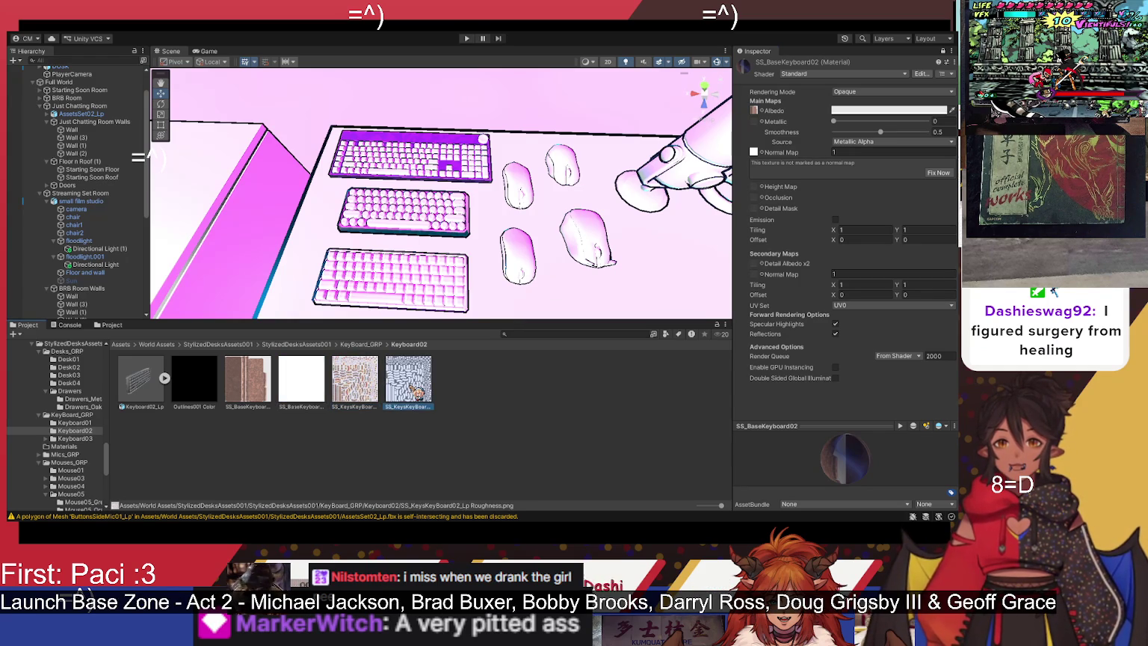
scroll(478, 273, "up", 10)
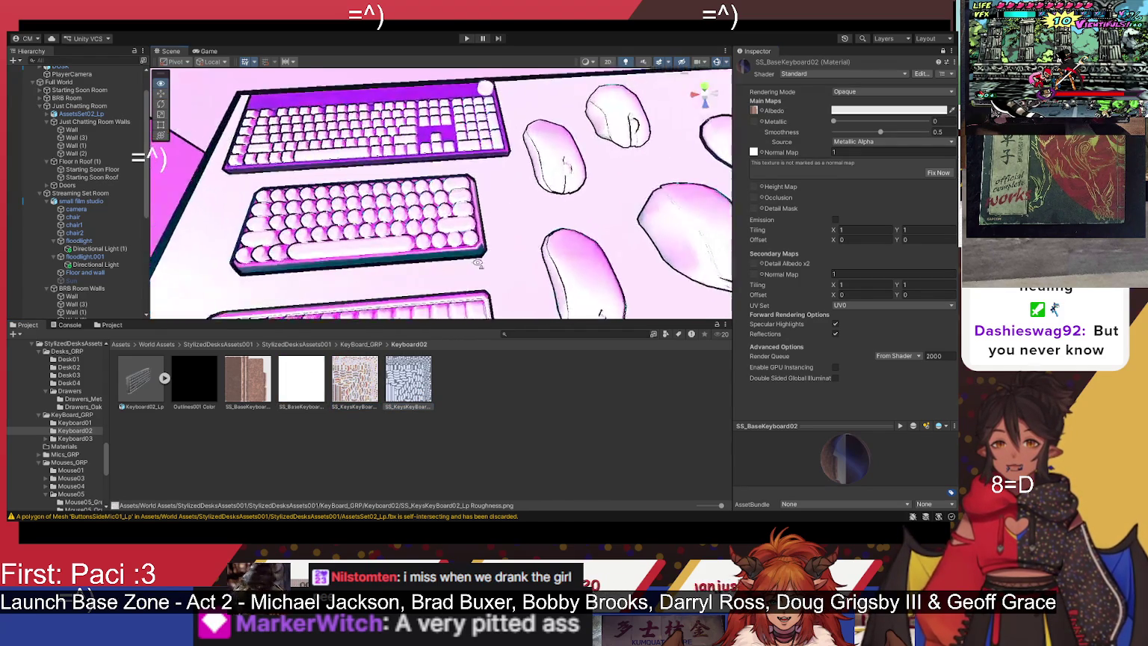
scroll(479, 273, "down", 10)
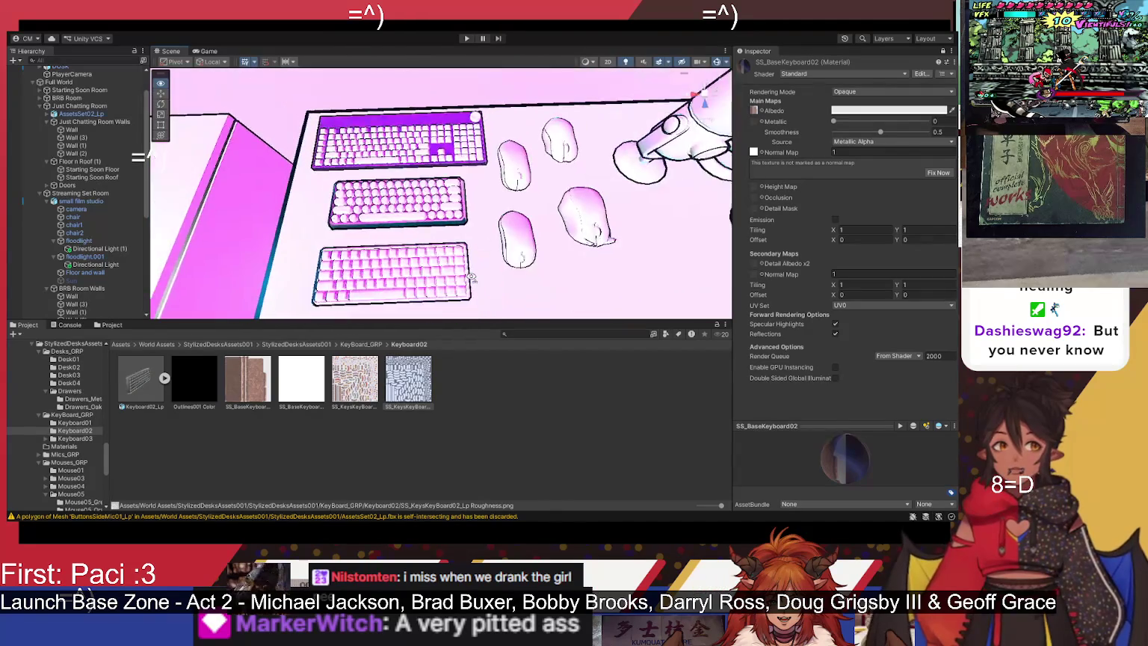
scroll(464, 273, "up", 2)
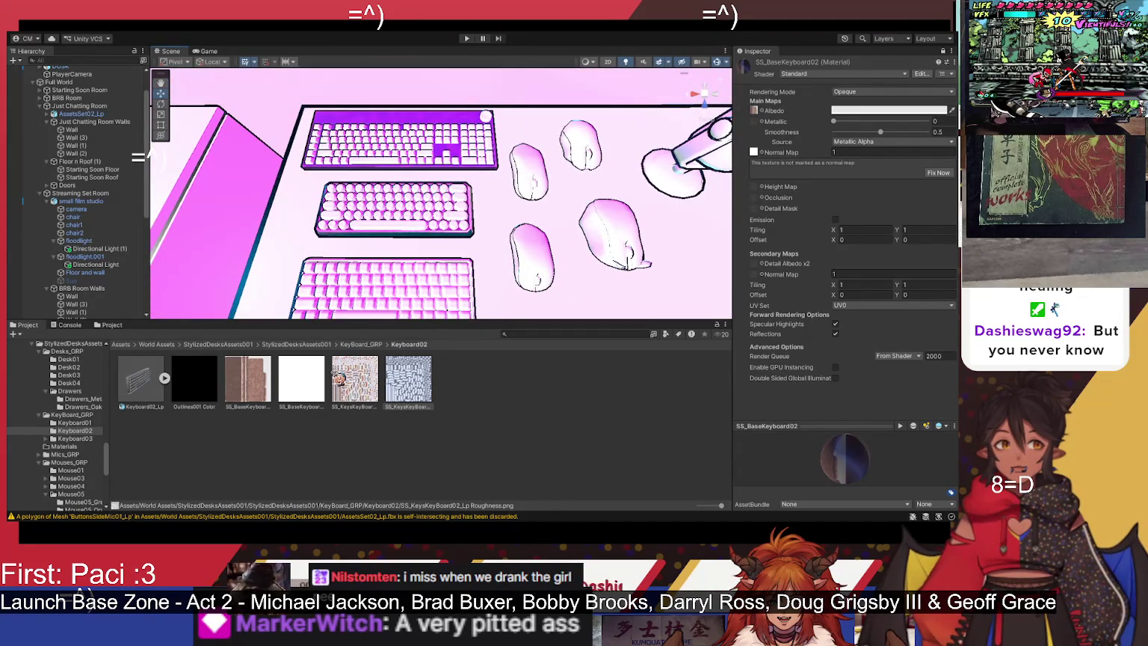
left_click(755, 154)
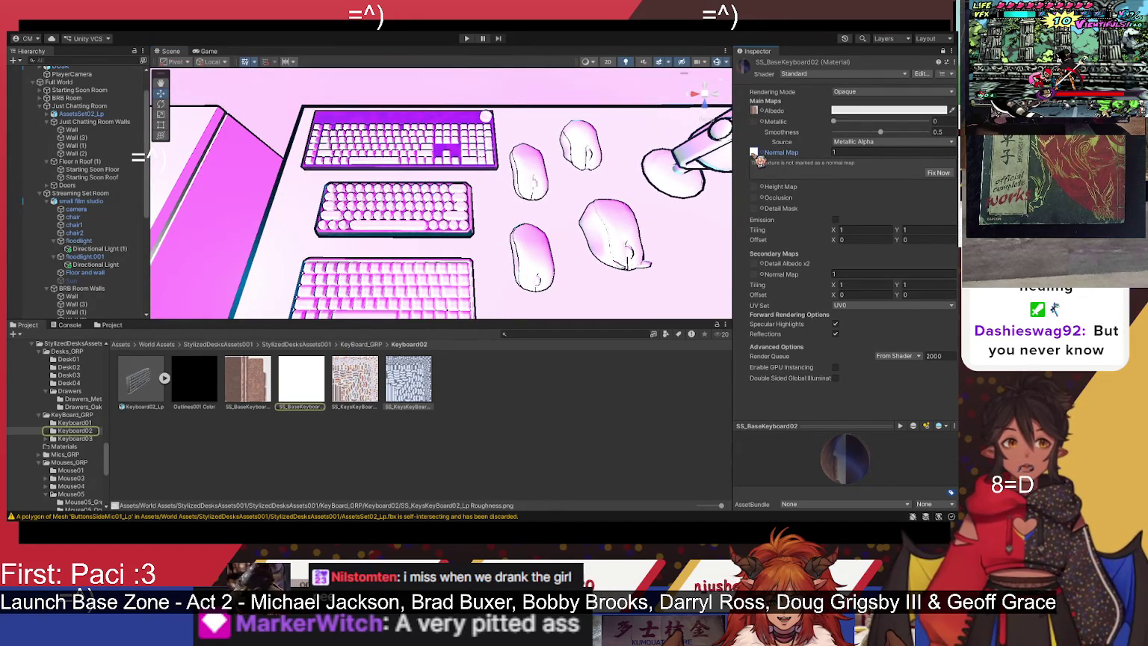
key("Delete")
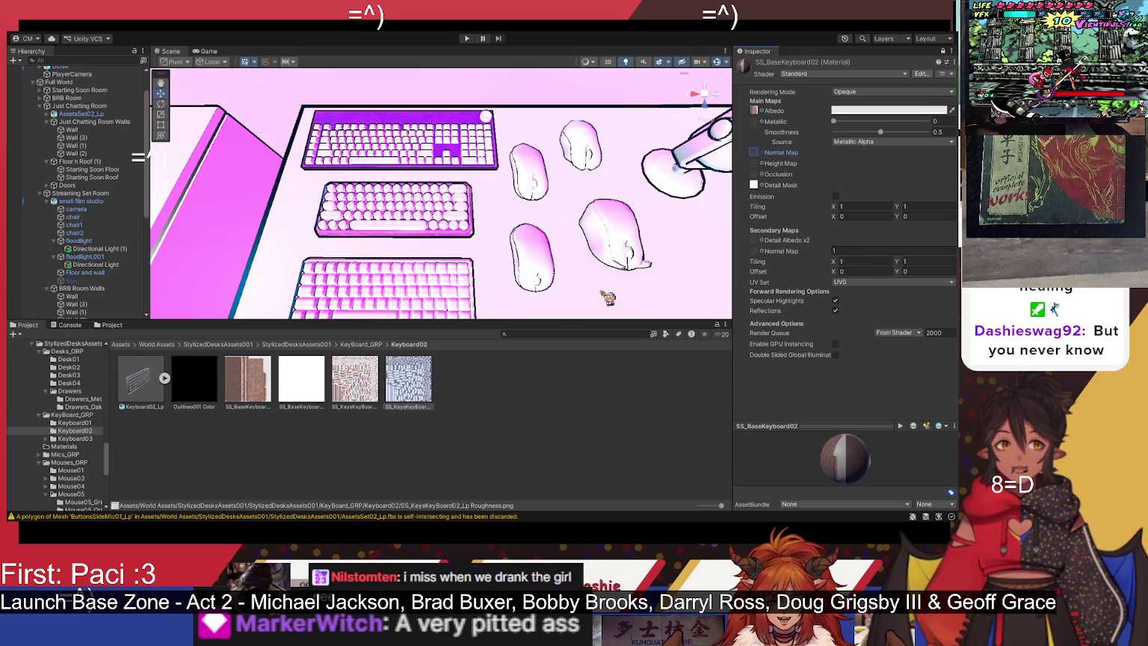
Step: Test and remove a Detail Albedo texture, then put the white texture back into Normal Map
left_click_drag(755, 241, 756, 241)
left_click(757, 243)
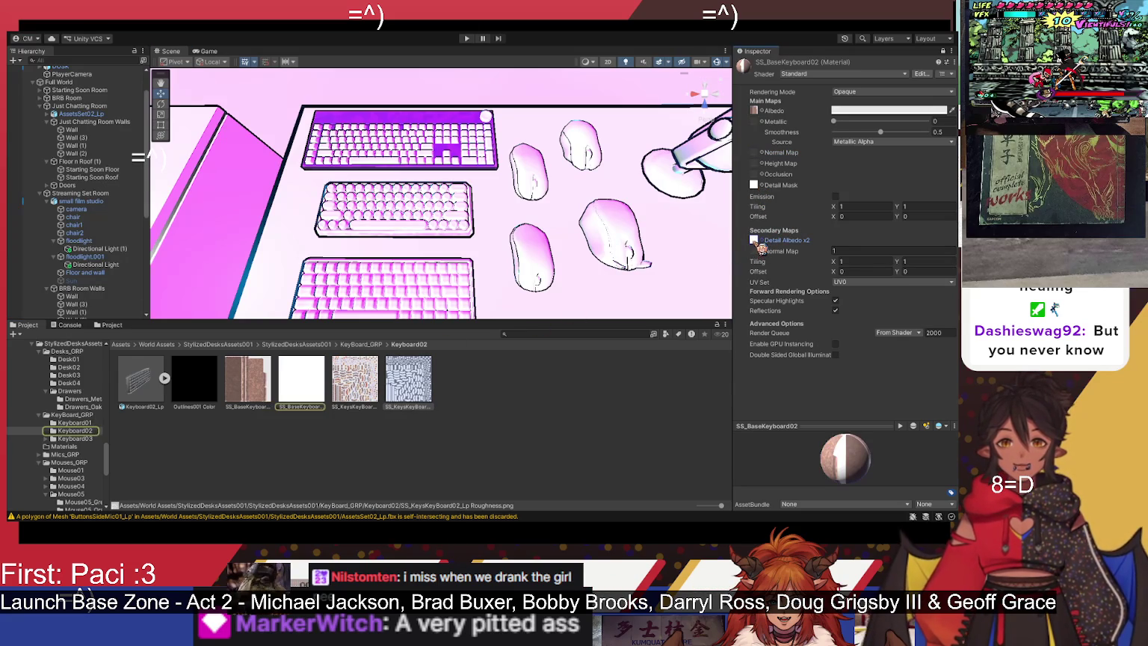
key("Delete")
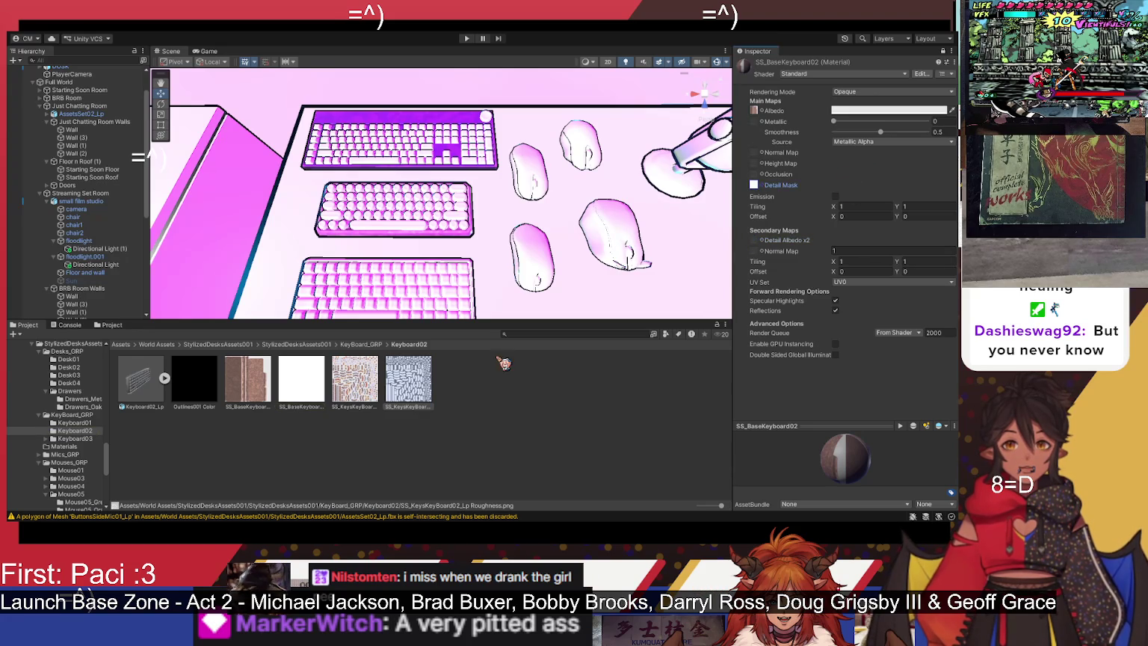
left_click(754, 186)
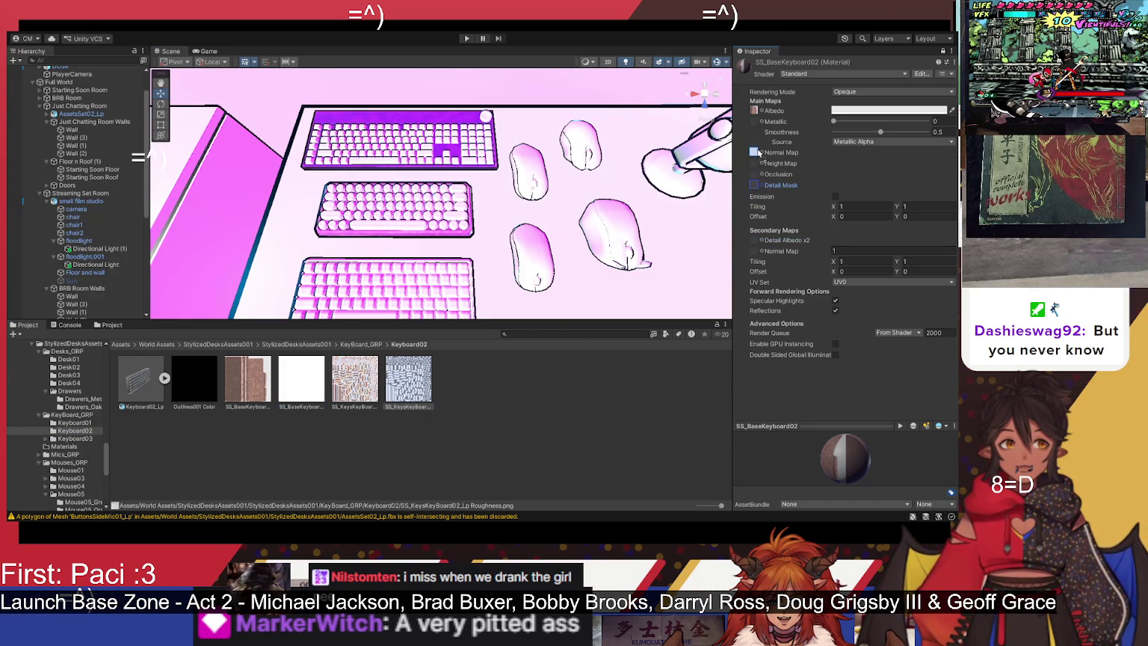
left_click_drag(757, 153, 755, 153)
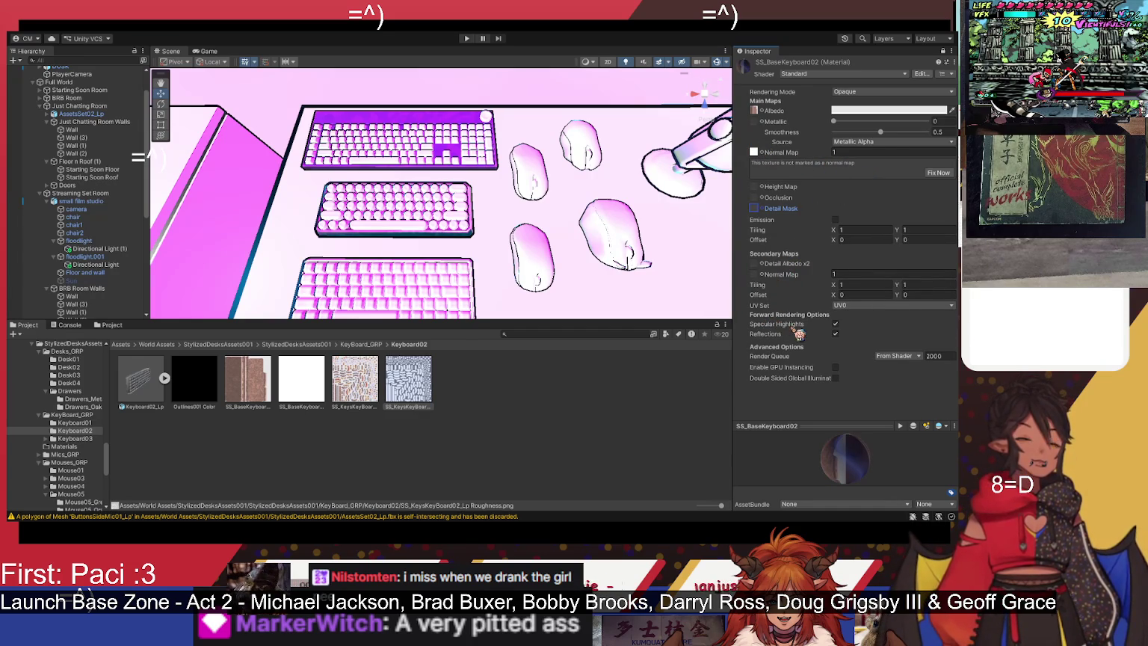
left_click(249, 348)
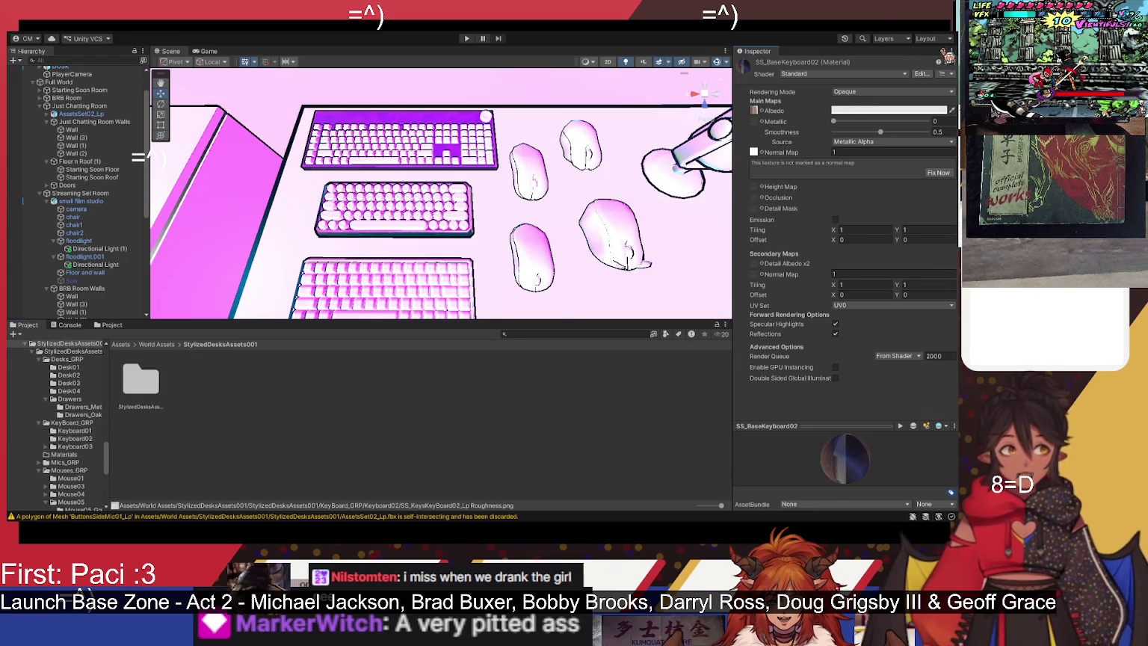
Step: Select SS_BaseKeyboard03 and open the KeyBoard_GRP > Keyboard03 > Keyboard03_Orange texture folder
double_click(153, 378)
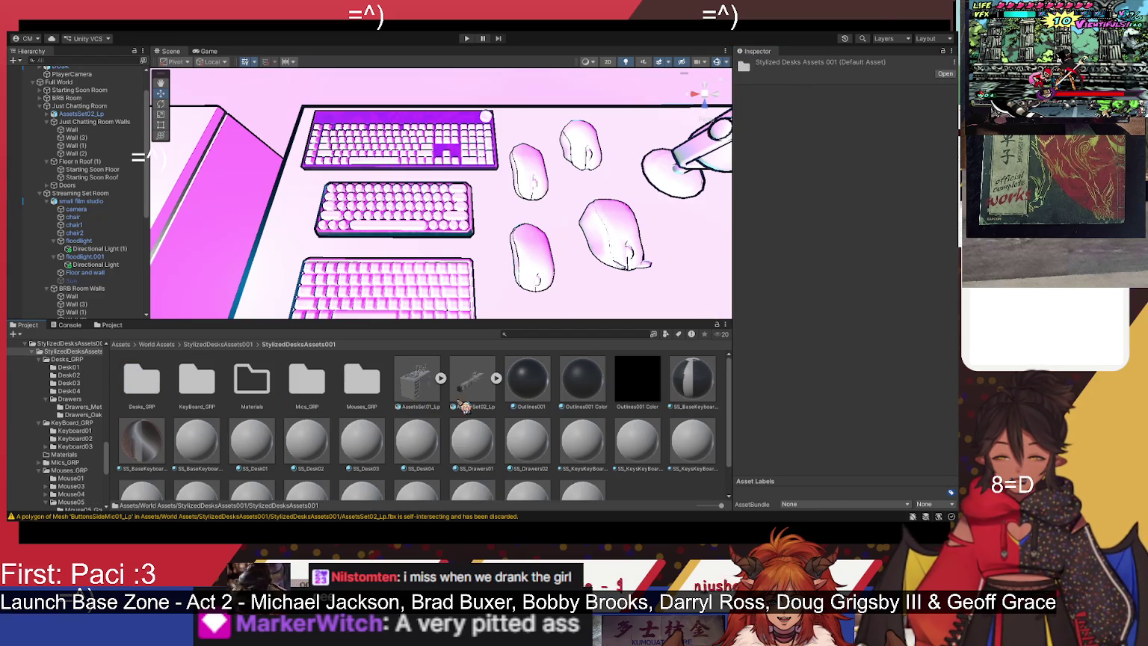
left_click(214, 448)
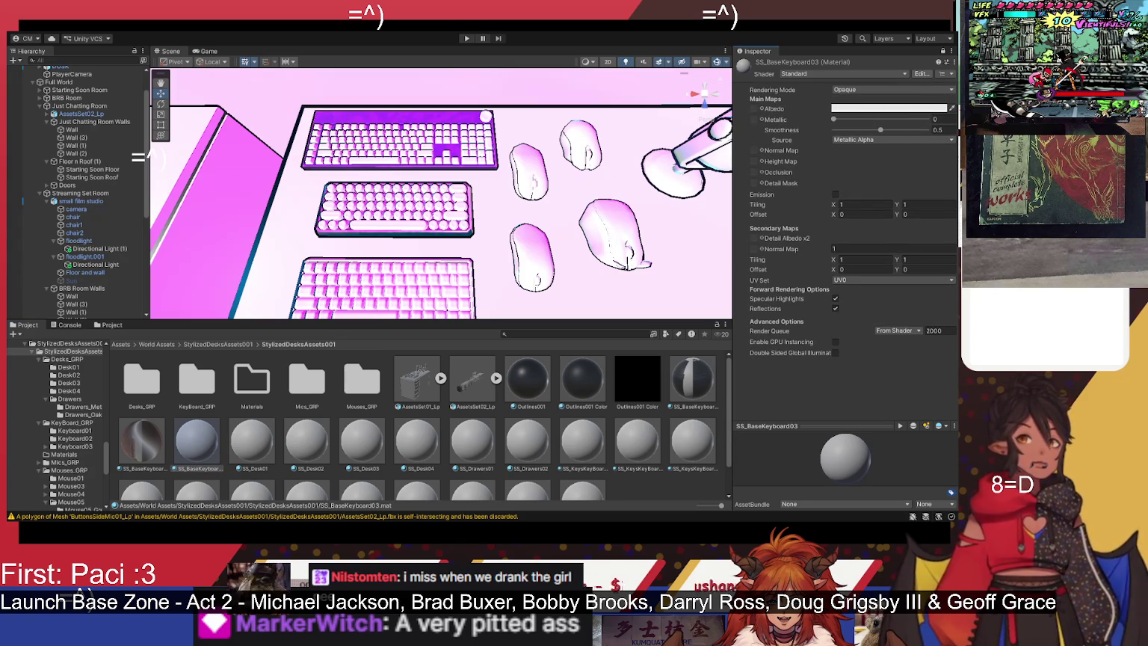
double_click(211, 388)
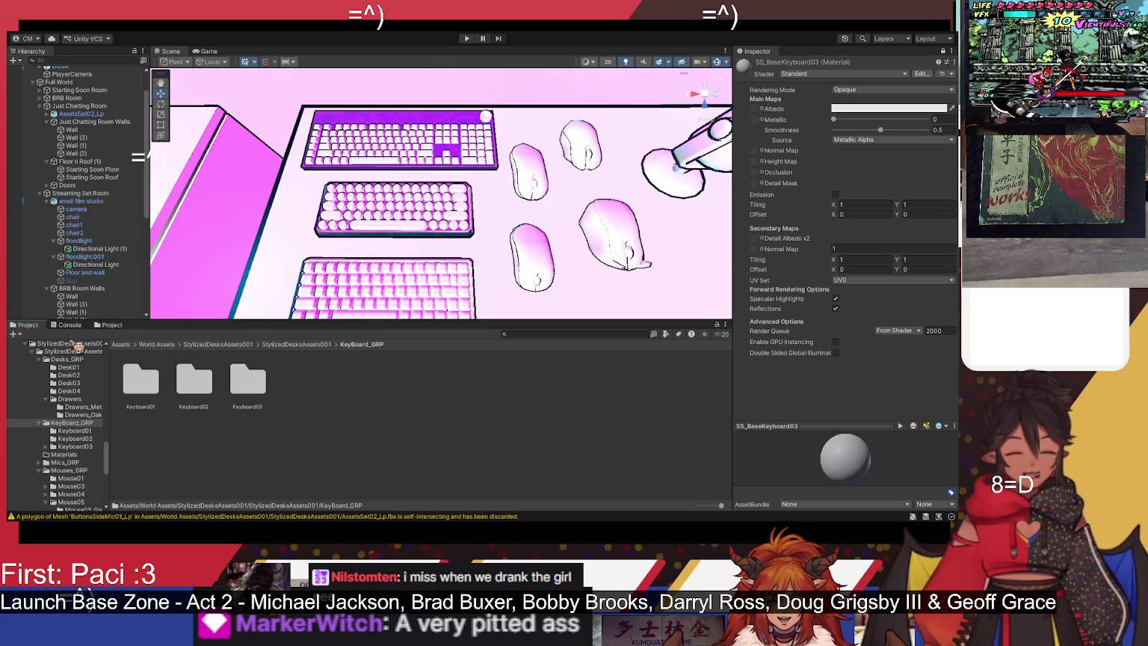
double_click(246, 385)
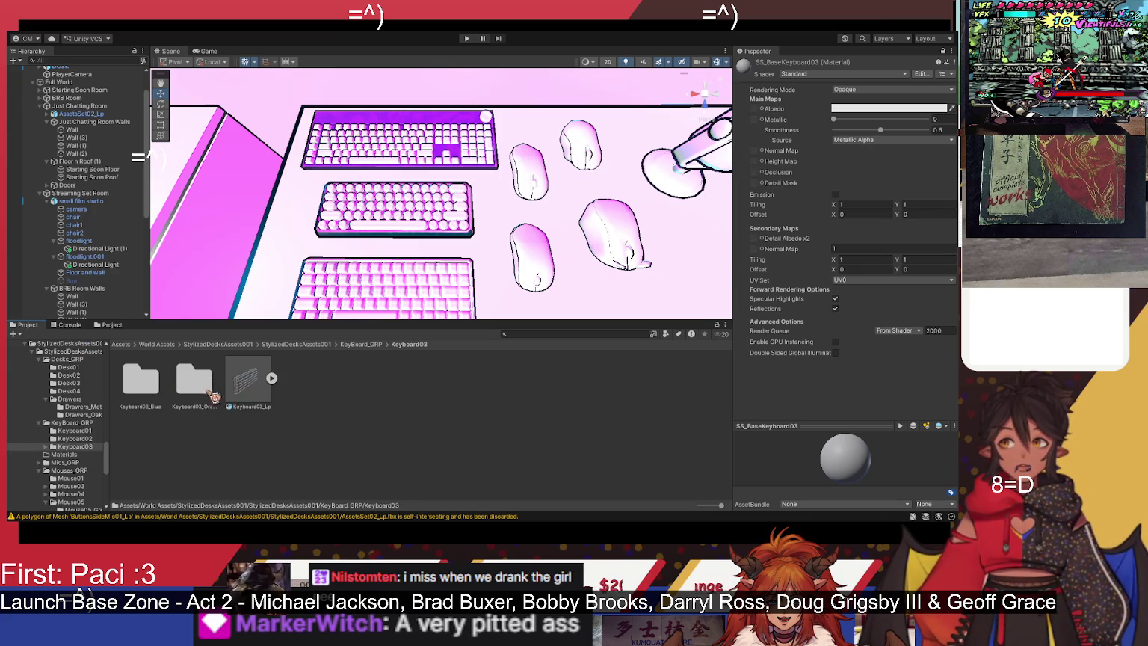
left_click(154, 389)
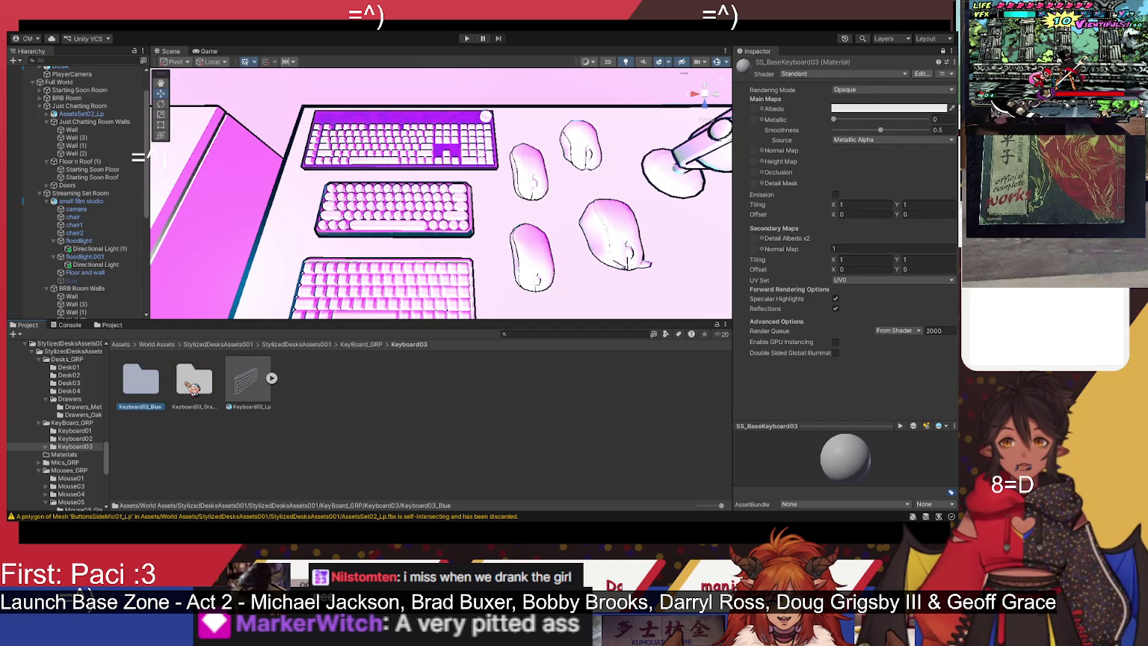
double_click(193, 388)
Step: Drag the Keyboard03_Orange base texture into SS_BaseKeyboard03's Albedo slot
mouse_move(460, 326)
left_mouse_down()
mouse_move(750, 133)
mouse_move(753, 109)
left_mouse_up()
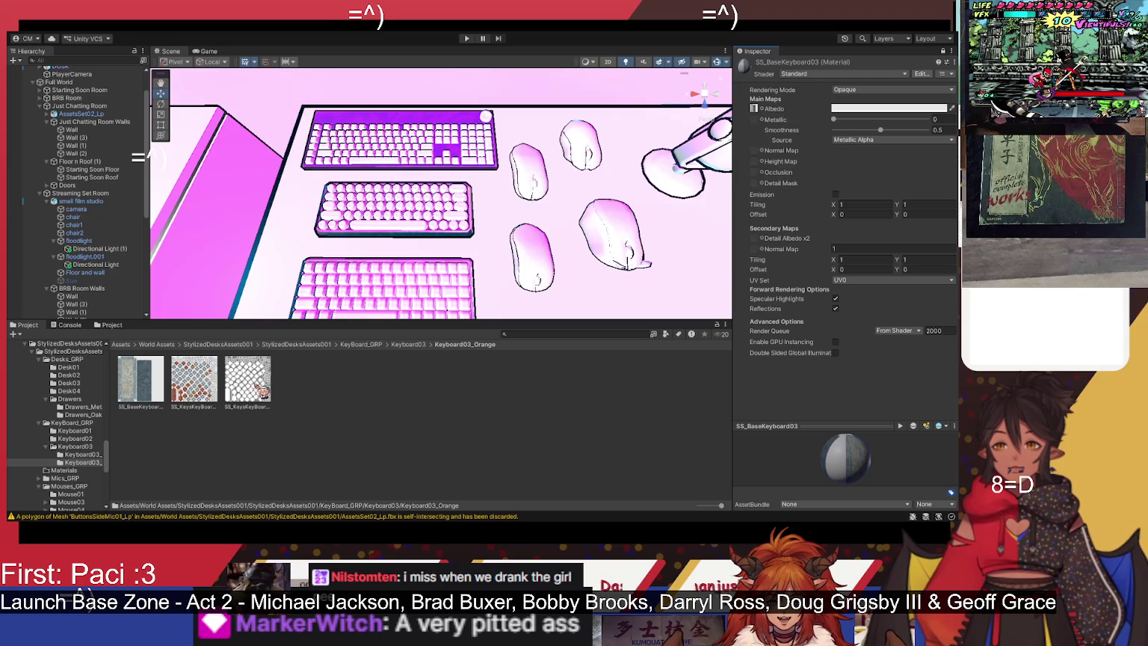
left_click(220, 344)
double_click(156, 381)
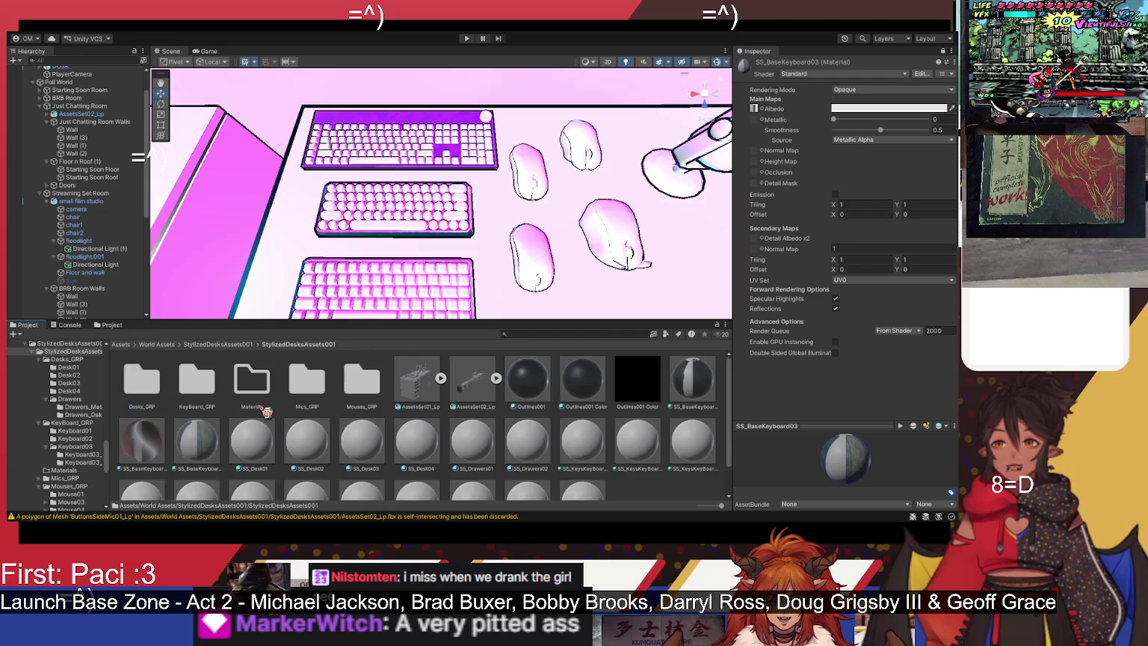
Step: Switch SS_BaseKeyboard02's smoothness source to Albedo Alpha and back to Metallic Alpha, then select SS_Desk01
left_click(248, 463)
left_click(150, 449)
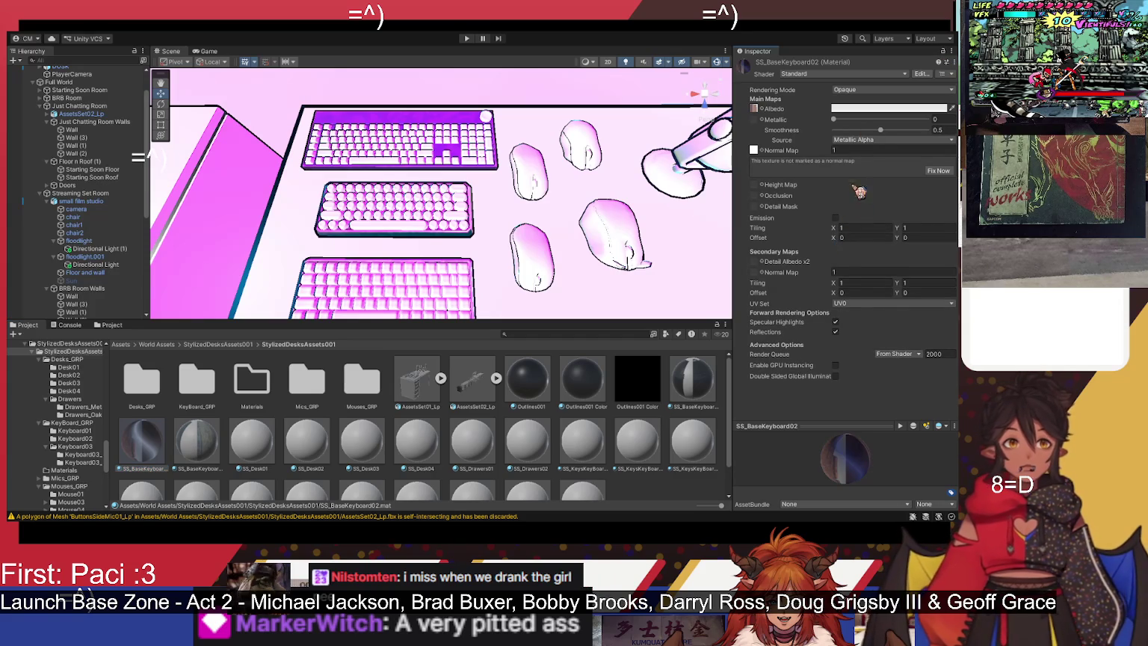
left_click(879, 141)
left_click(879, 160)
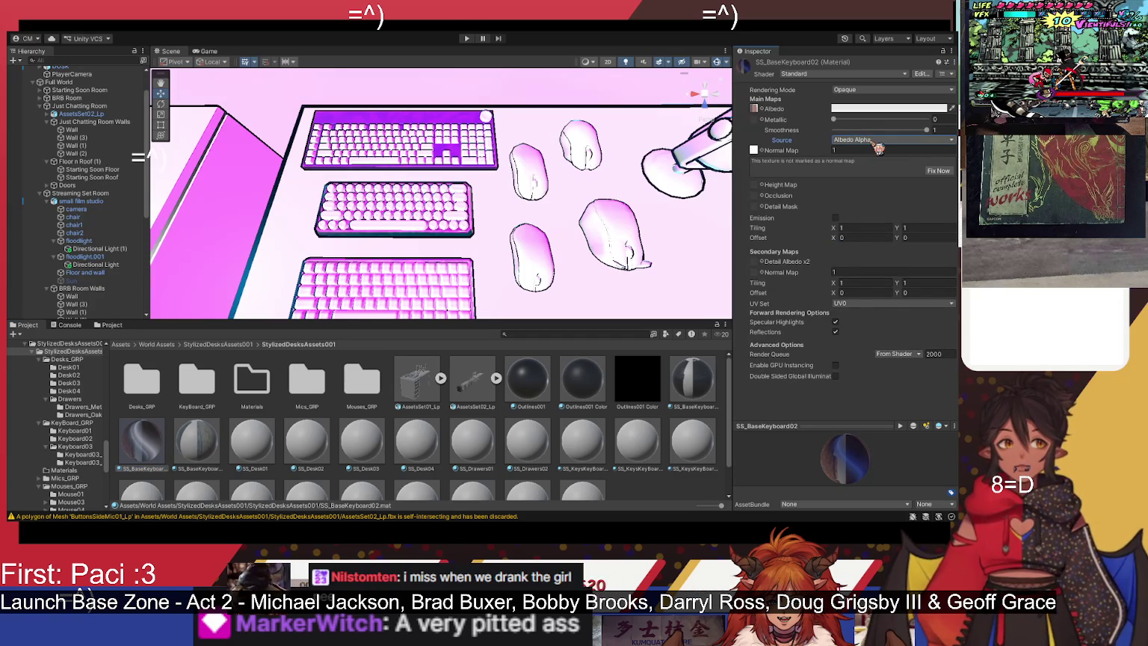
left_click(880, 139)
left_click(879, 150)
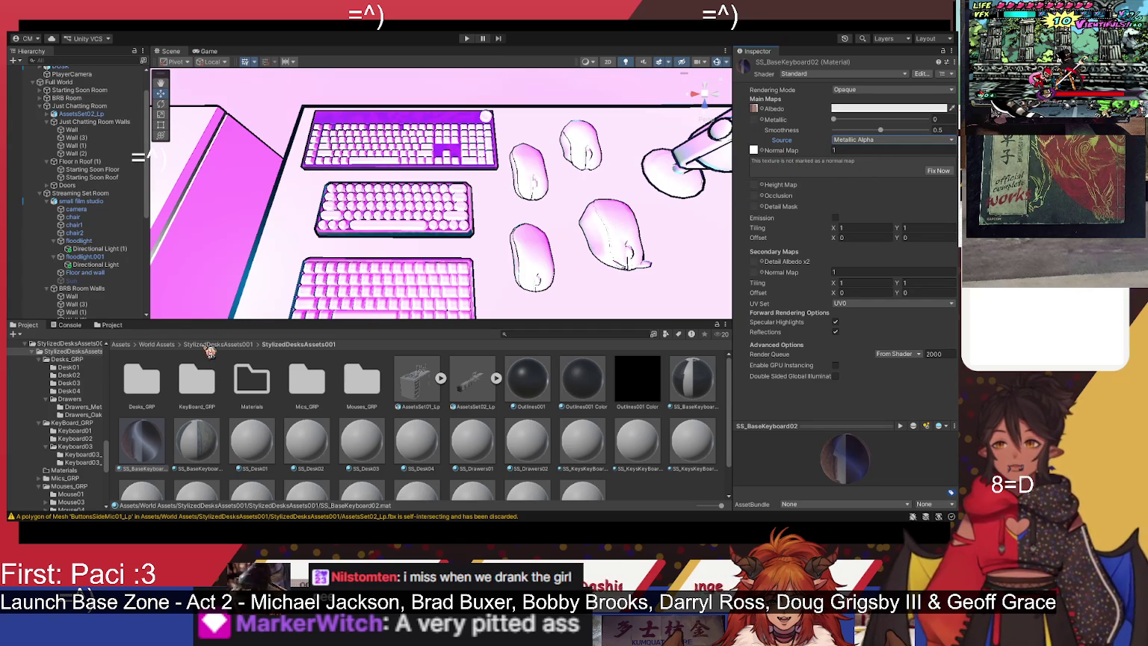
left_click(253, 440)
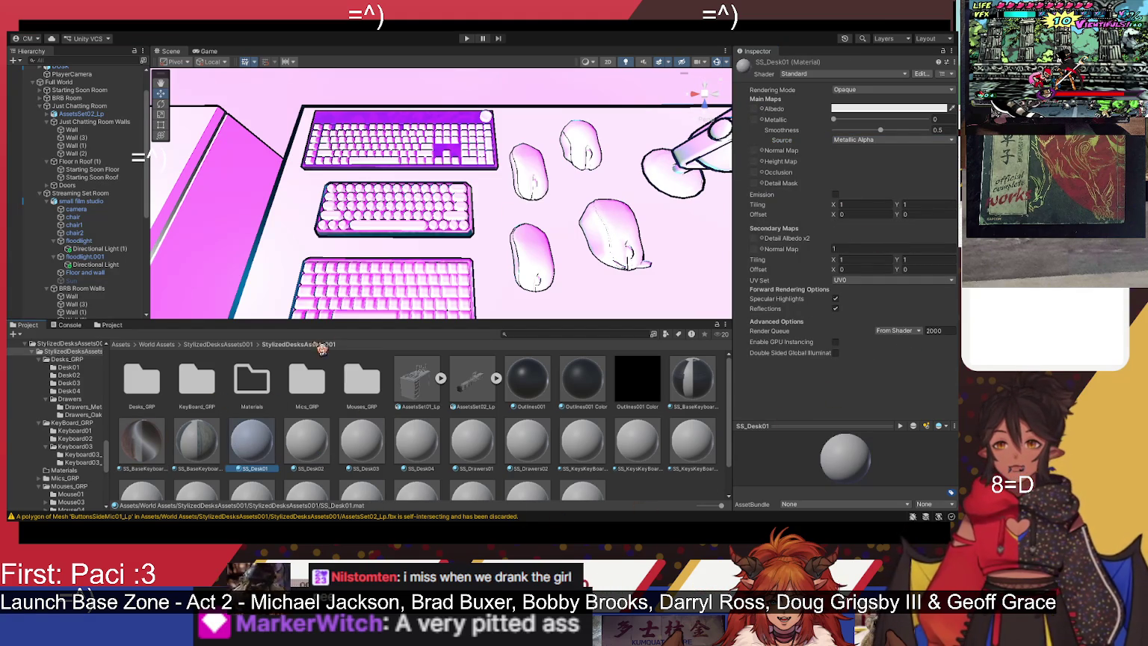
Step: Open Desks_GRP > Desk01 and assign SS_Desk01 Color as the desk material's albedo
left_click(944, 52)
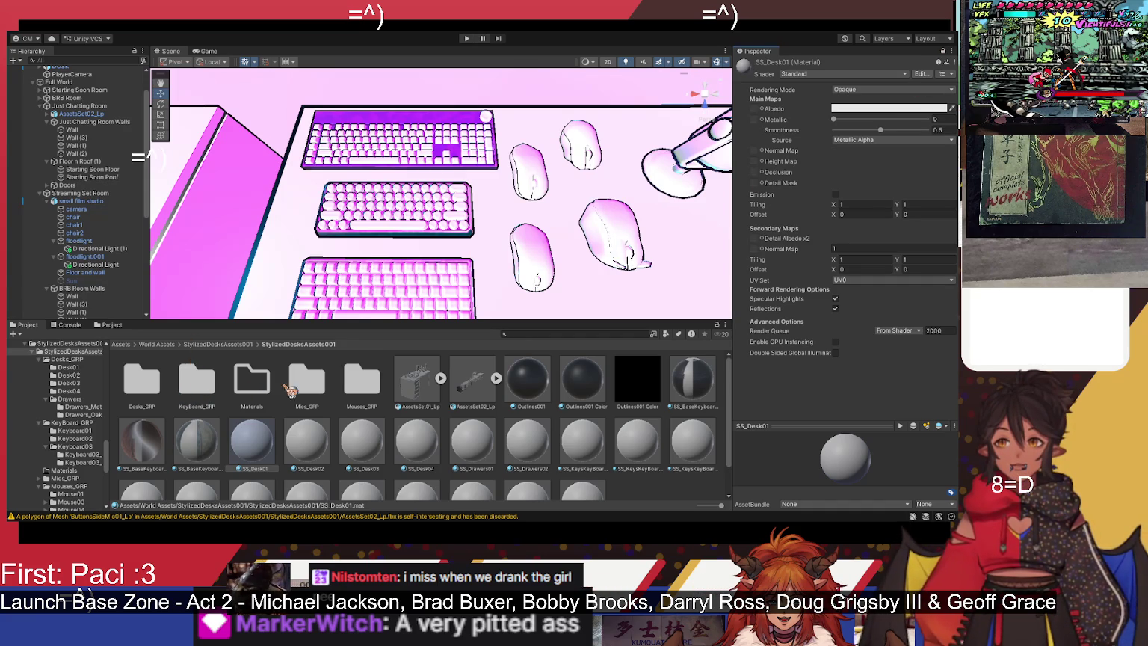
double_click(141, 381)
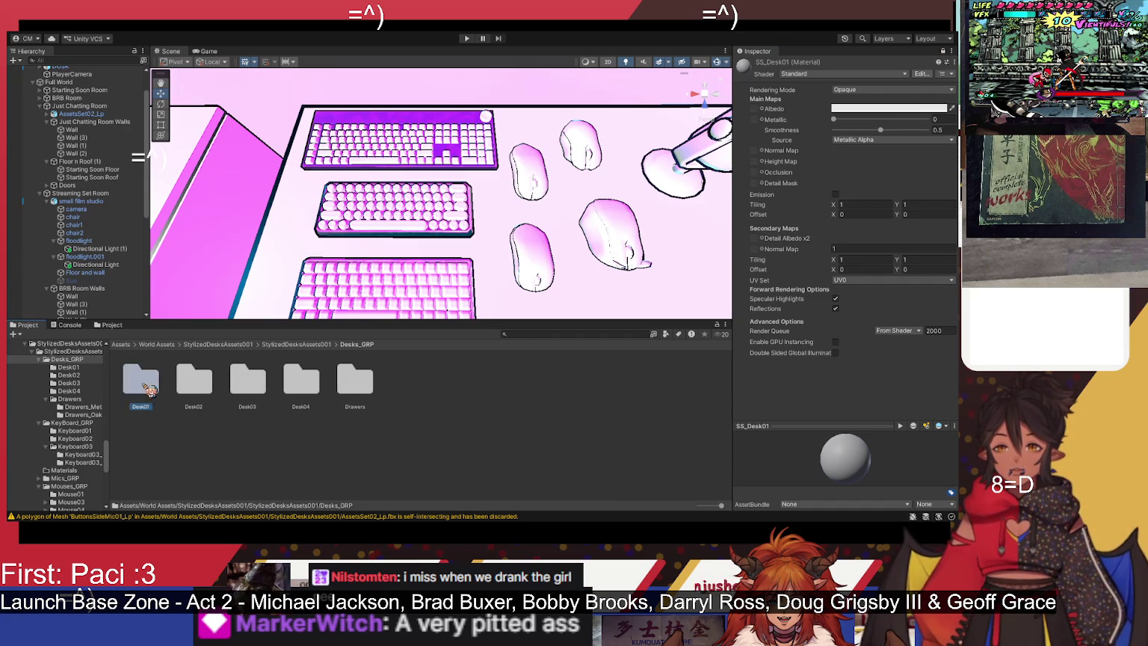
double_click(141, 382)
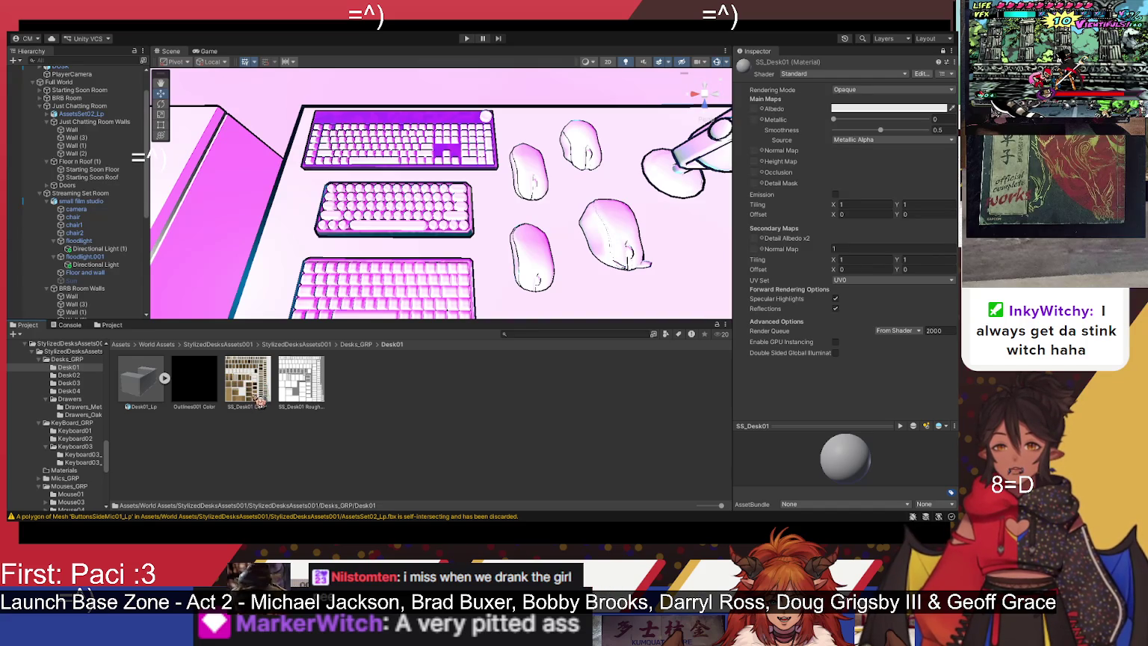
mouse_move(255, 392)
left_mouse_down()
mouse_move(660, 304)
mouse_move(755, 110)
left_mouse_up()
left_click_drag(597, 237, 482, 174)
Step: Assign SS_Desk01 Rough as the normal map and convert the texture to a normal map
mouse_move(301, 386)
left_mouse_down()
mouse_move(701, 266)
mouse_move(753, 151)
left_mouse_up()
mouse_move(513, 192)
left_mouse_down()
mouse_move(479, 187)
mouse_move(584, 108)
mouse_move(566, 102)
mouse_move(658, 116)
left_mouse_up()
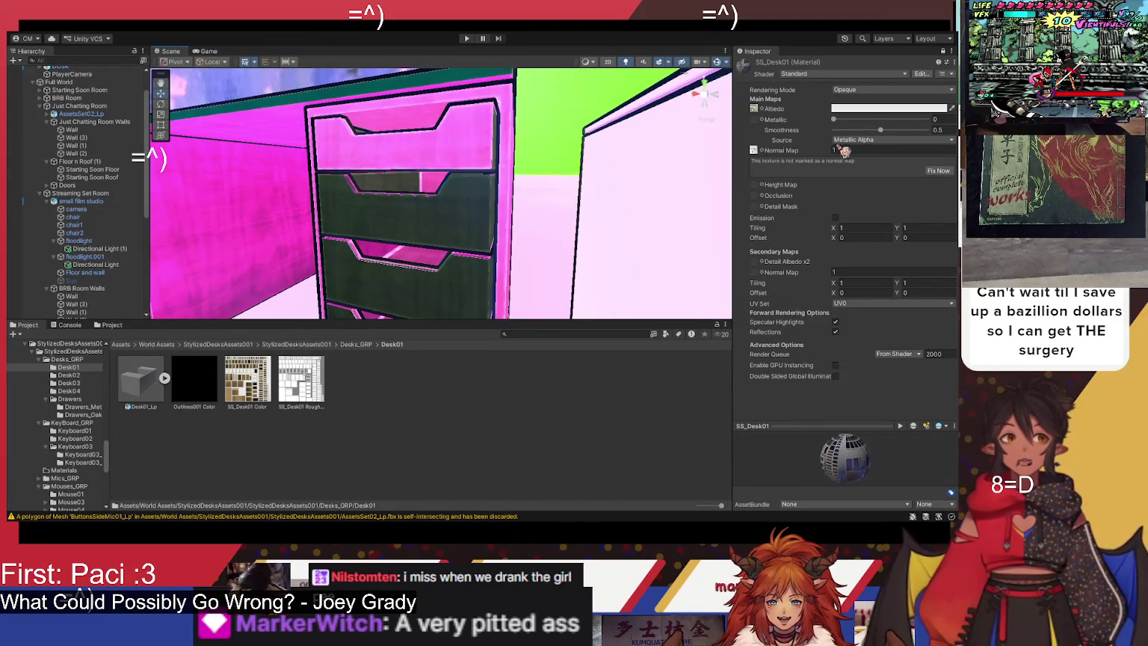
left_click(939, 171)
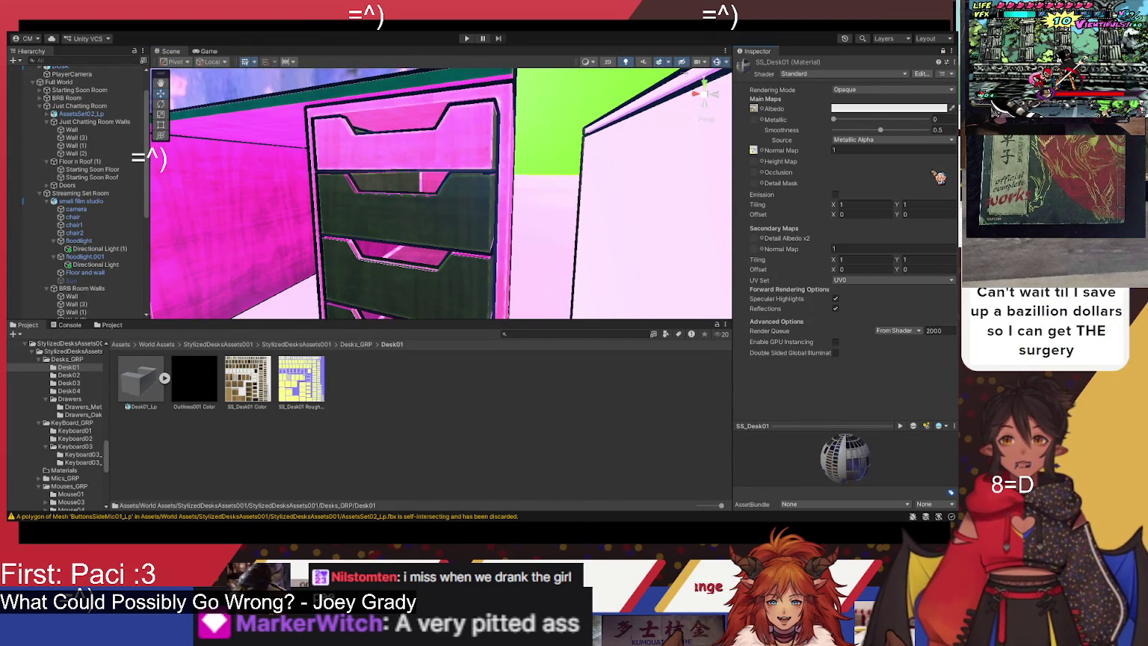
mouse_move(500, 197)
left_mouse_down()
mouse_move(450, 174)
mouse_move(546, 217)
left_mouse_up()
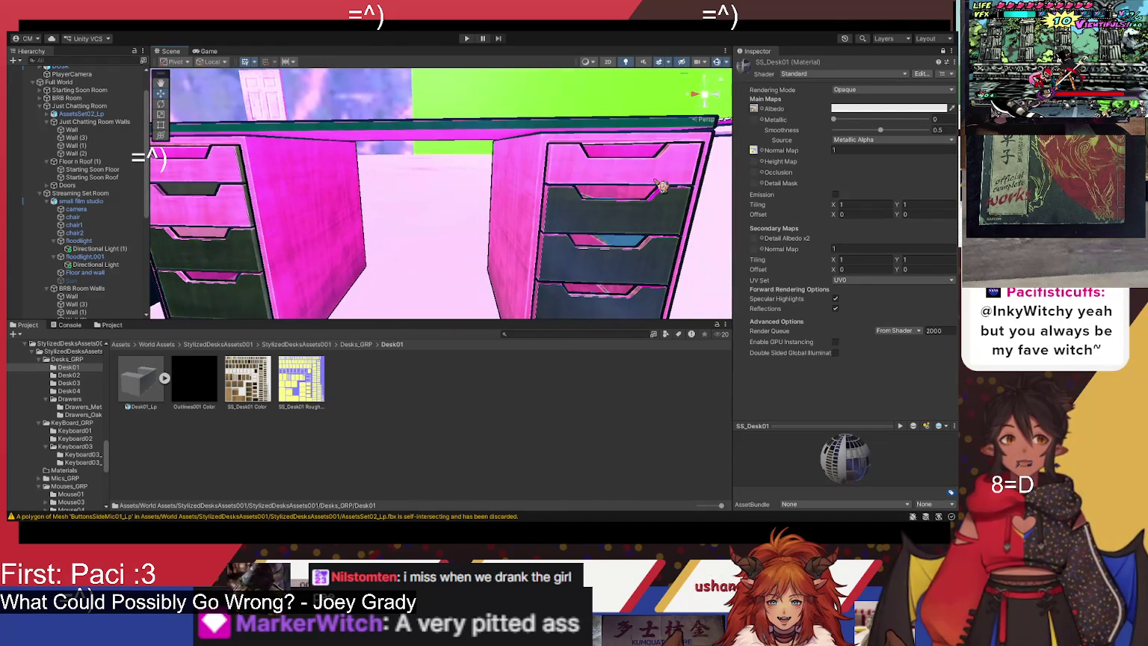
left_click(755, 151)
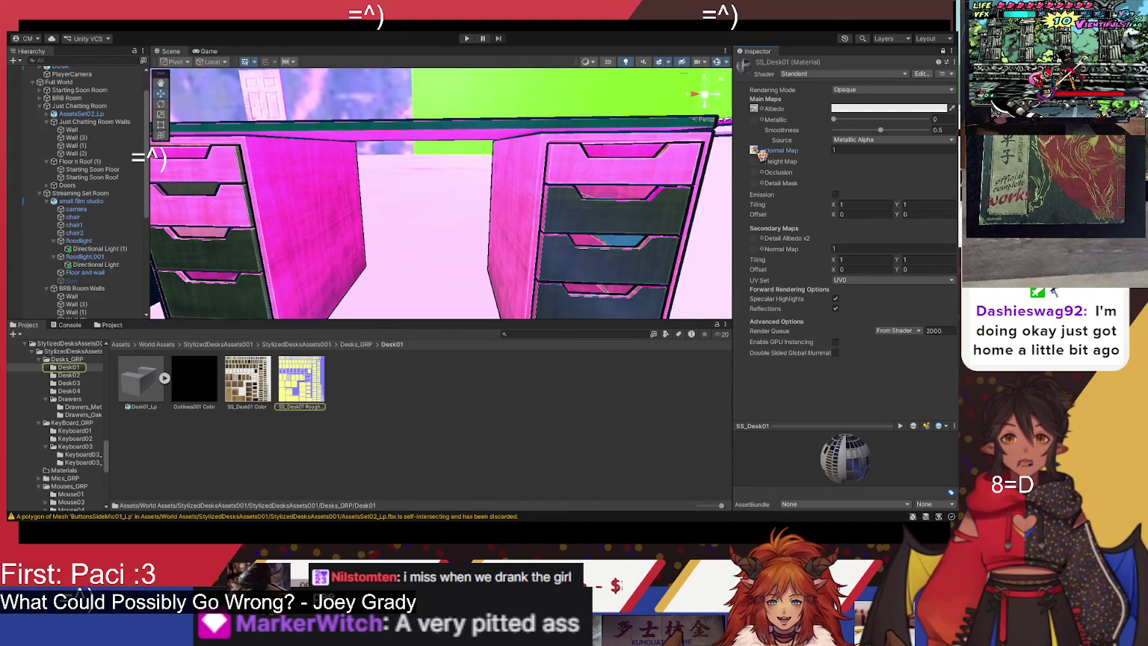
left_click(315, 391)
left_click(358, 441)
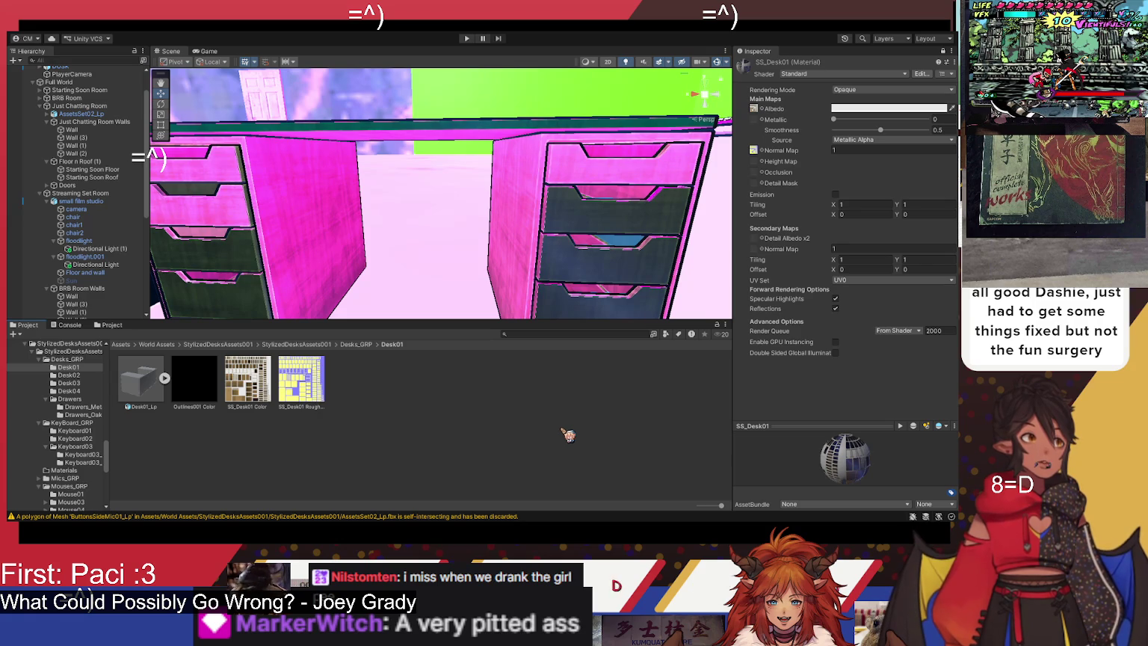
Step: Remove the normal map from SS_Desk01 and return to StylizedDesksAssets001
scroll(553, 269, "down", 5)
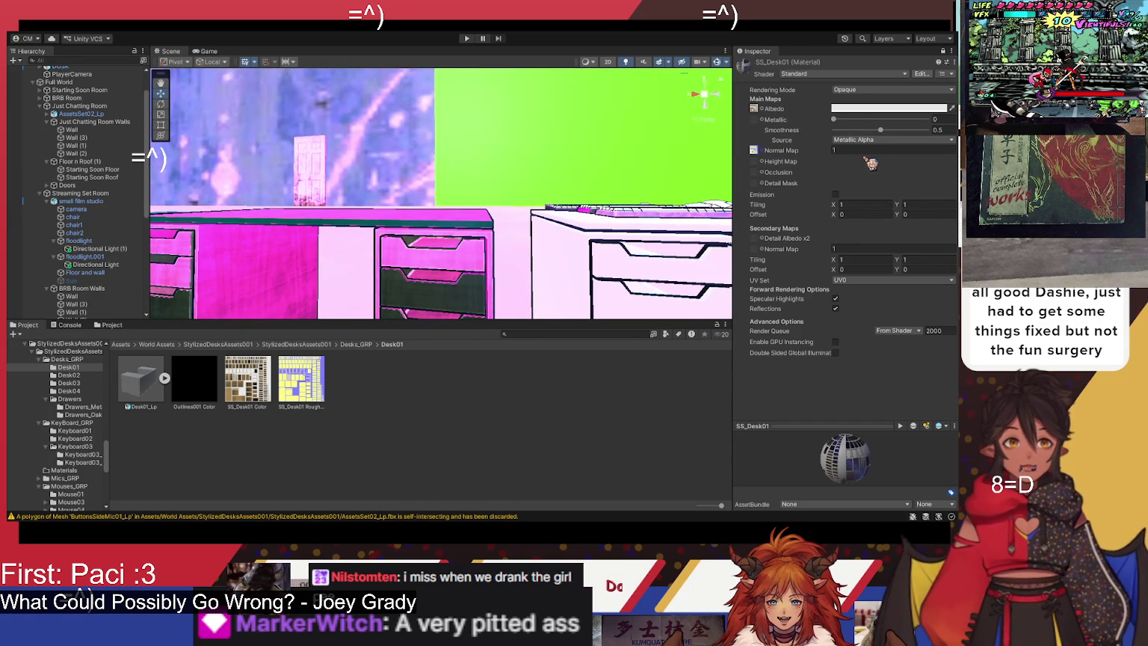
left_click(754, 151)
key("Delete")
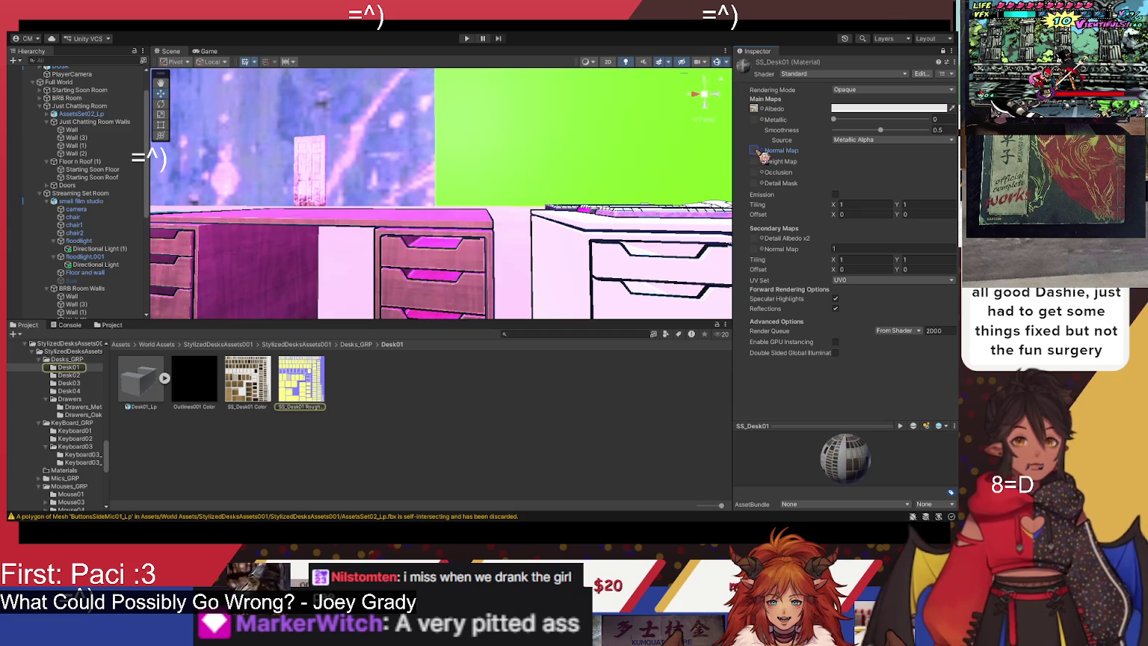
scroll(539, 252, "up", 3)
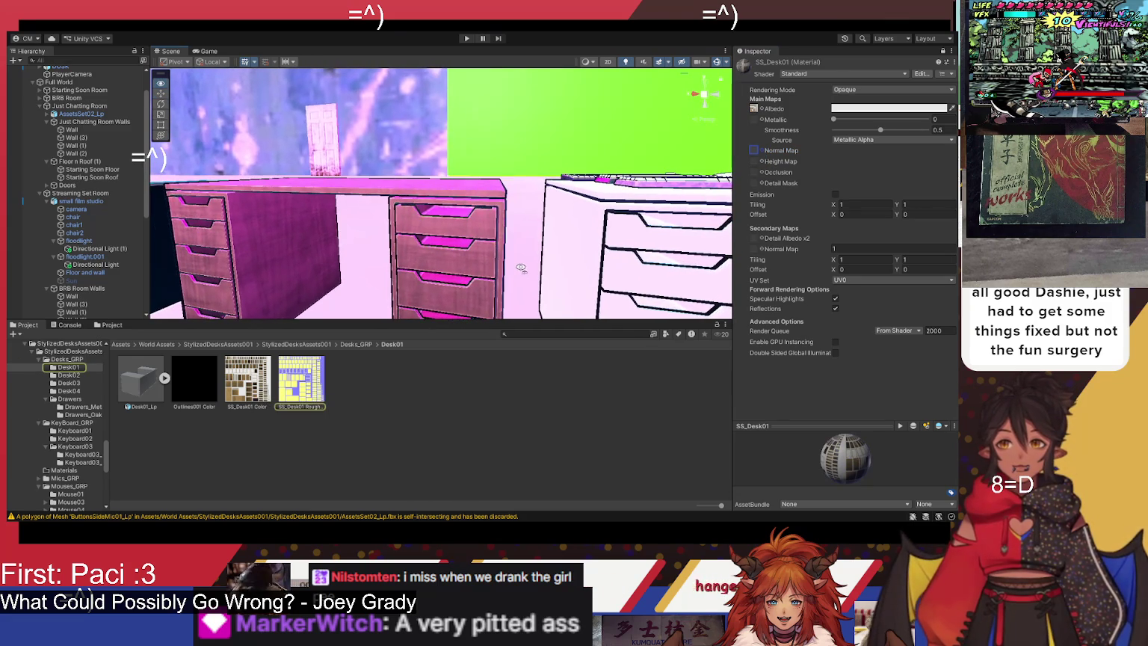
left_click(292, 345)
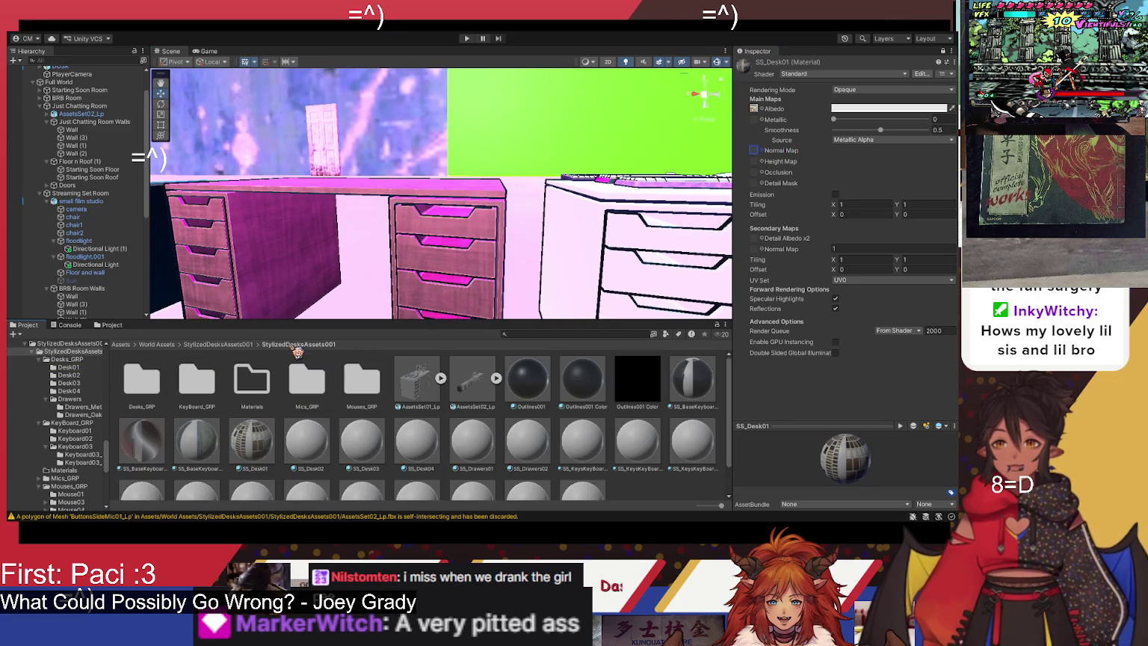
Step: Deselect SS_Desk01 to empty the Inspector, then bring up the SS_Desk02 material
left_click(943, 51)
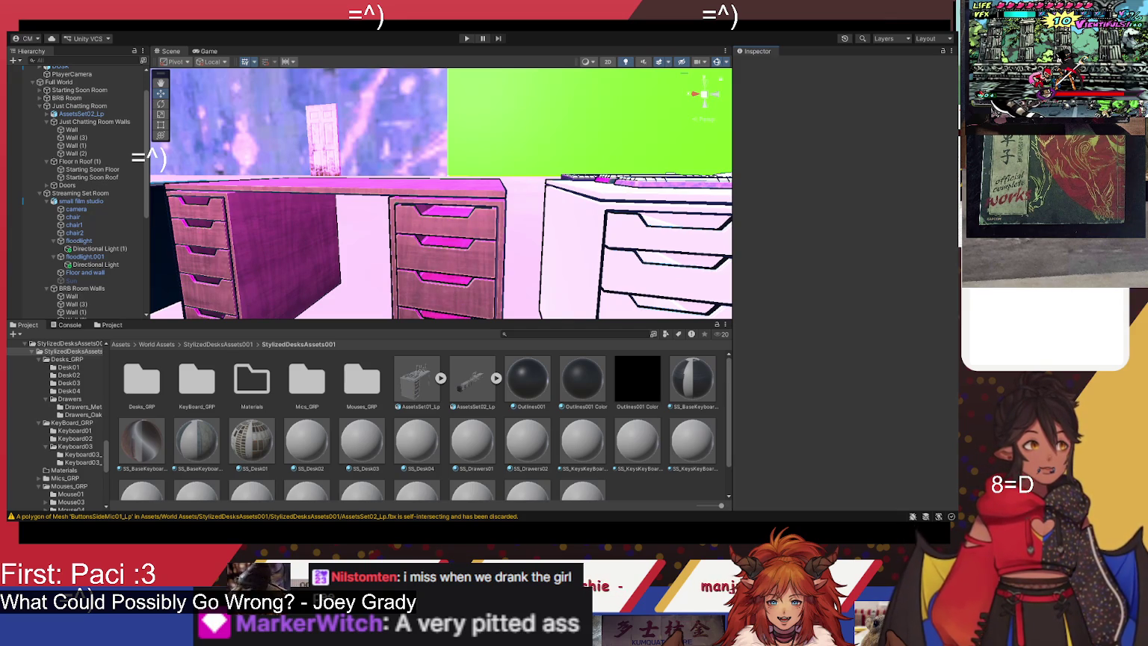
left_click(306, 447)
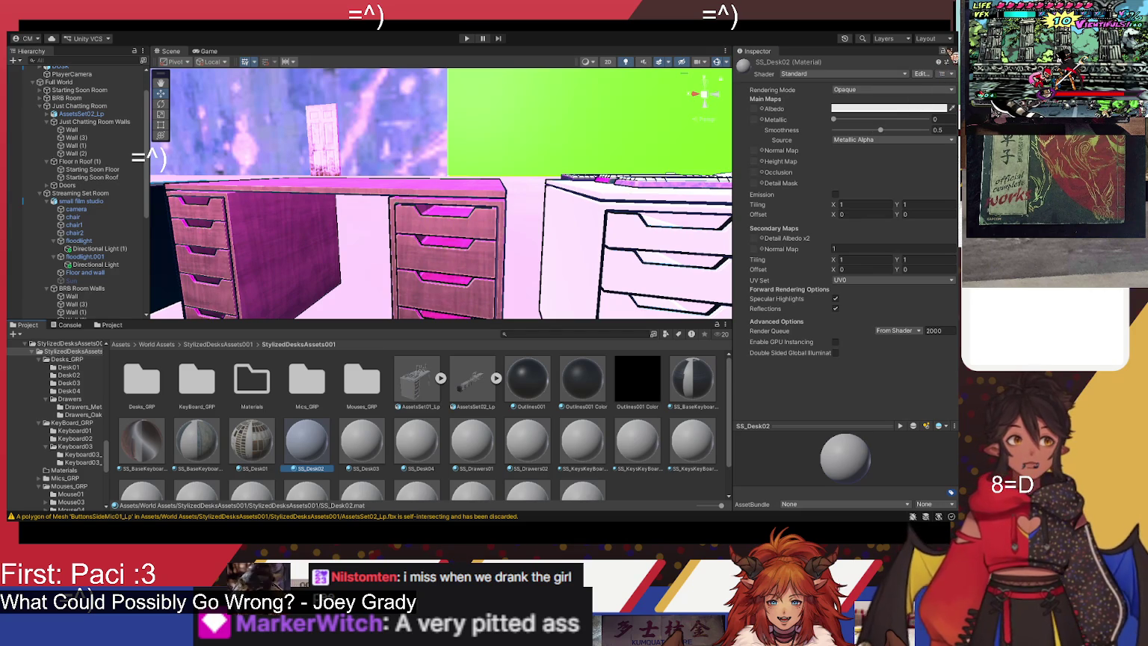
Step: Apply SS_Desk02 Color from the Desk02 folder as the SS_Desk02 material's albedo
left_click(948, 55)
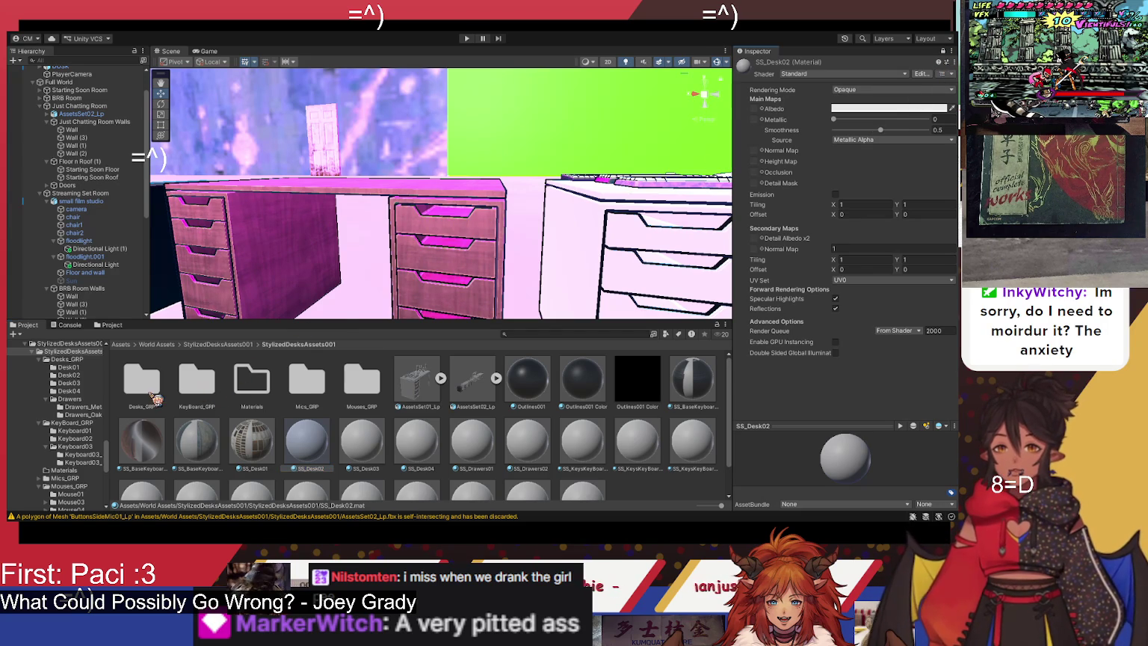
double_click(142, 381)
double_click(197, 381)
mouse_move(246, 381)
left_mouse_down()
mouse_move(758, 152)
mouse_move(755, 109)
left_mouse_up()
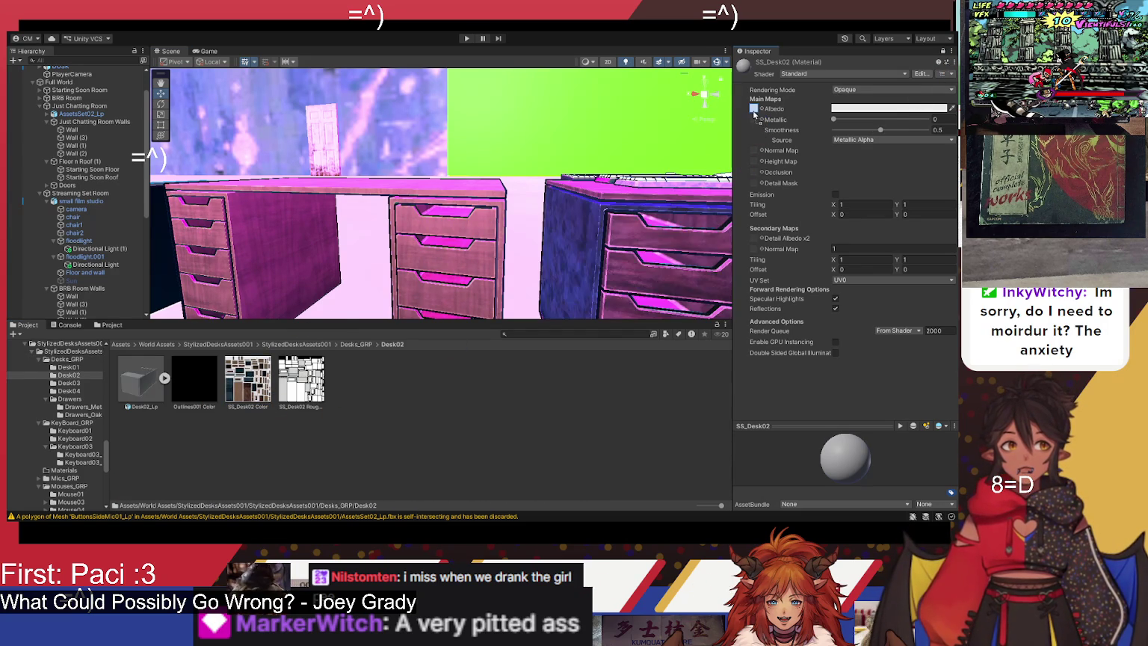
left_click_drag(512, 249, 495, 244)
Step: Try SS_Desk02 Rough as the SS_Desk02 normal map, then undo it
key("a")
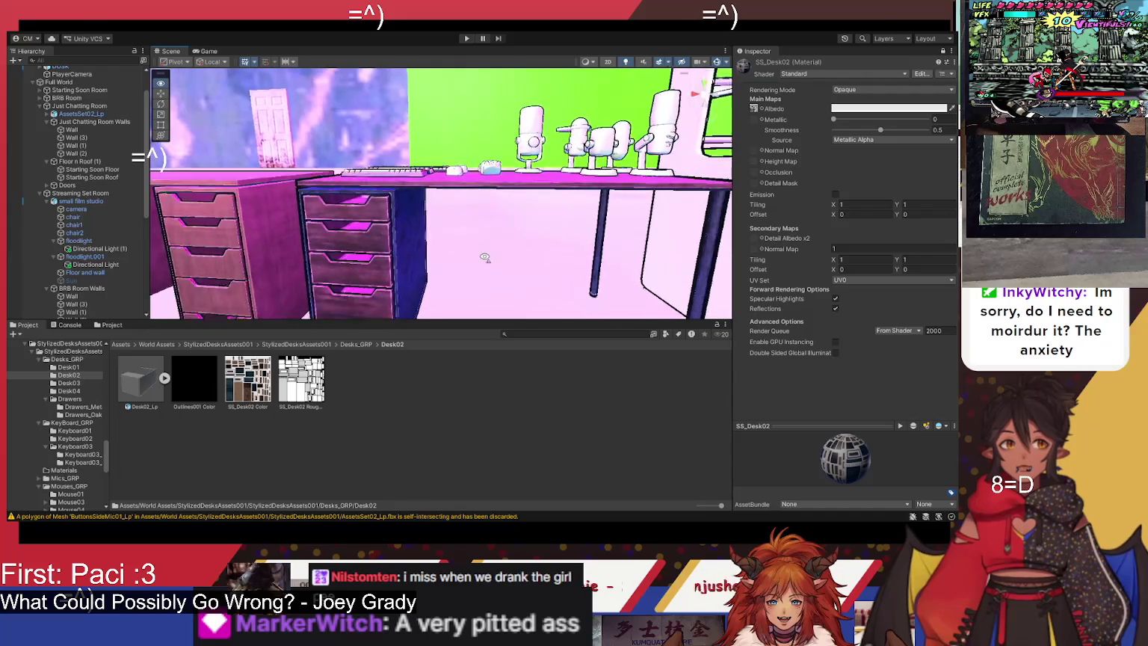
key("w")
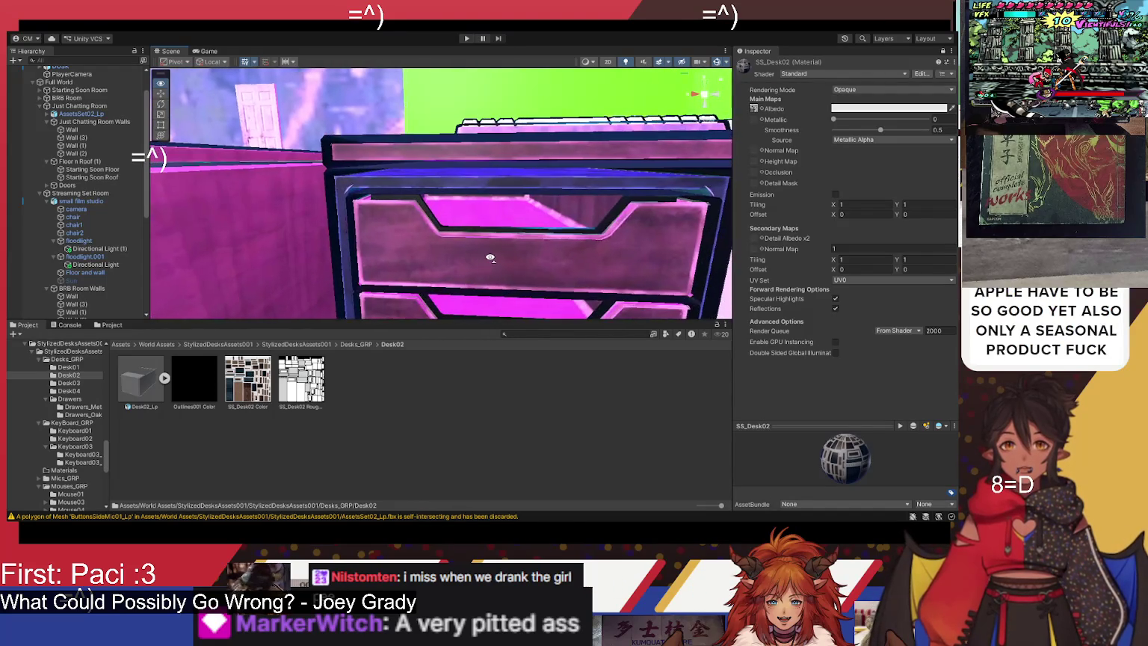
key("s")
mouse_move(299, 392)
left_mouse_down()
mouse_move(630, 304)
mouse_move(765, 212)
mouse_move(763, 158)
left_mouse_up()
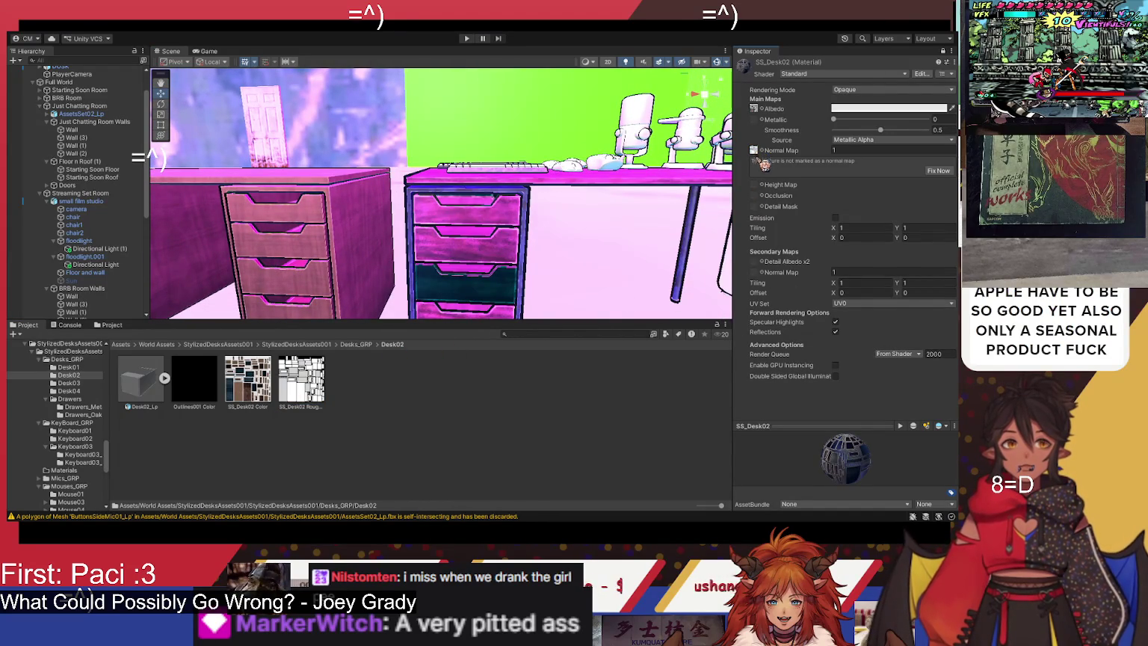
left_click(762, 156)
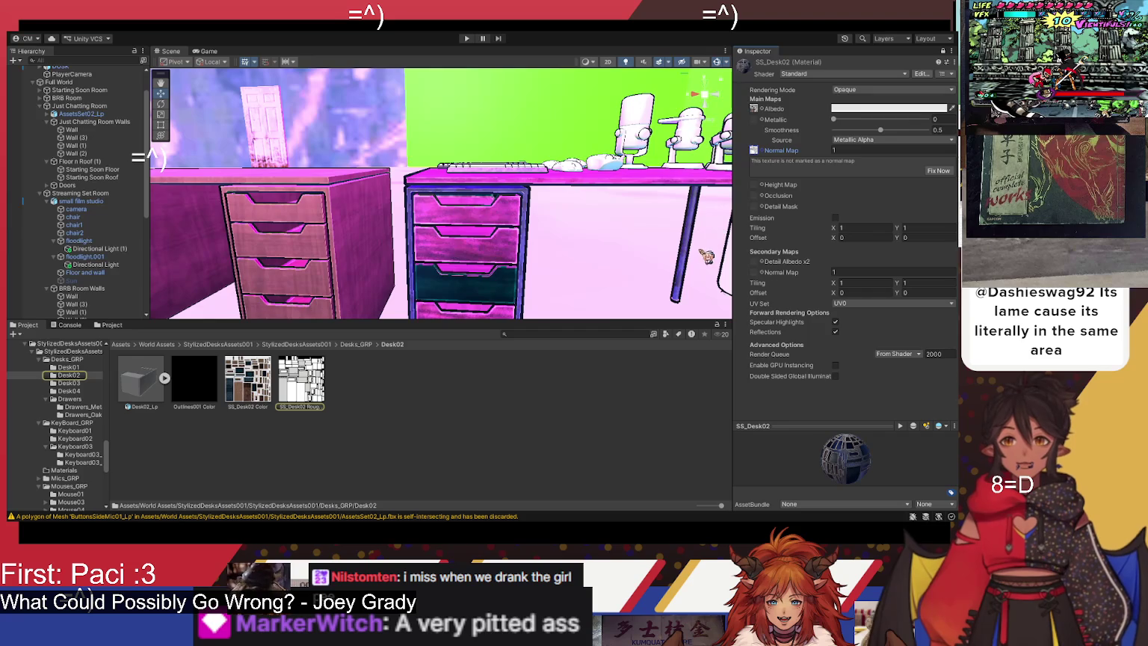
key("ctrl+z")
Step: Try SS_Desk02 Rough as the occlusion map and delete it again
mouse_move(301, 382)
left_mouse_down()
mouse_move(495, 334)
mouse_move(776, 174)
mouse_move(761, 177)
left_mouse_up()
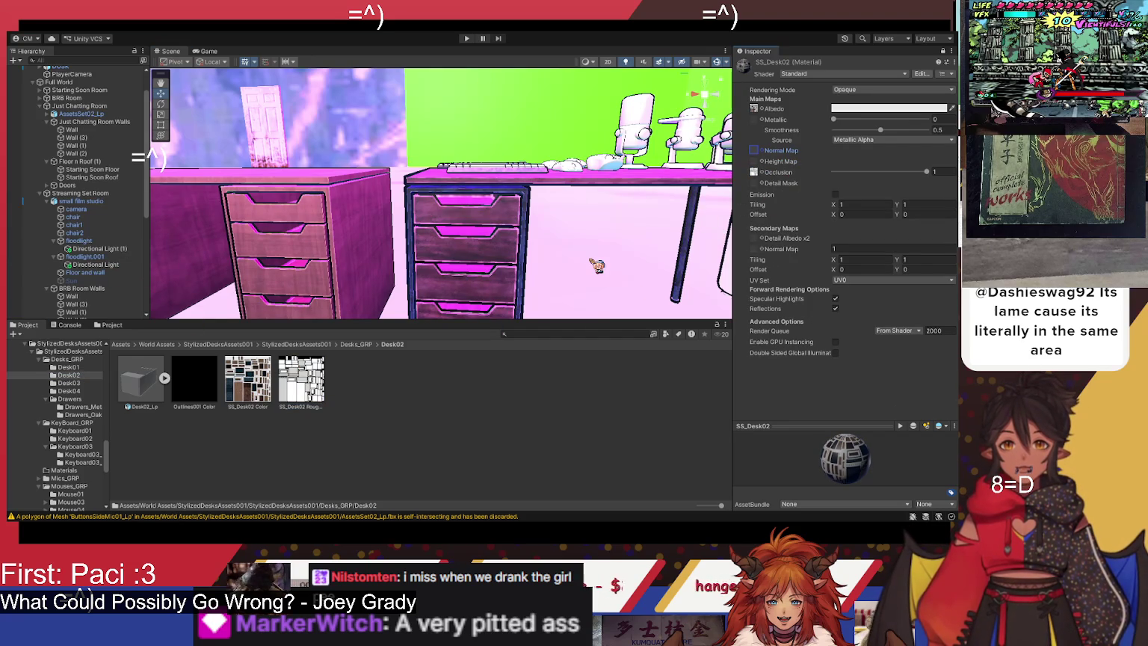
scroll(600, 258, "up", 3)
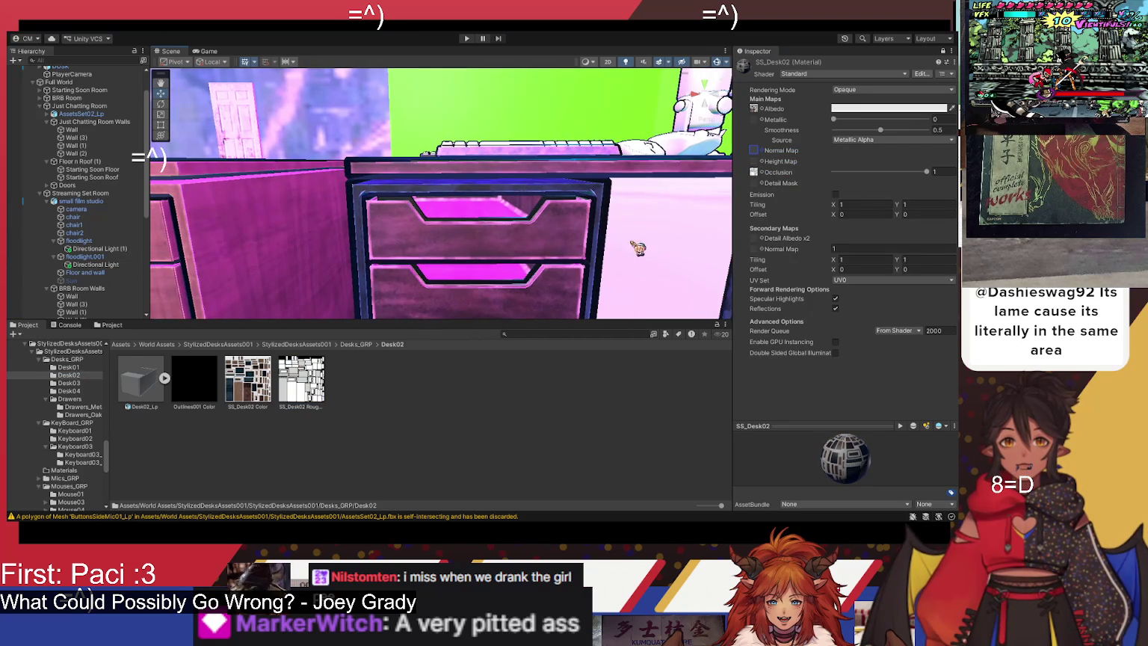
left_click(756, 173)
key("Delete")
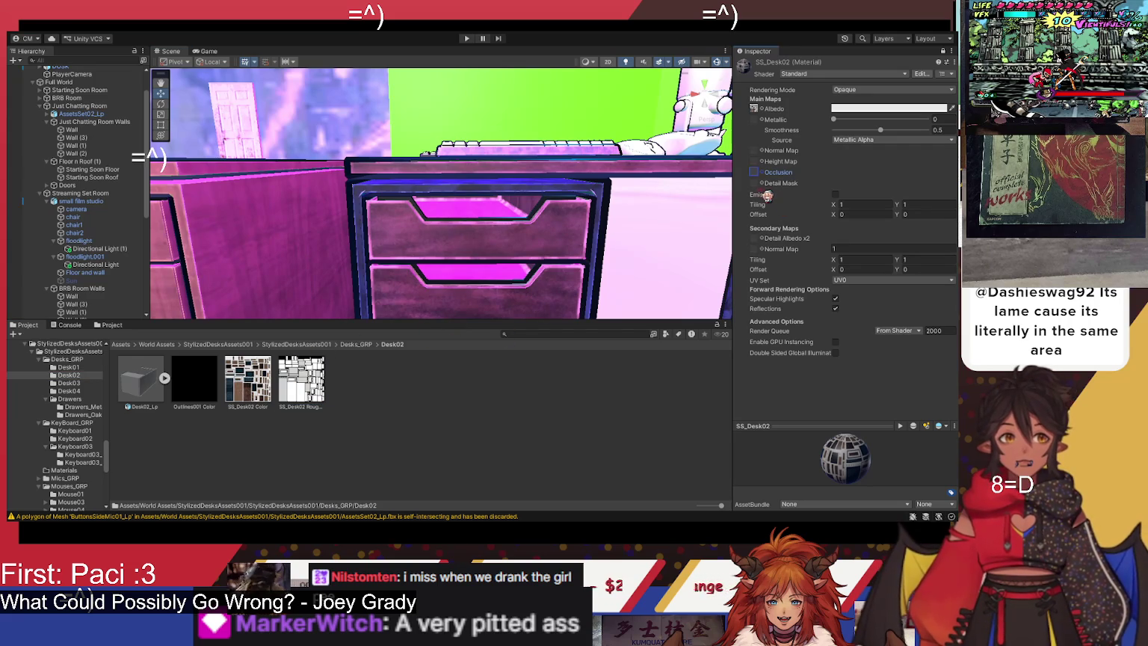
left_click(310, 406)
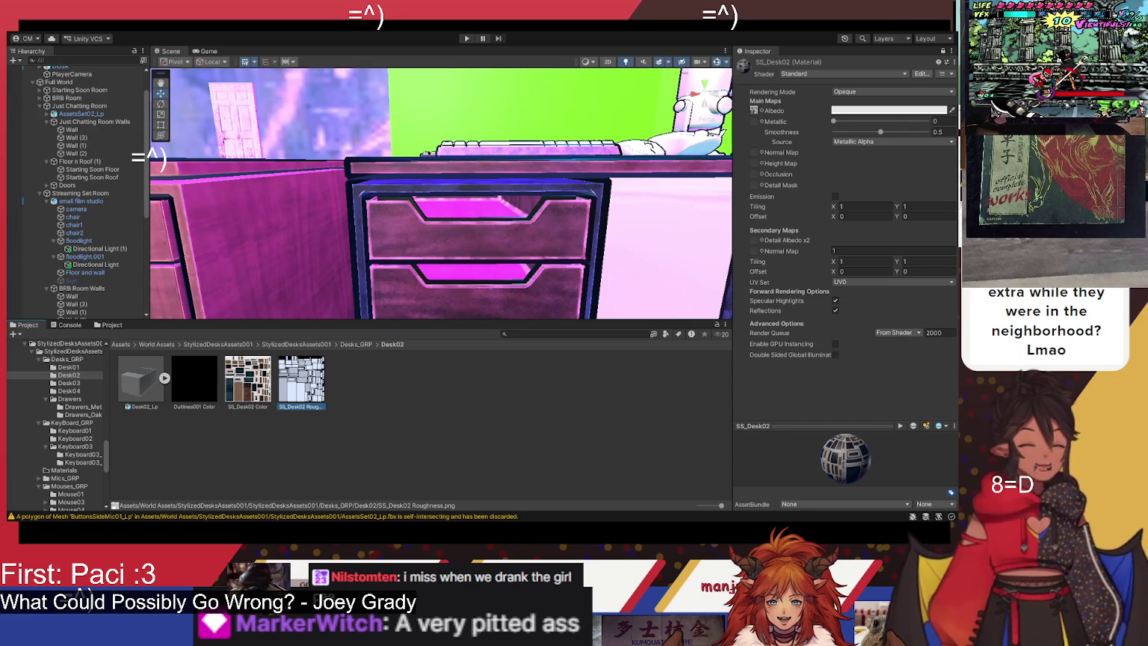
Step: Use the roughness texture as detail mask and height map, then clear the height map
mouse_move(302, 379)
left_mouse_down()
mouse_move(468, 382)
mouse_move(786, 210)
mouse_move(753, 185)
mouse_move(762, 196)
left_mouse_up()
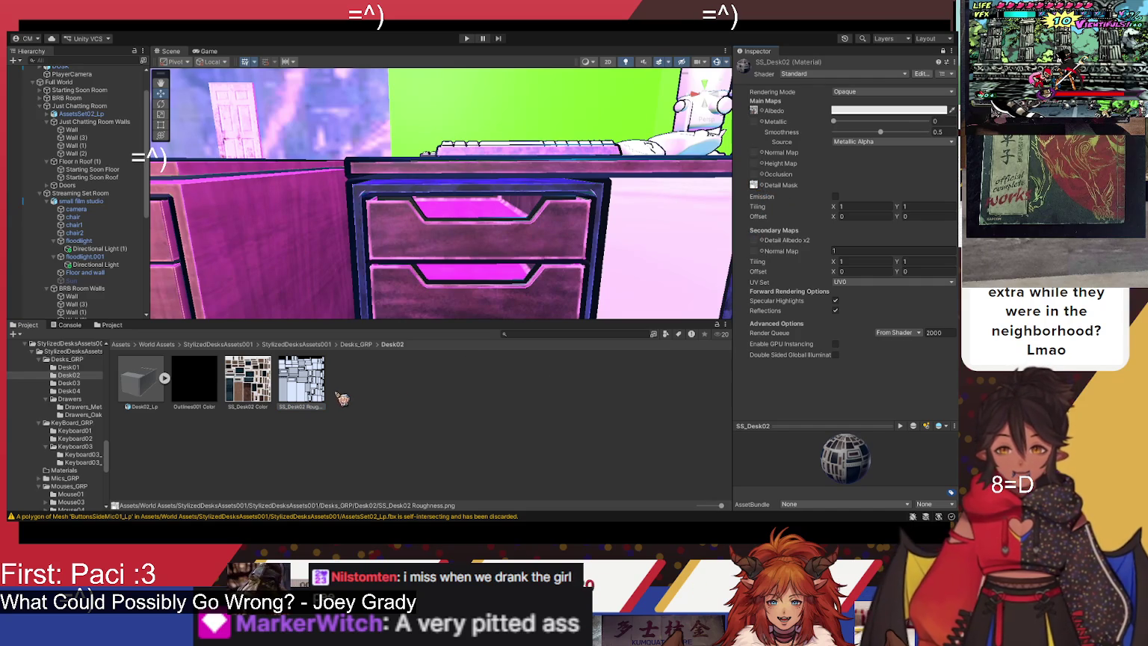
left_click(753, 185)
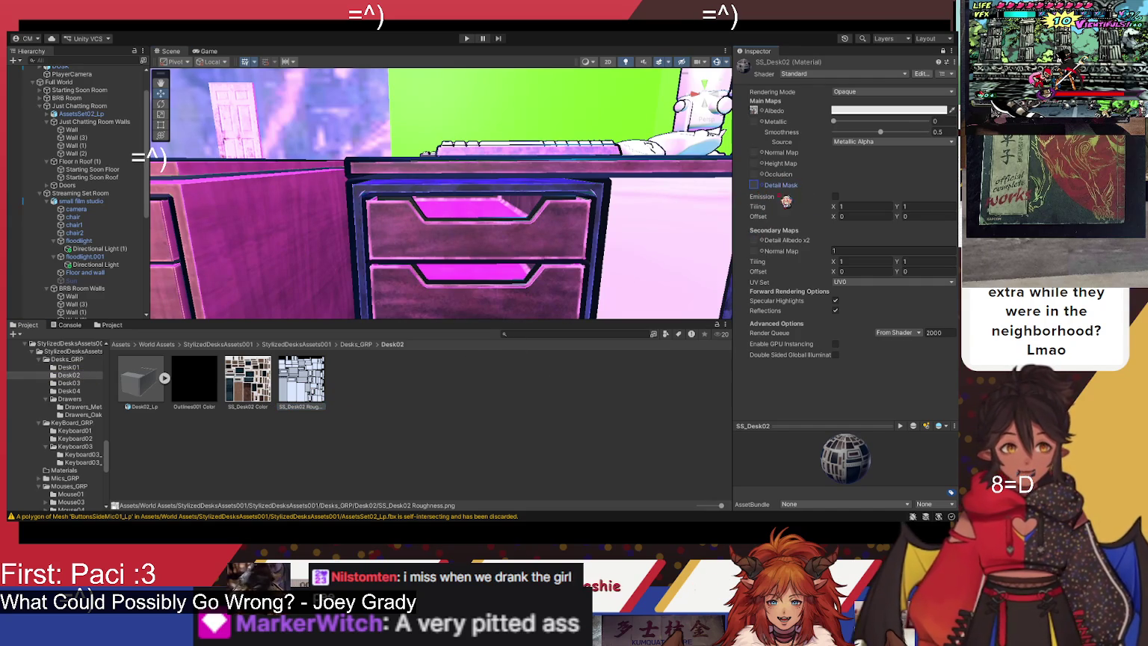
left_click_drag(755, 168, 754, 165)
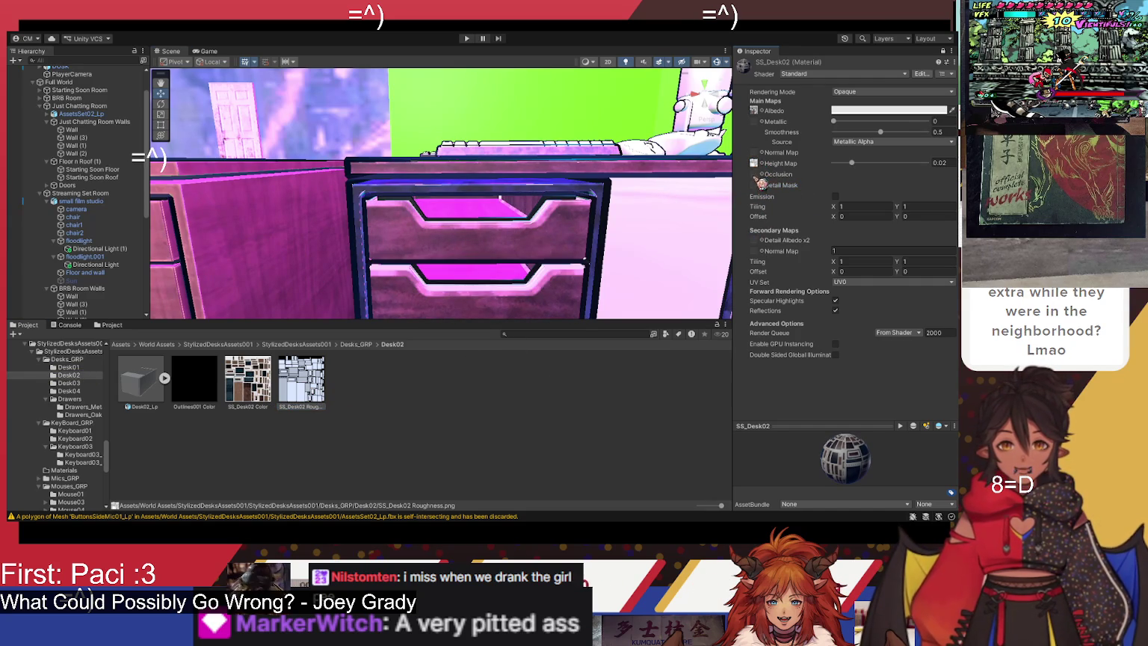
left_click(755, 166)
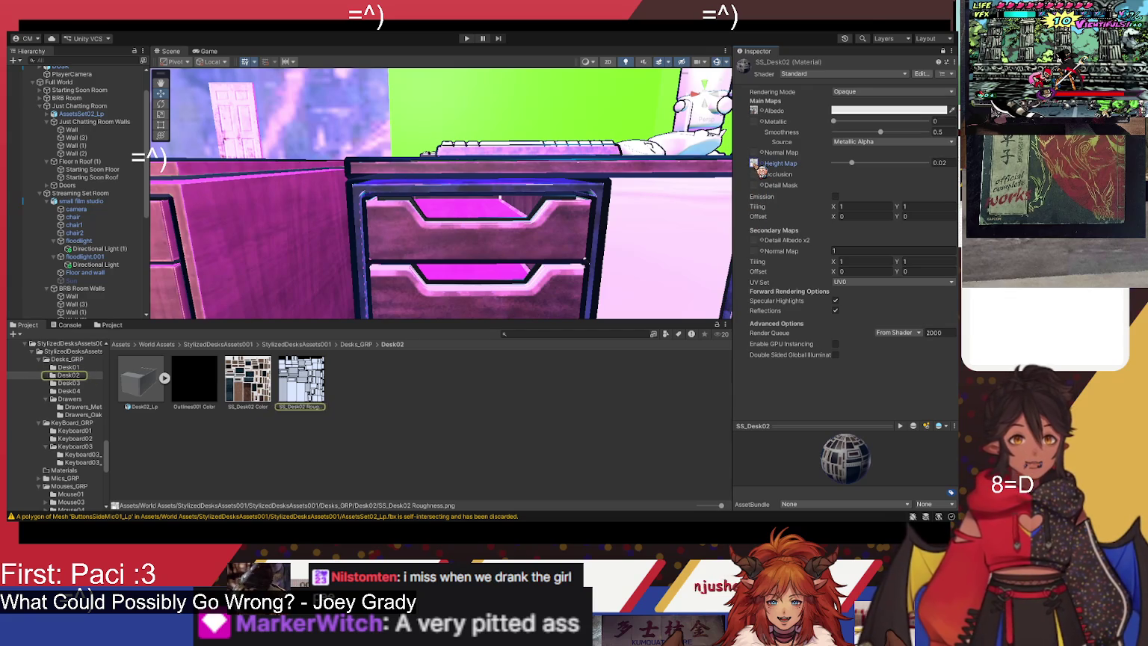
key("Delete")
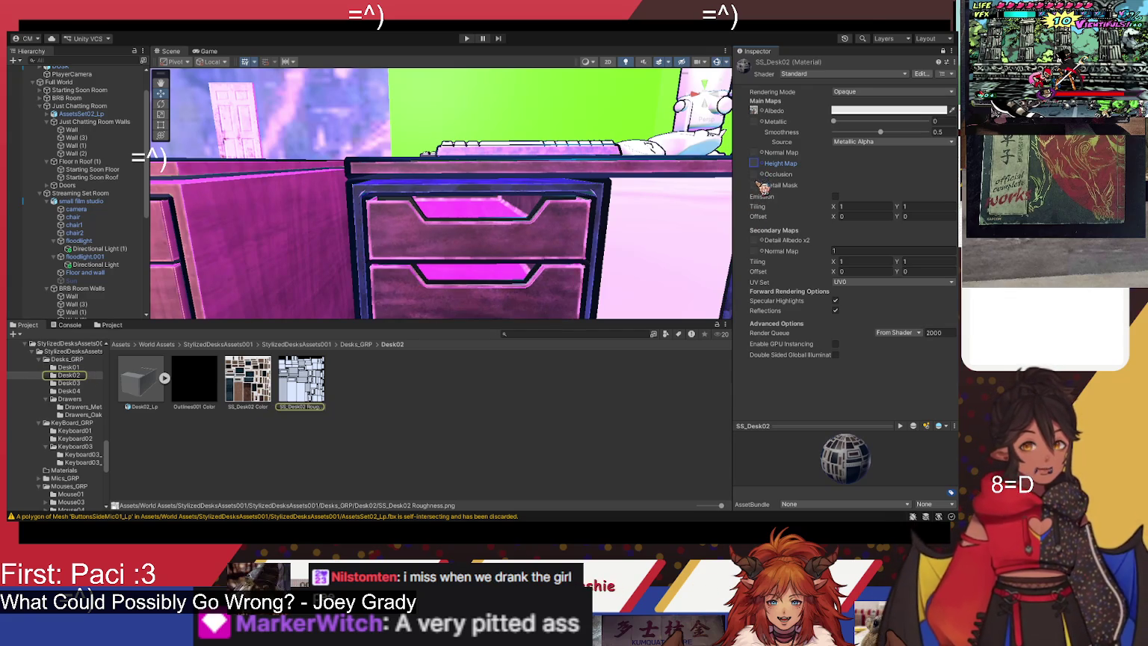
Step: Try the roughness texture in Detail Albedo x2 and the secondary Normal Map, deleting each
left_click_drag(593, 347, 778, 245)
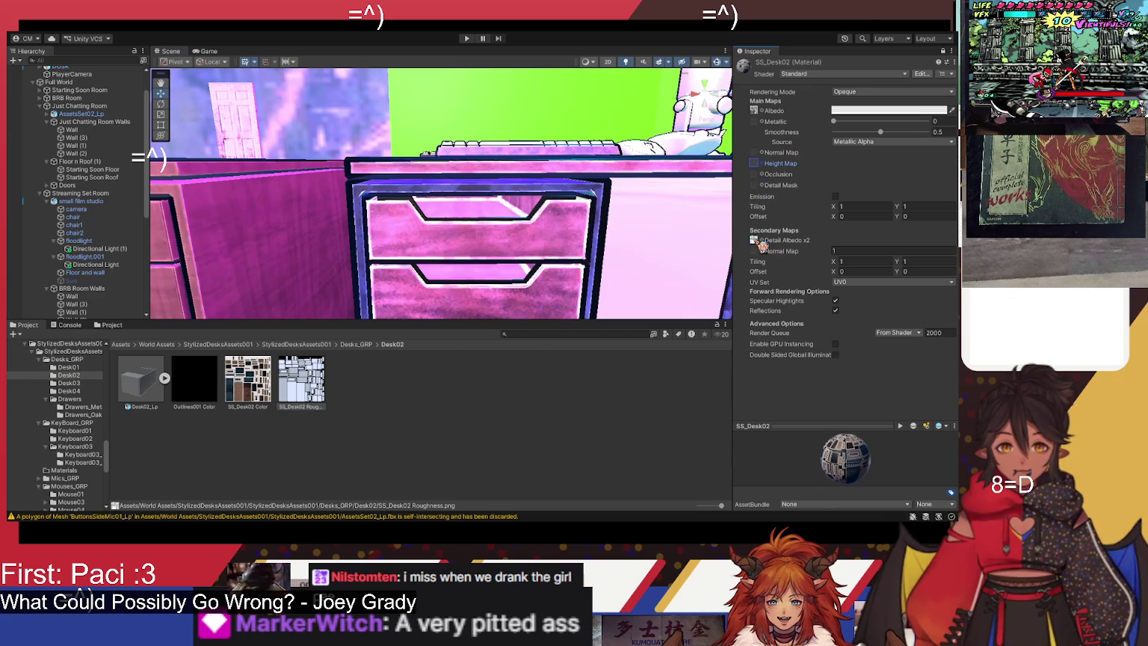
mouse_move(675, 265)
left_mouse_down()
mouse_move(683, 258)
mouse_move(617, 268)
mouse_move(621, 256)
left_mouse_up()
left_click(755, 241)
key("Delete")
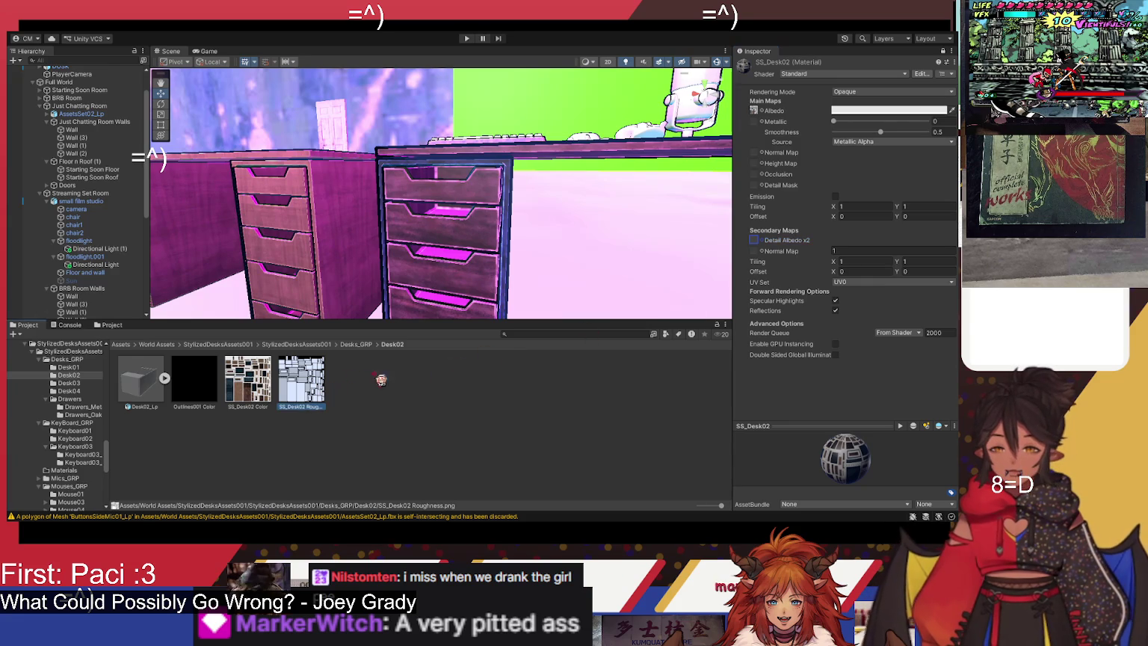
left_click_drag(778, 261, 755, 251)
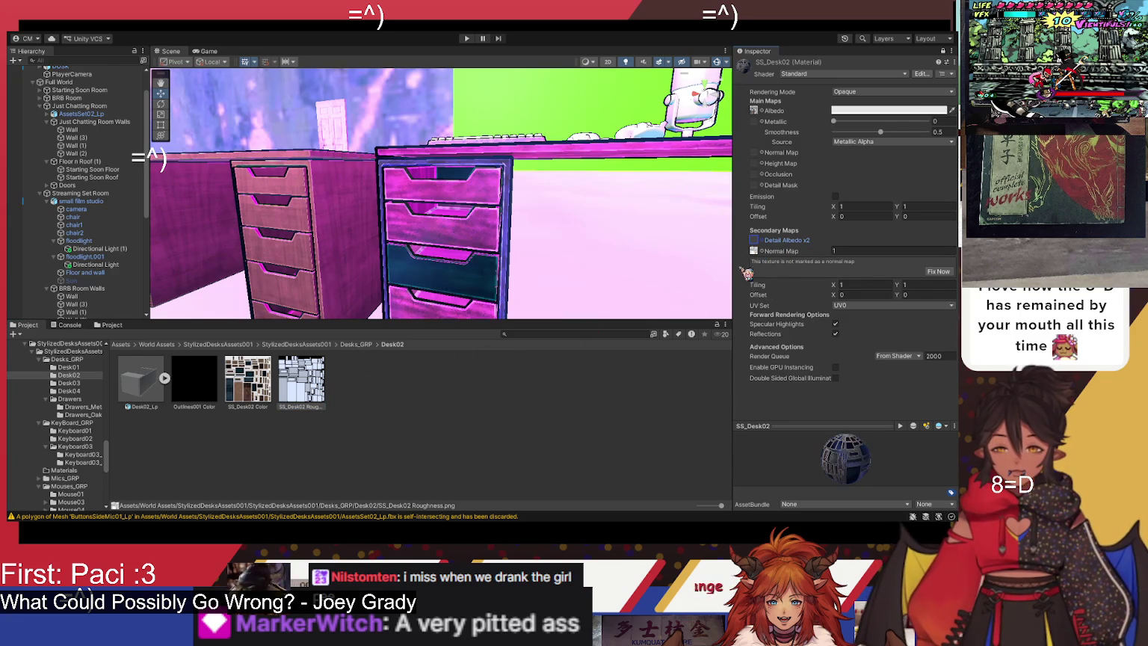
left_click(757, 255)
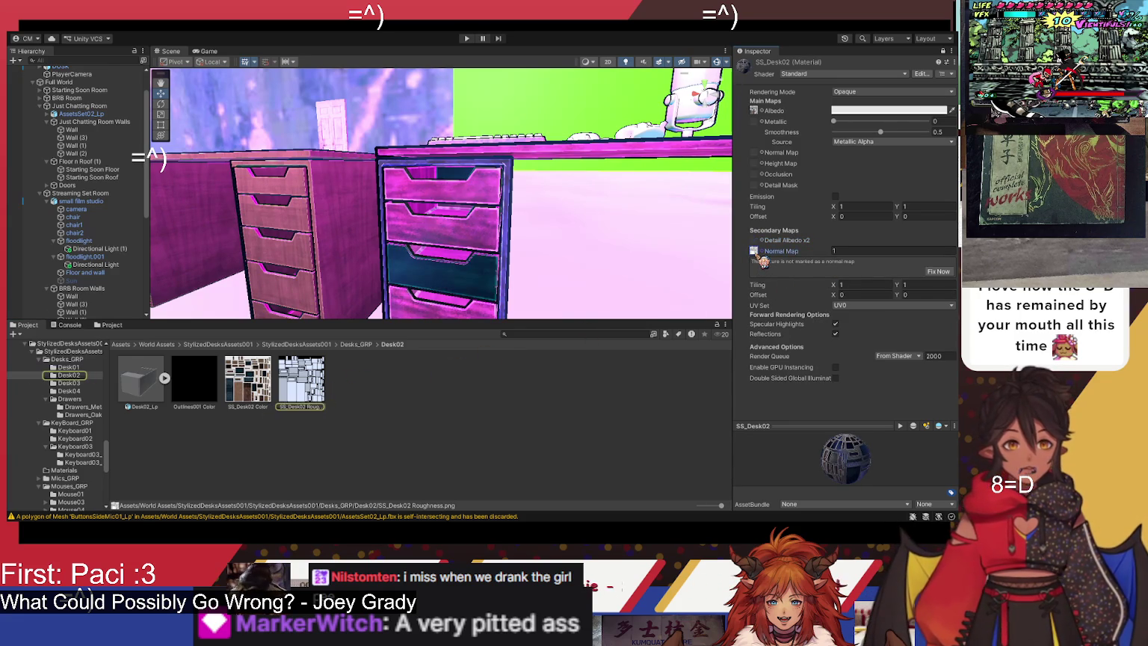
key("Delete")
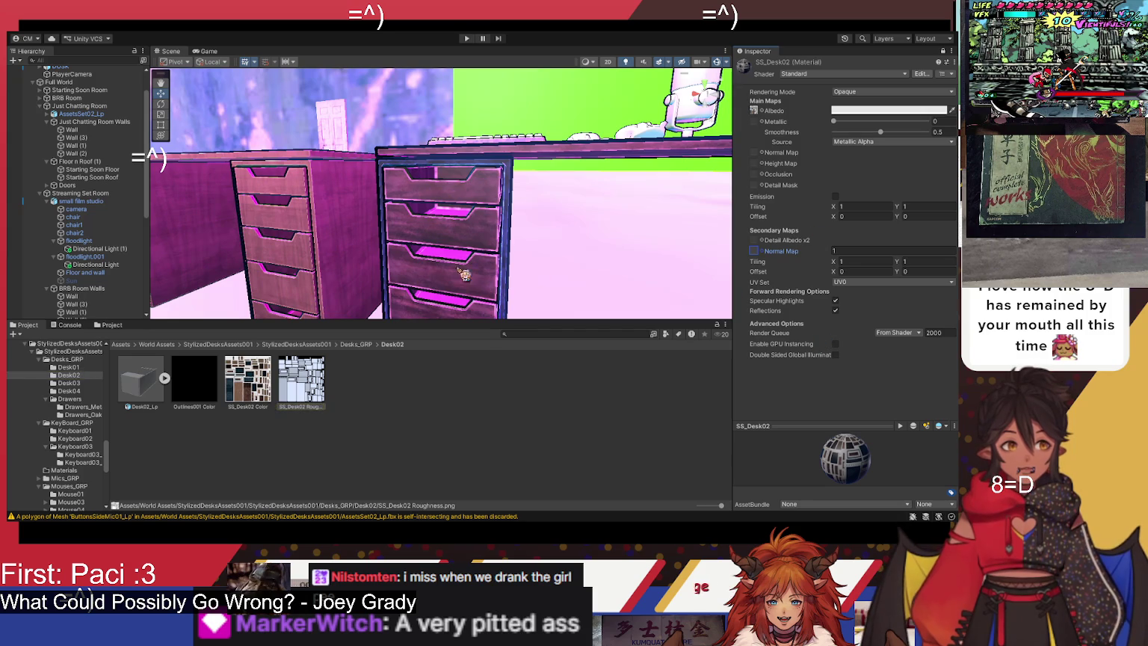
scroll(500, 243, "up", 2)
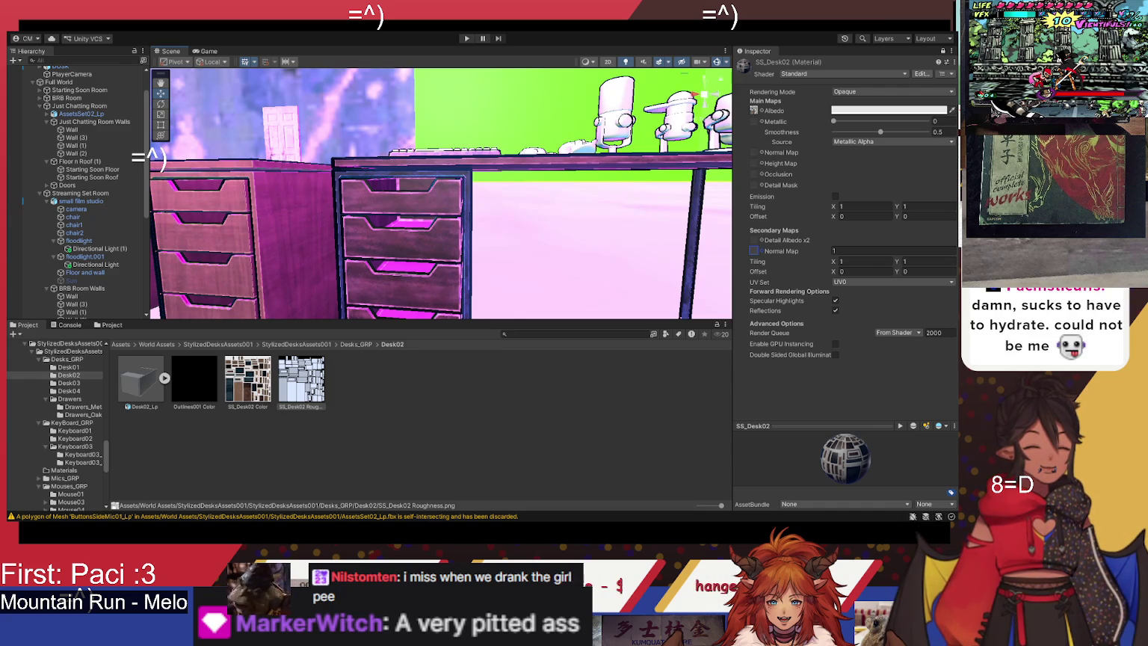
left_click_drag(533, 231, 554, 258)
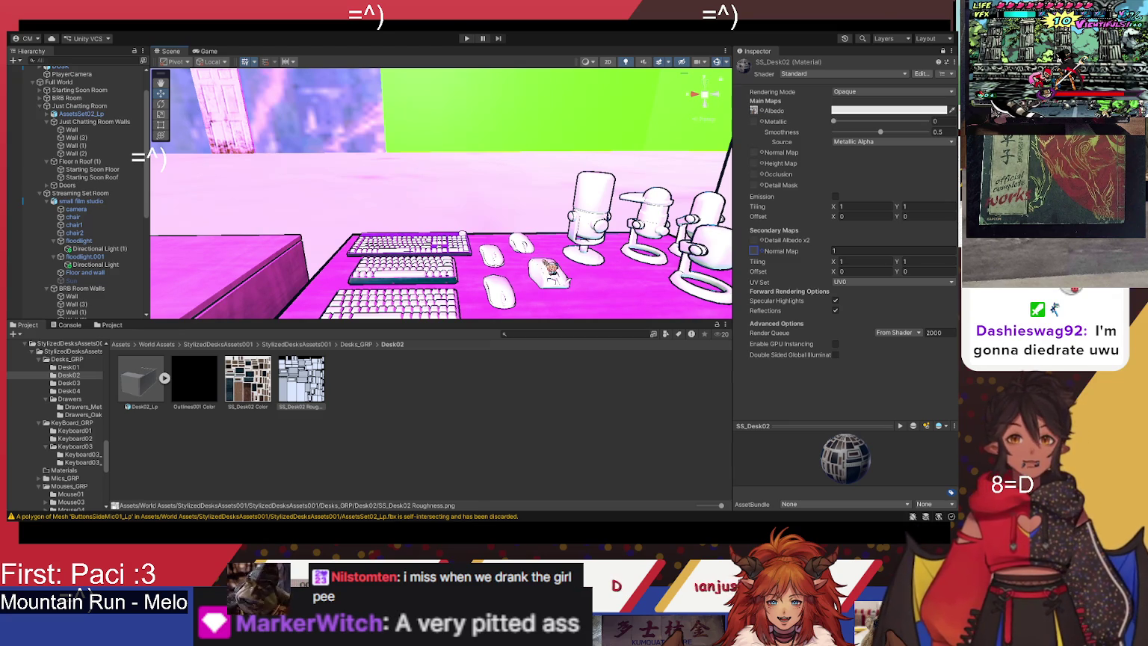
left_click(326, 345)
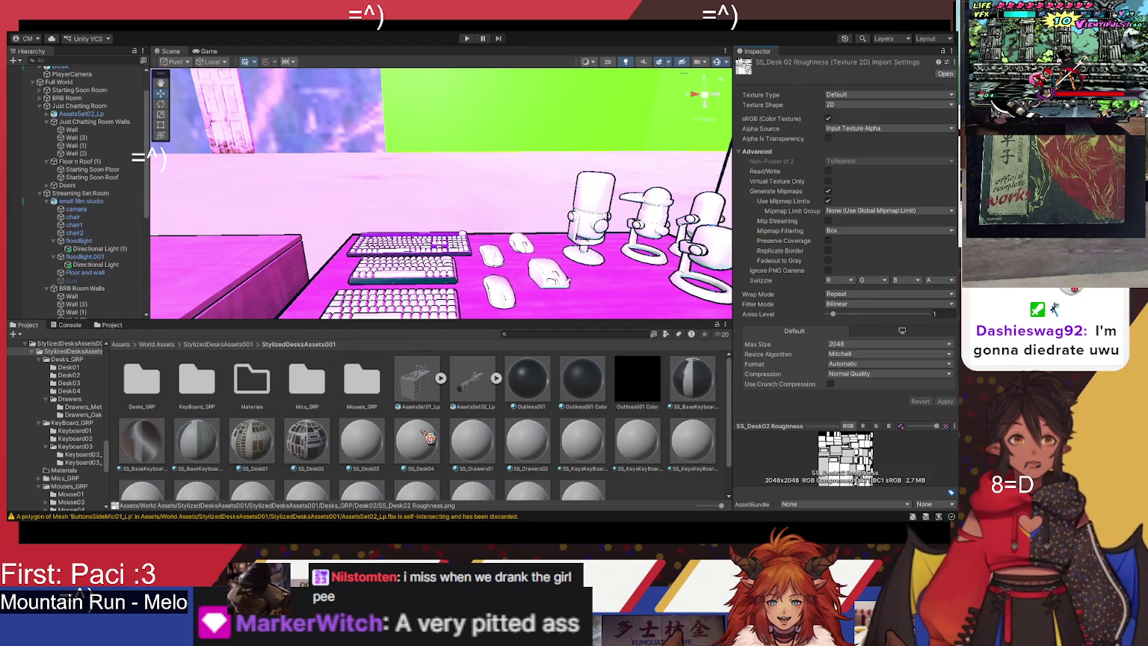
Step: Delete the white texture from SS_BaseKeyboard02's Normal Map slot, then reselect SS_Desk03
left_click(381, 452)
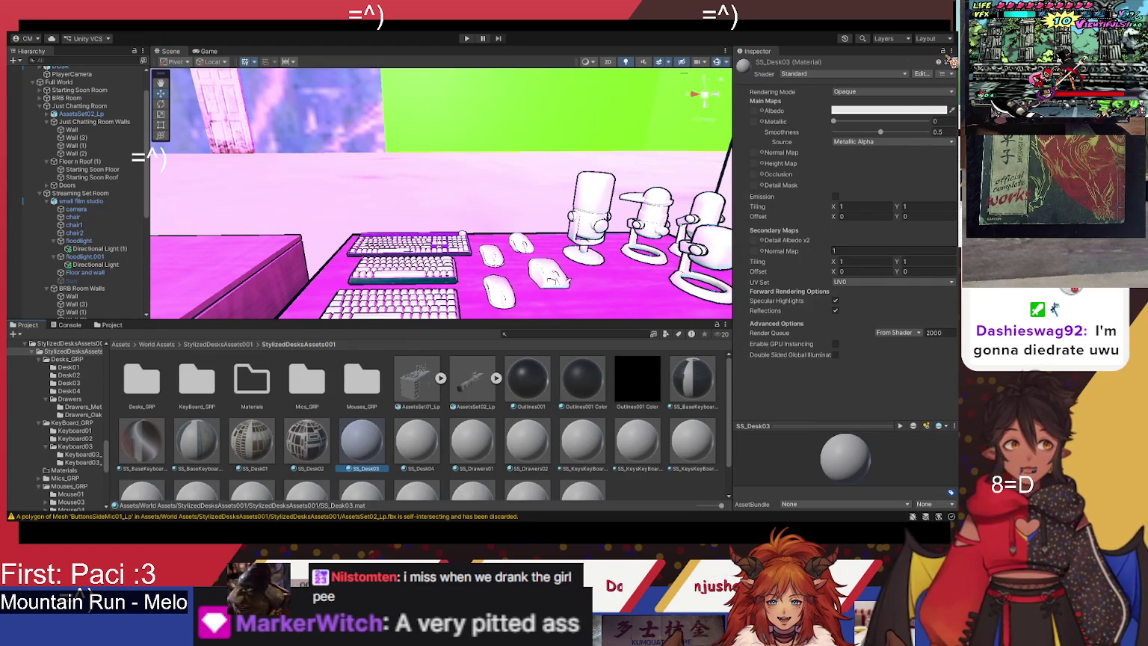
scroll(951, 62, "down", 1)
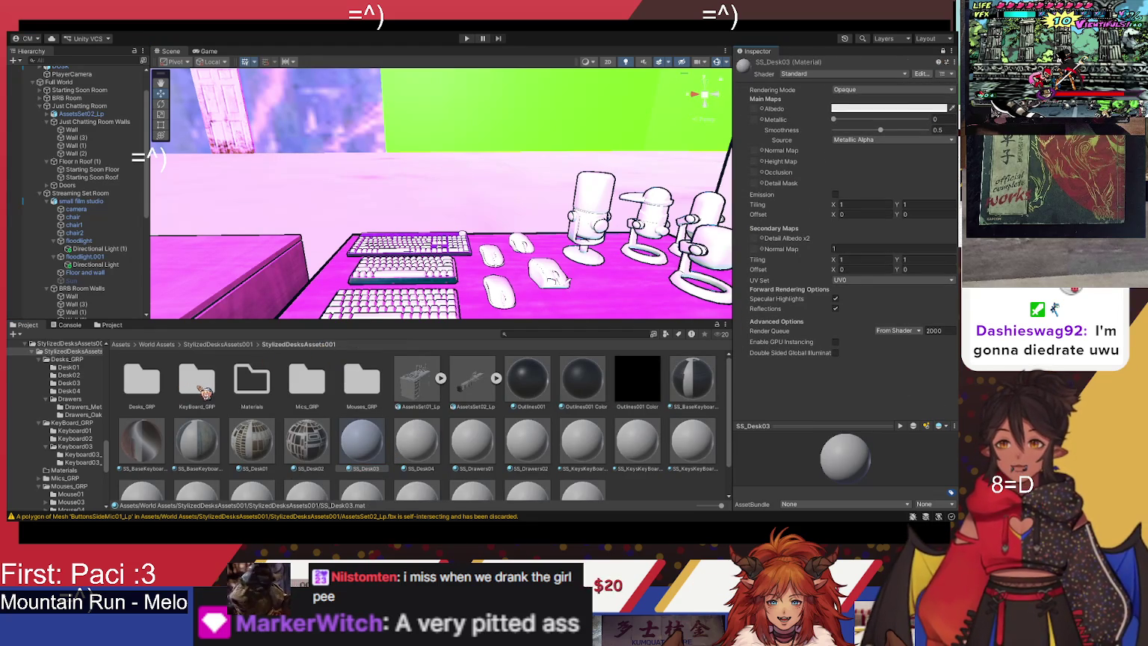
left_click(152, 440)
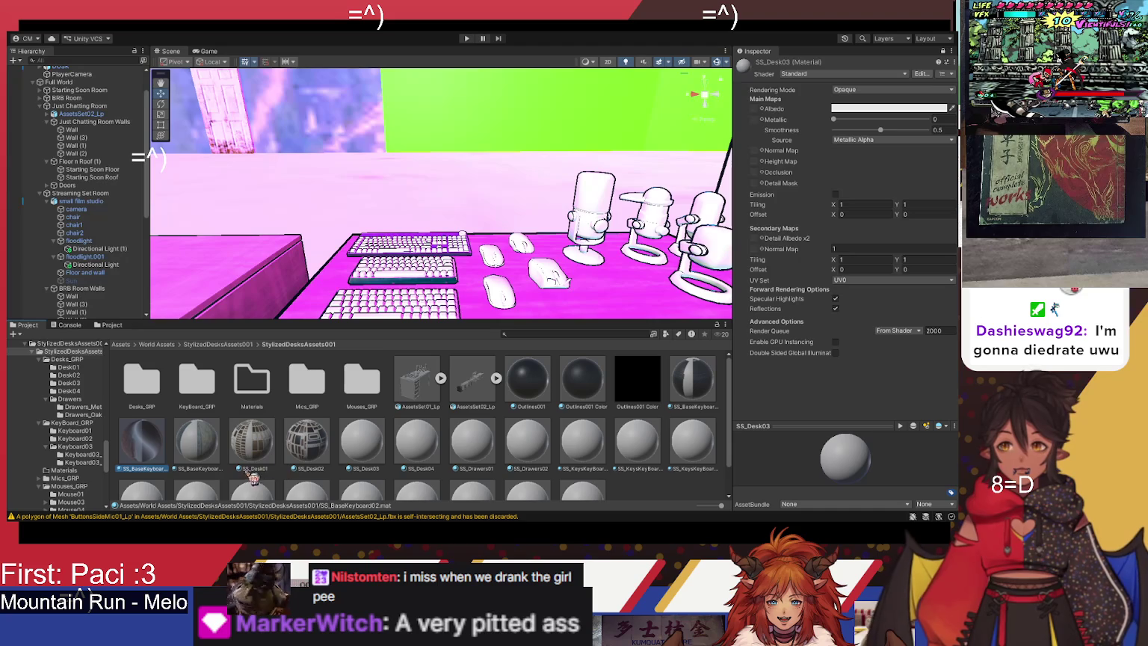
left_click(944, 51)
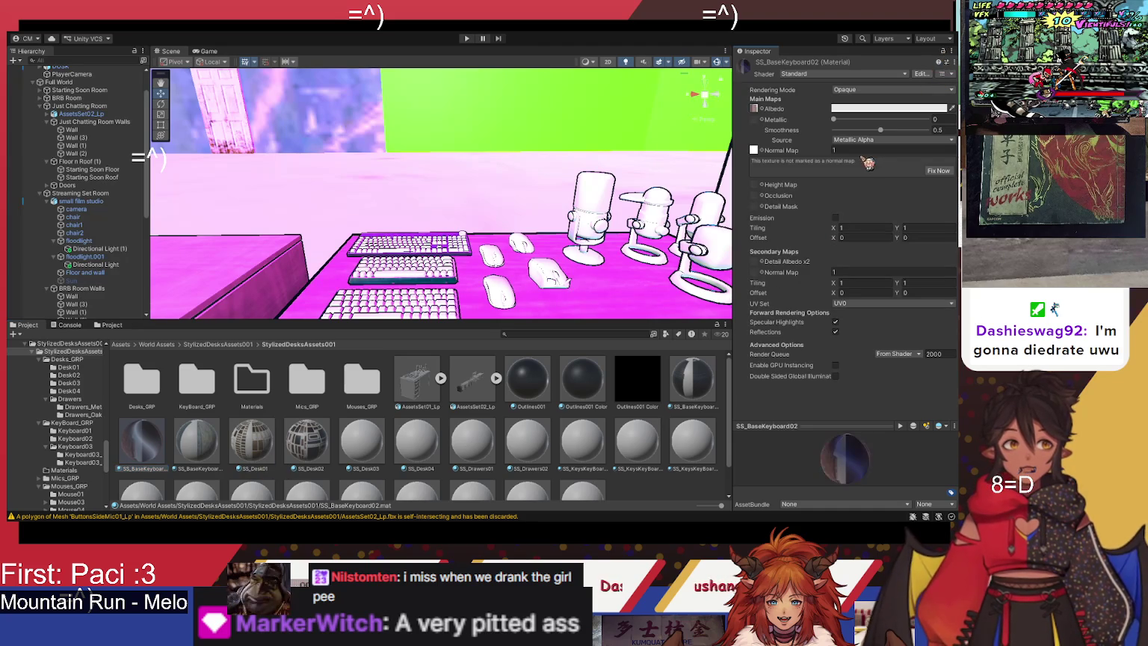
left_click(767, 155)
key("Delete")
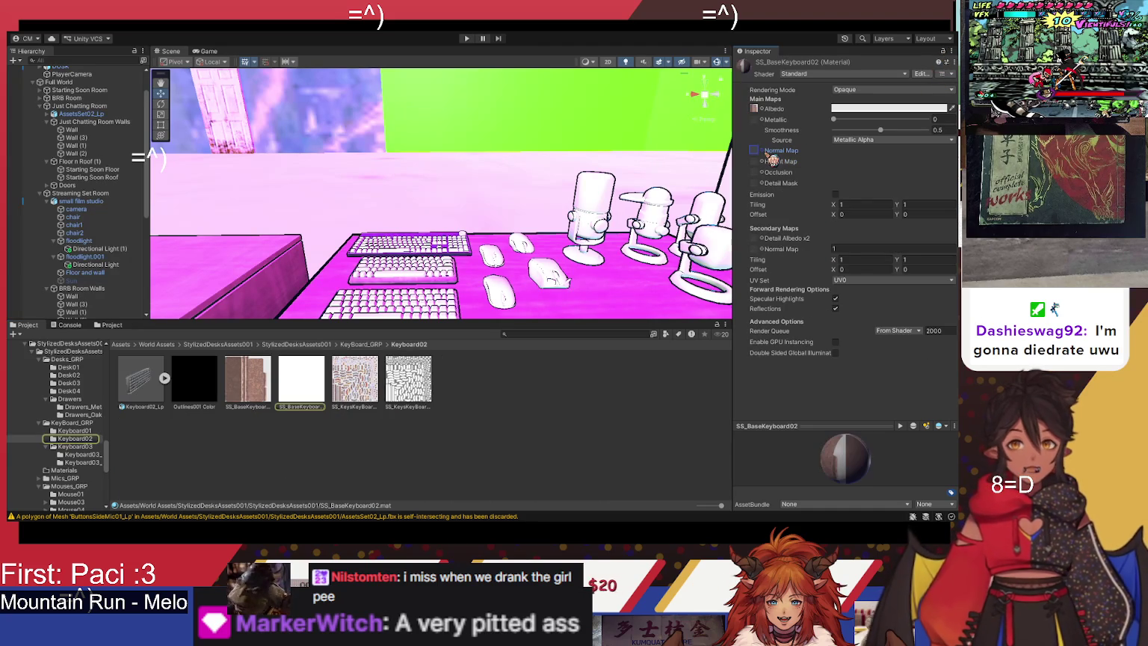
left_click(314, 345)
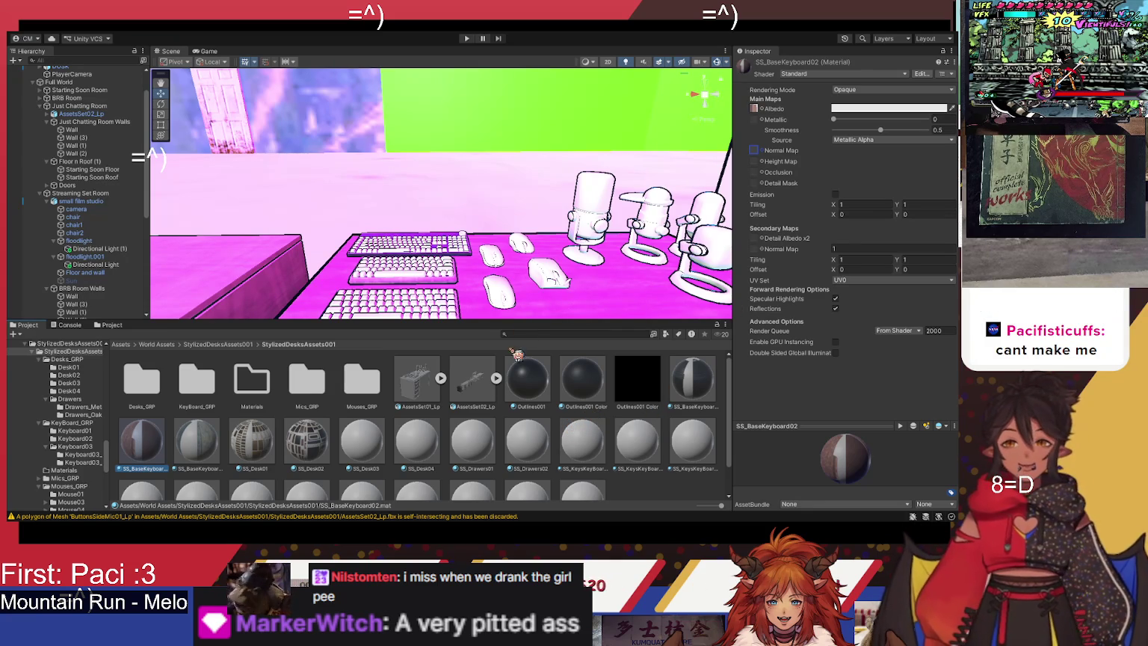
left_click(362, 443)
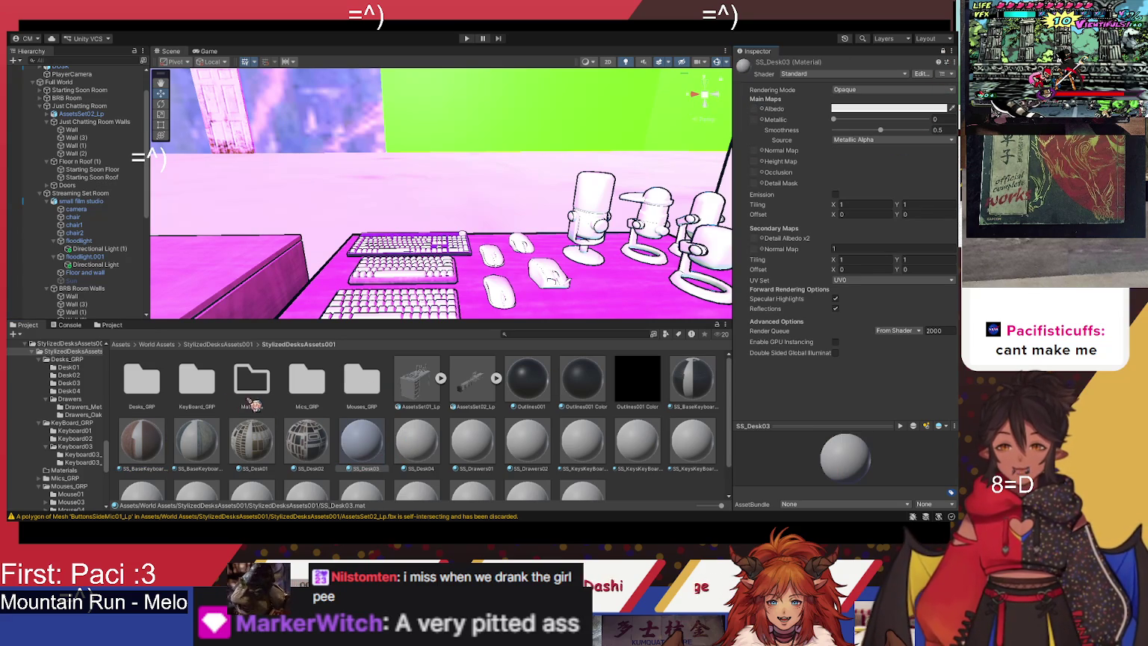
Step: Drag SS_Desk03 Color from Desks_GRP/Desk03 into the SS_Desk03 material's Albedo slot
double_click(152, 398)
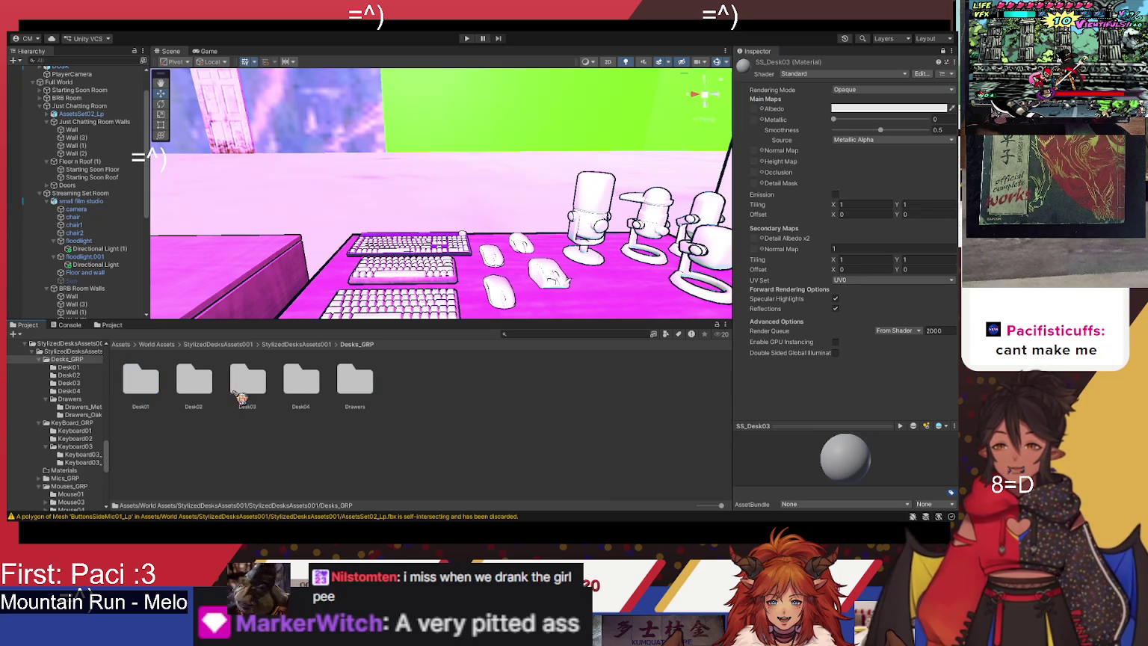
double_click(258, 389)
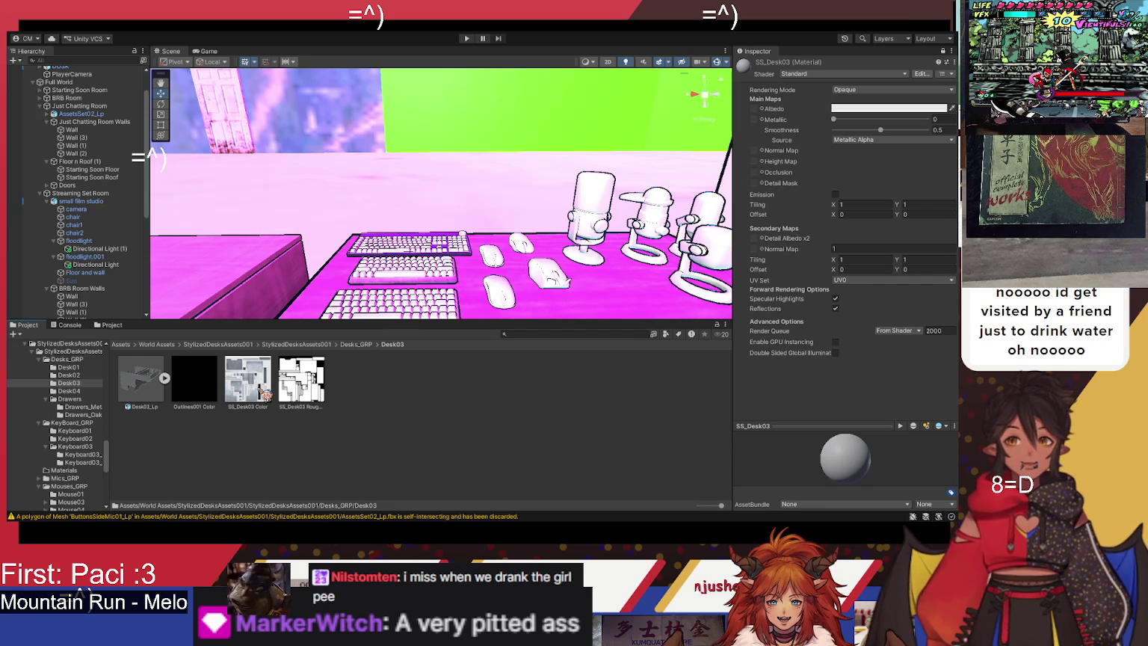
left_click_drag(761, 133, 754, 109)
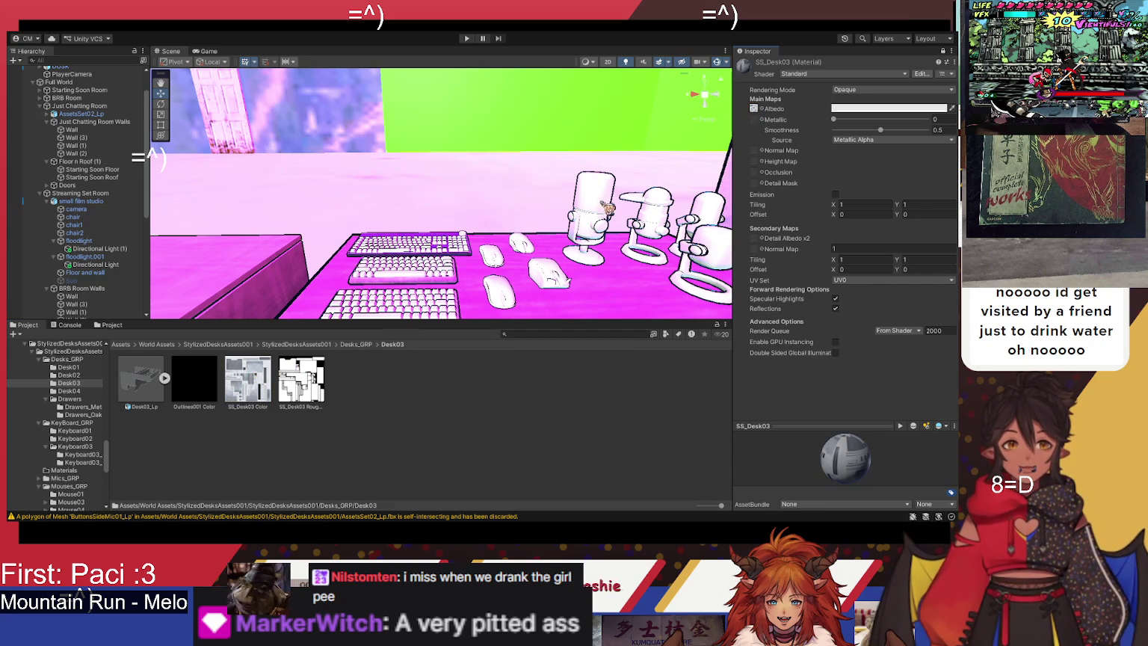
scroll(552, 232, "down", 5)
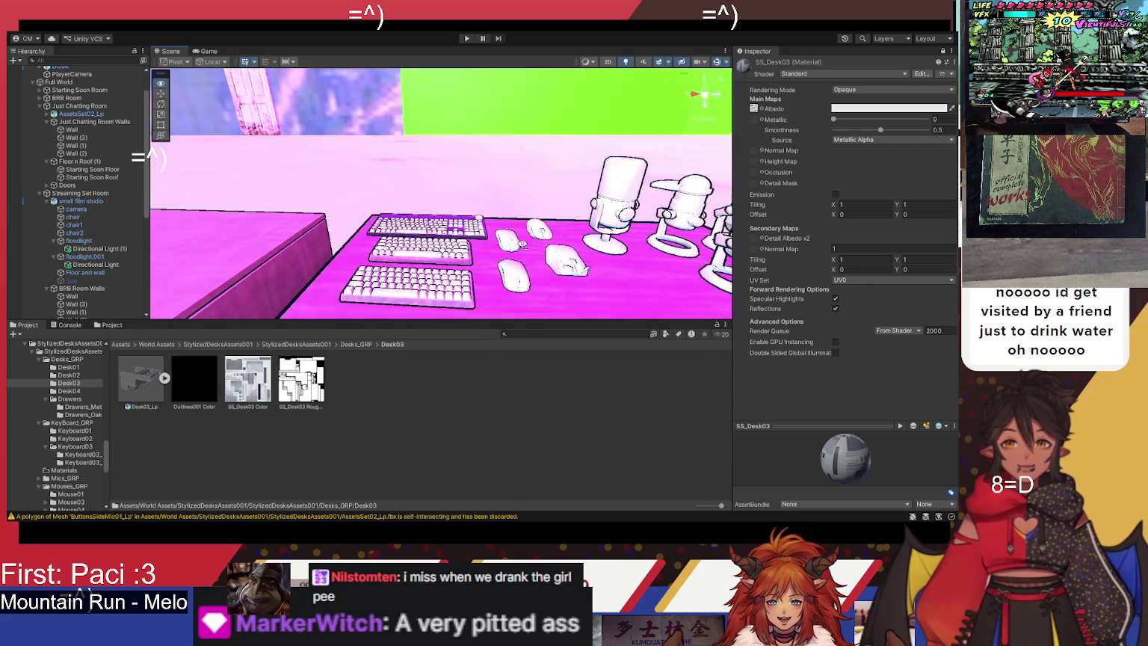
scroll(551, 237, "up", 5)
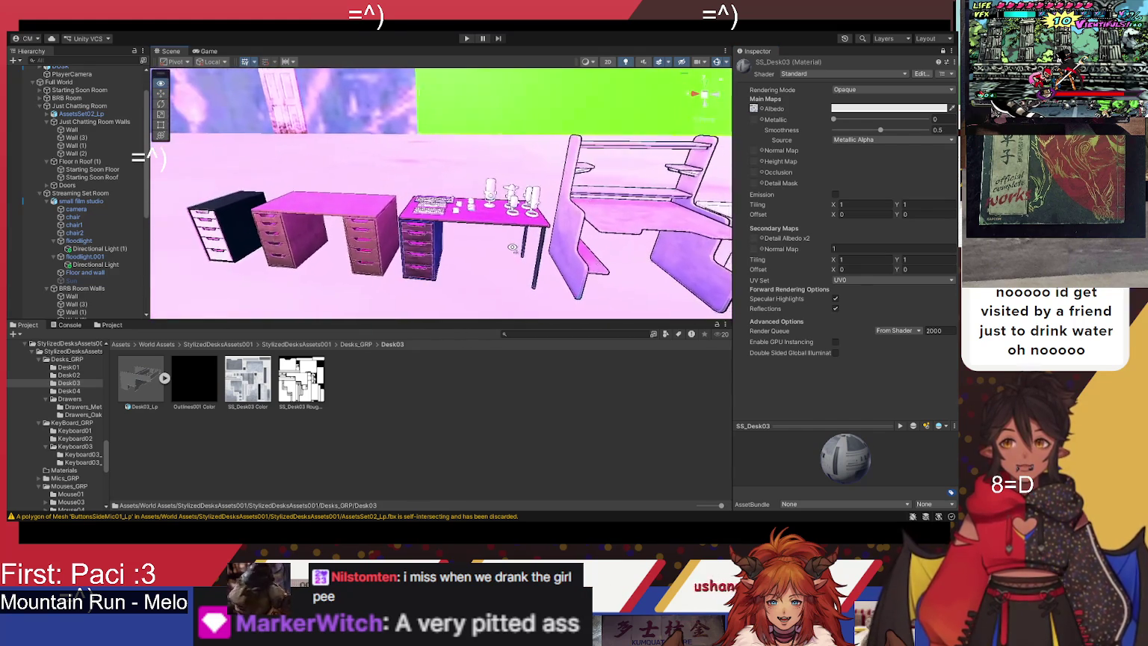
left_click_drag(552, 237, 553, 239)
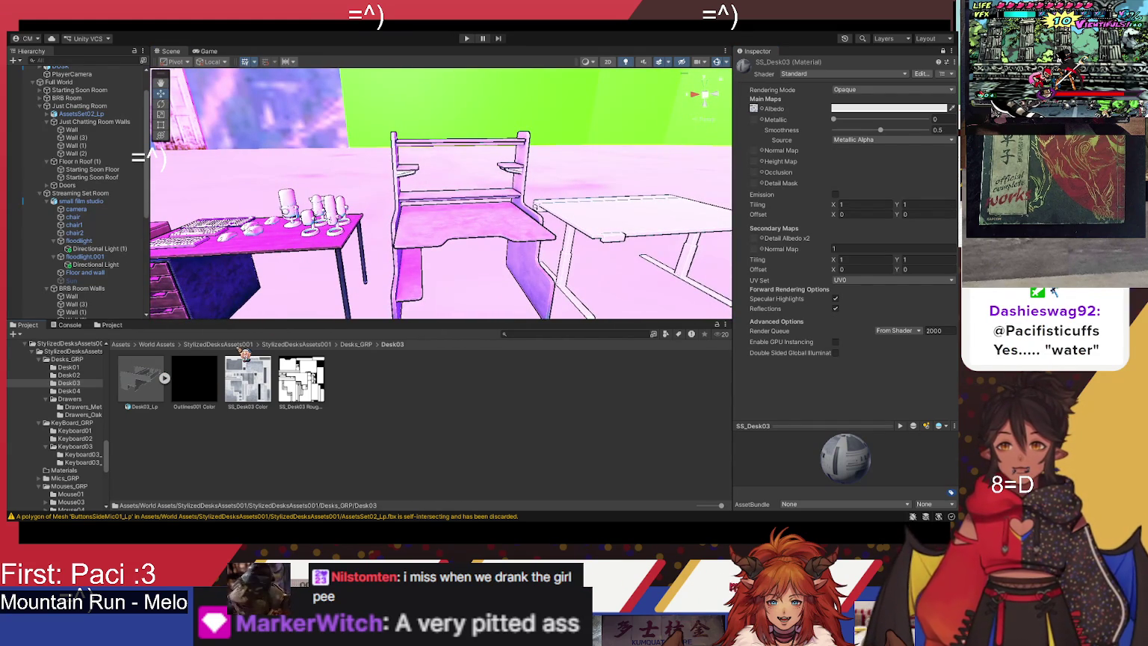
left_click(217, 345)
double_click(142, 378)
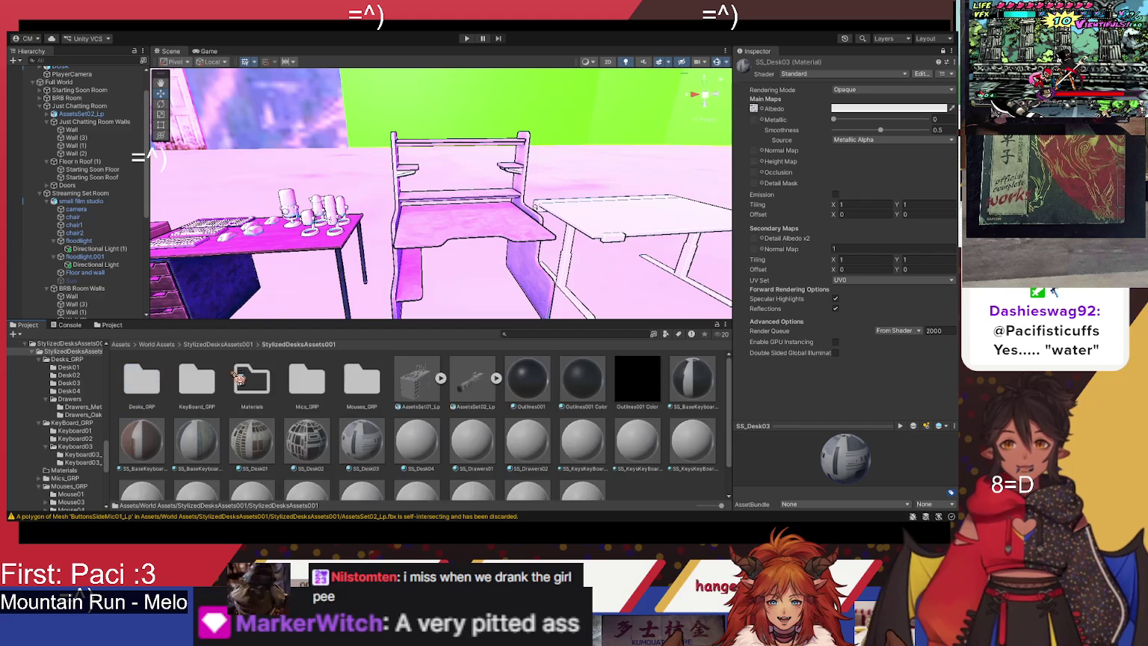
left_click(418, 441)
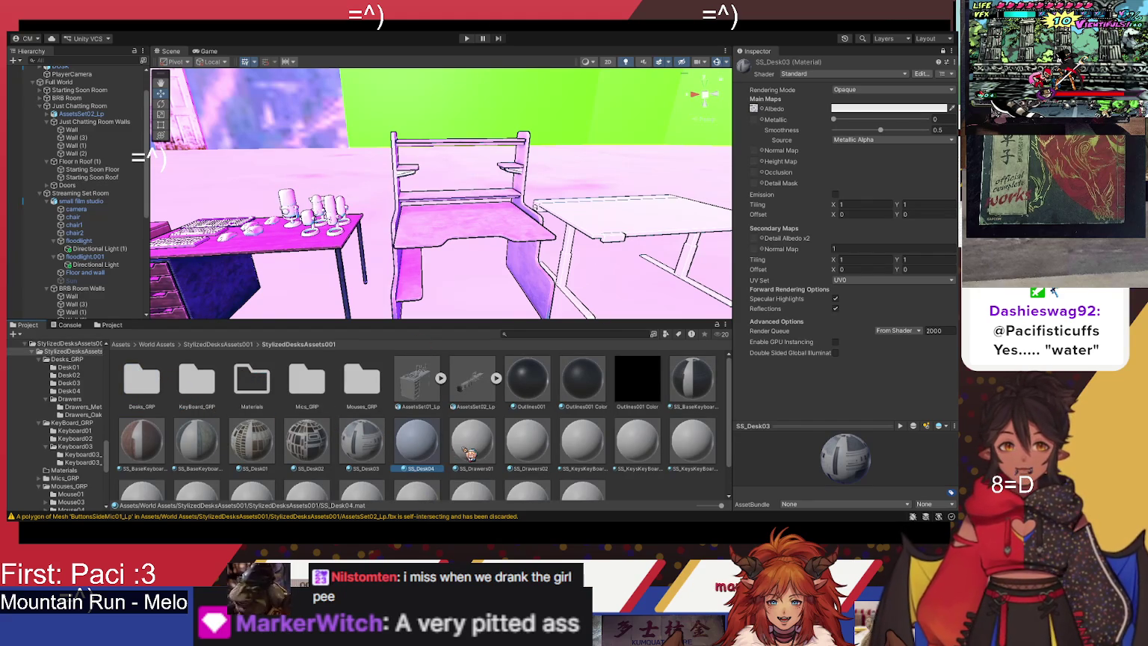
left_click(375, 450)
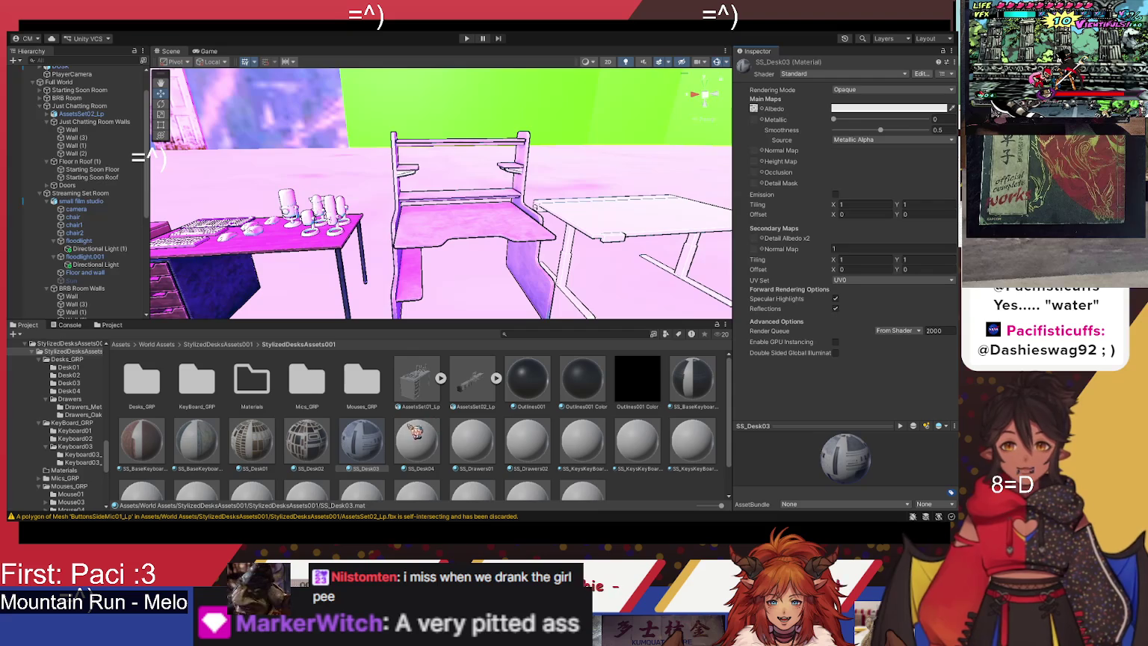
Step: Assign SS_Desk04 Color from Desks_GRP/Desk04 as the SS_Desk04 albedo and view the desks
left_click(415, 443)
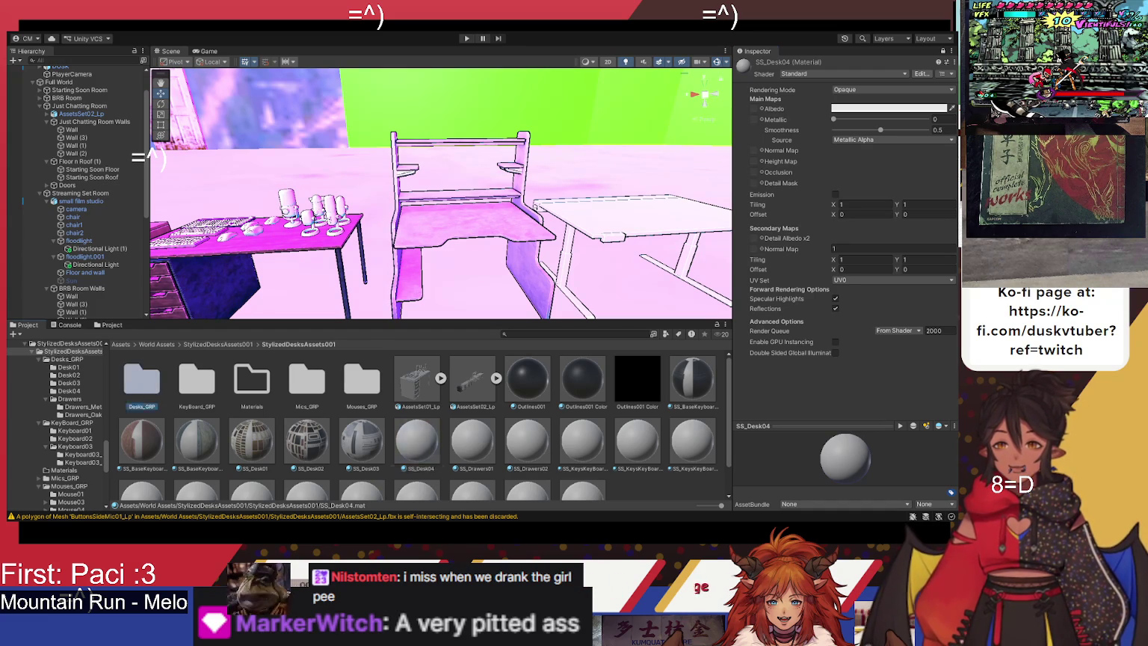
double_click(146, 383)
double_click(314, 404)
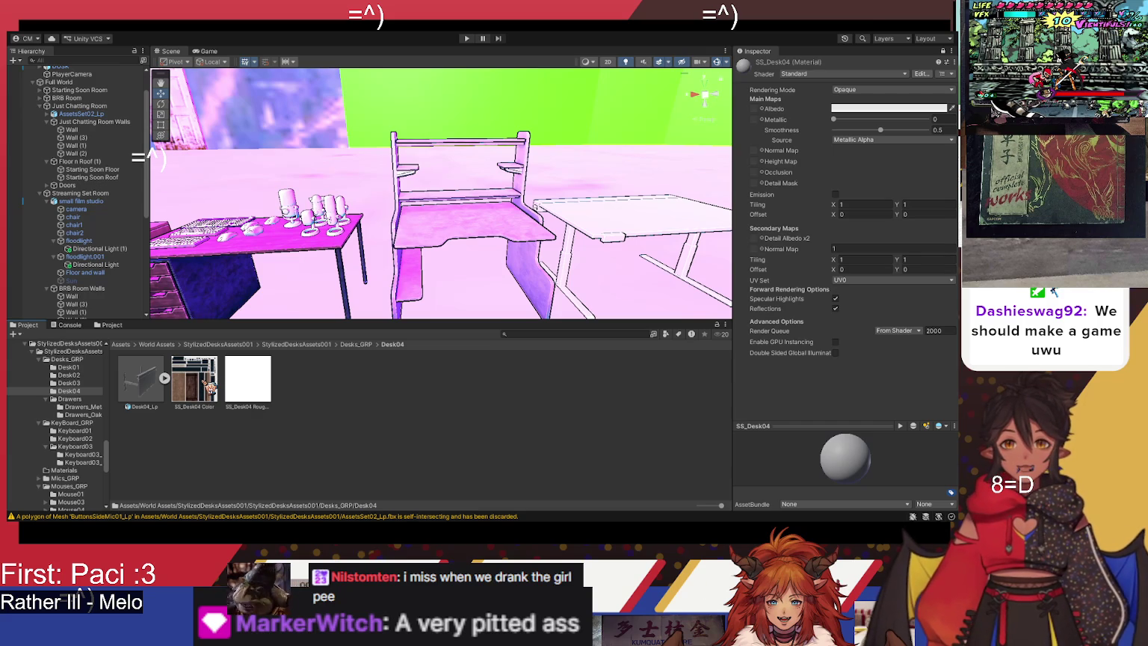
mouse_move(210, 387)
left_mouse_down()
mouse_move(202, 383)
mouse_move(763, 209)
mouse_move(768, 113)
left_mouse_up()
mouse_move(602, 207)
left_mouse_down()
mouse_move(575, 163)
mouse_move(313, 314)
left_mouse_up()
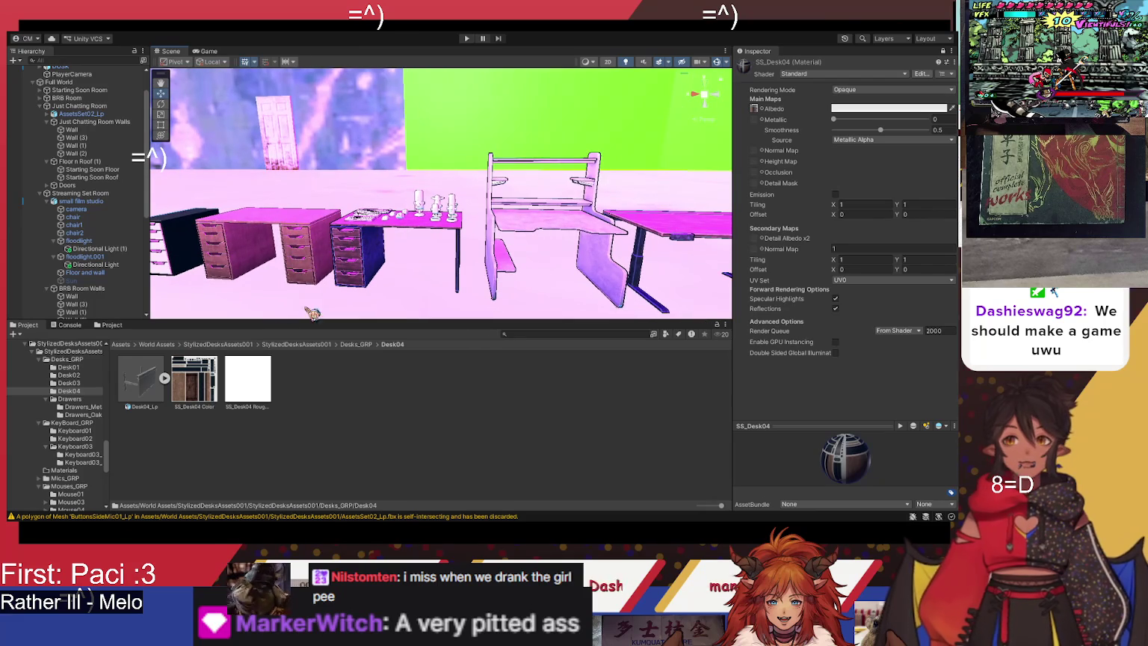
left_click(309, 345)
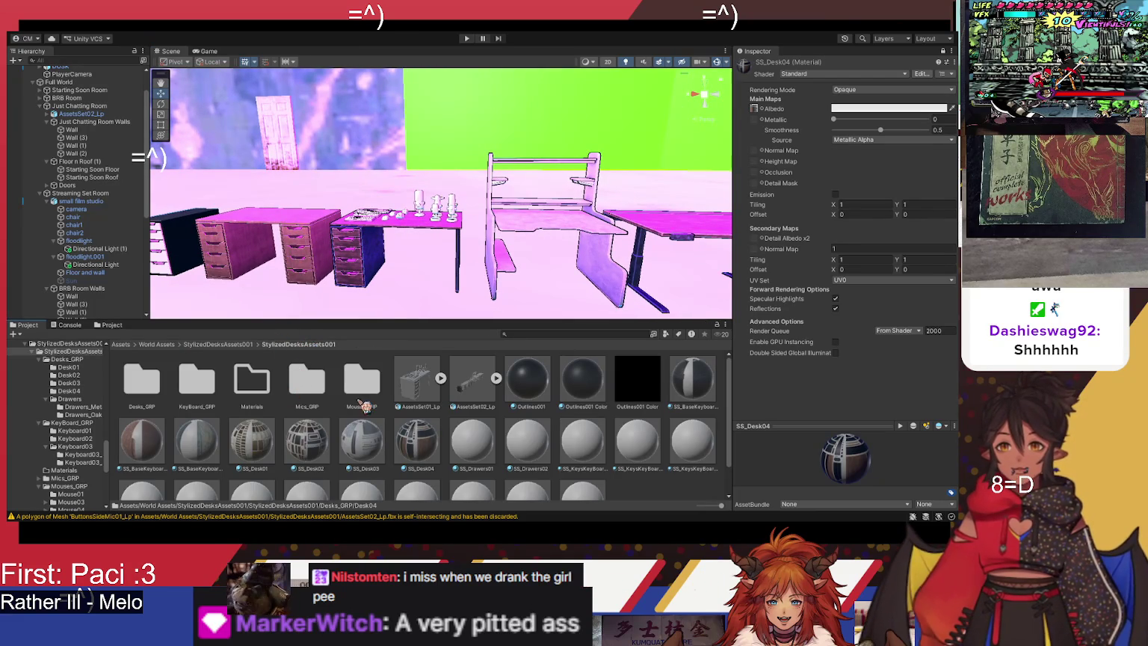
left_click(473, 441)
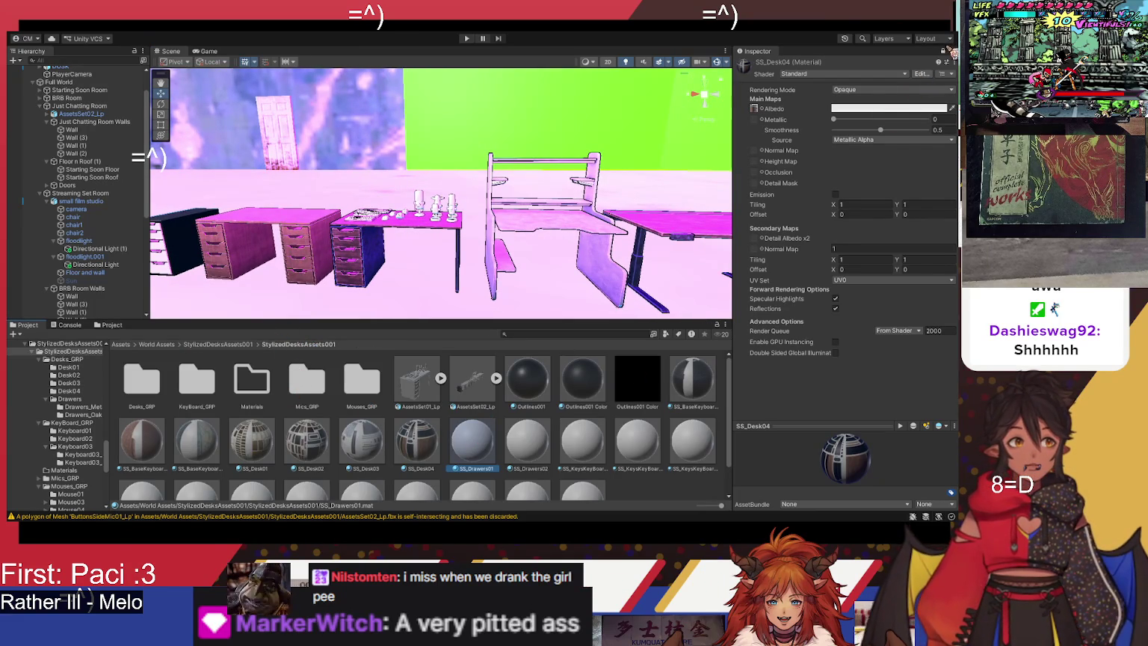
Step: Lock the Inspector on SS_Drawers01 and set SS_Drawers01 Color from Drawers_OakVeneer as its albedo
left_click(943, 51)
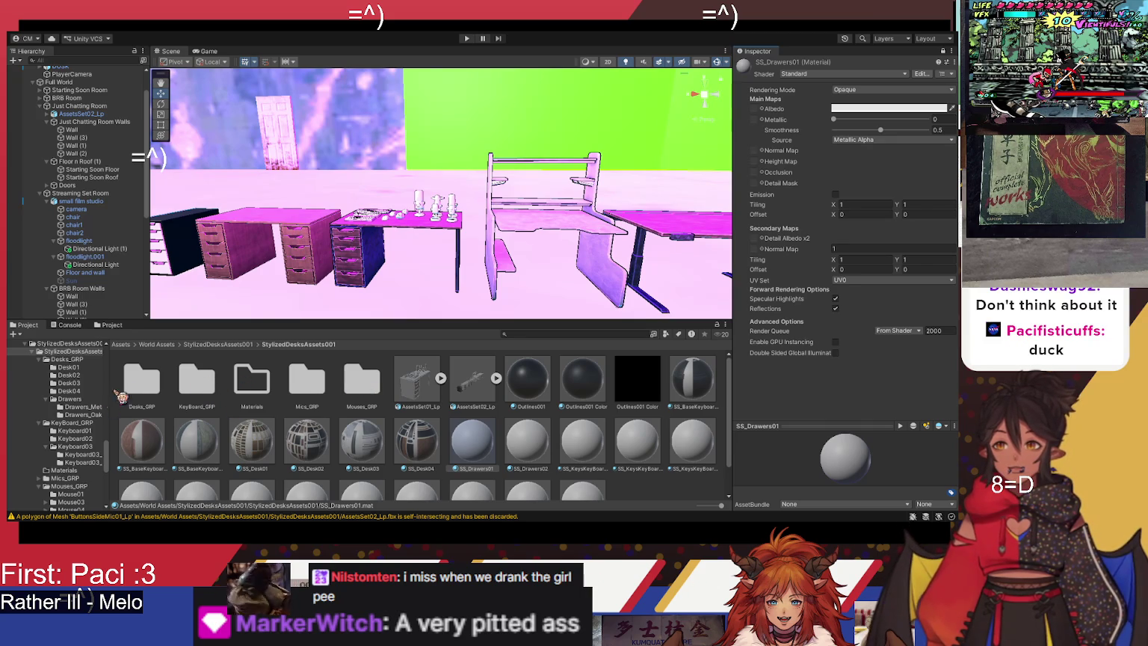
double_click(142, 382)
double_click(355, 385)
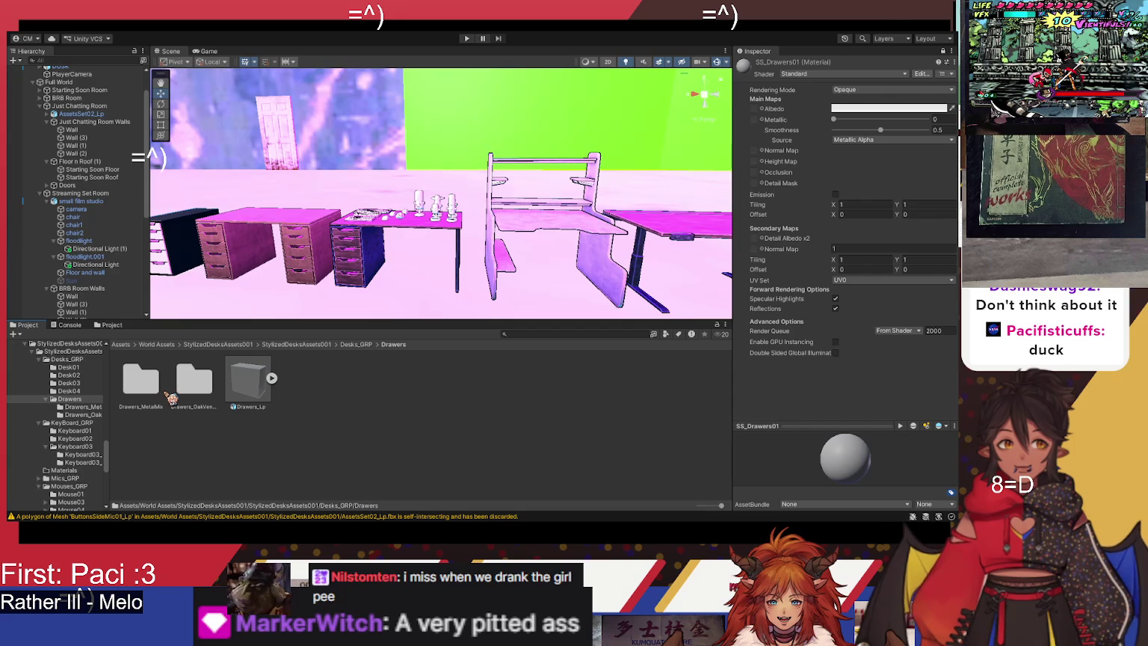
double_click(155, 394)
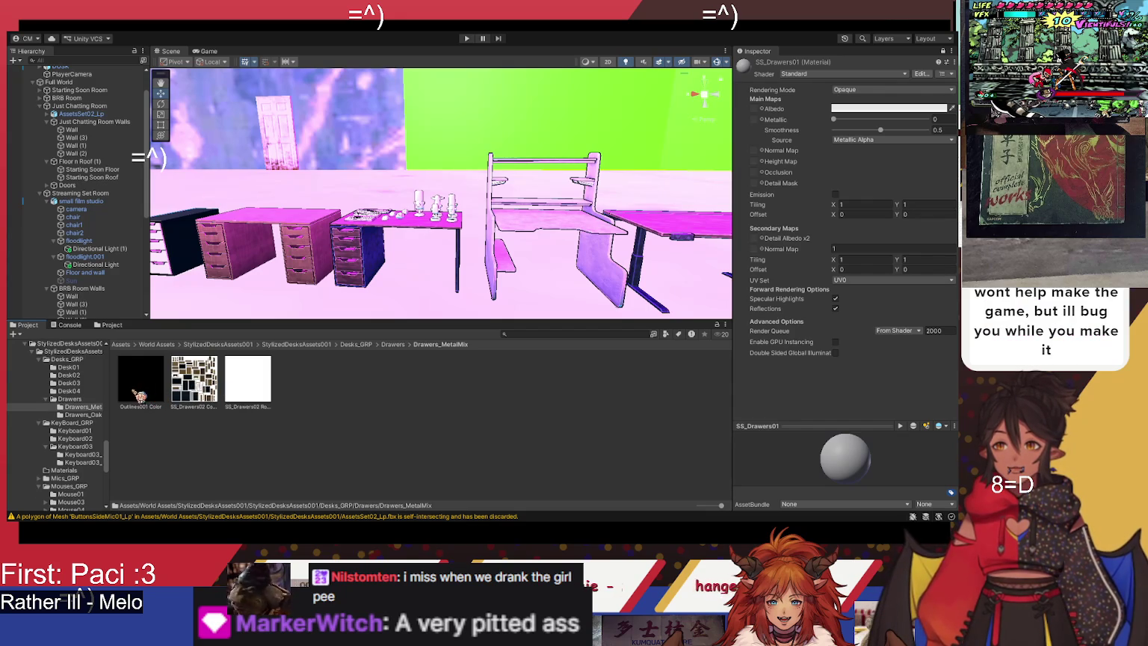
left_click(213, 380)
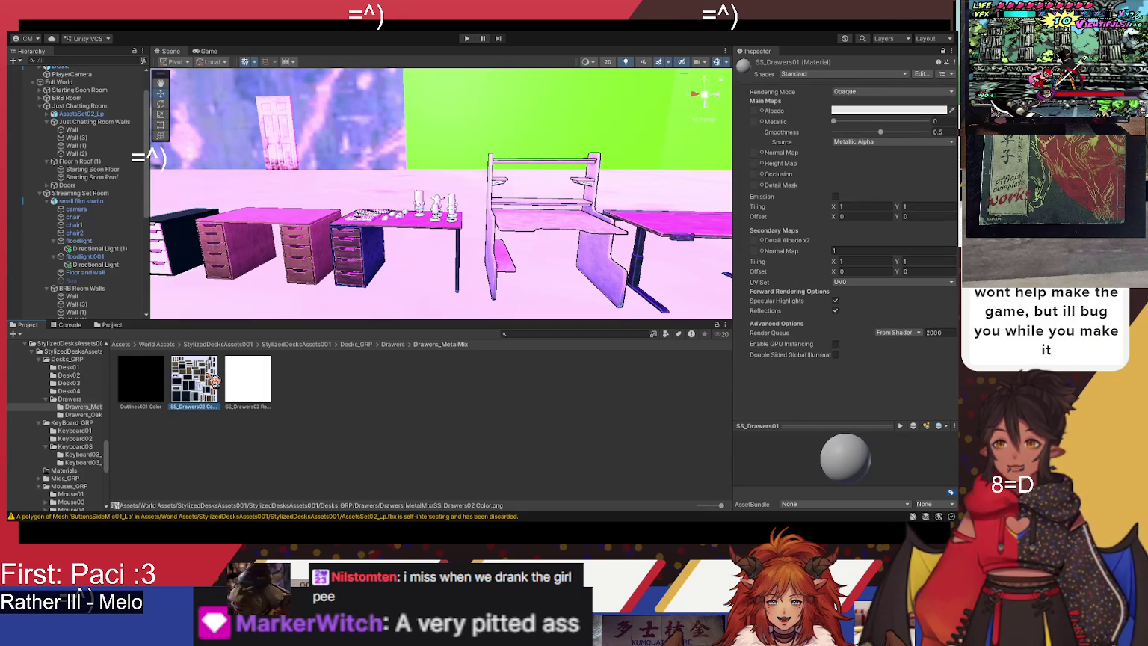
left_click(395, 345)
double_click(196, 382)
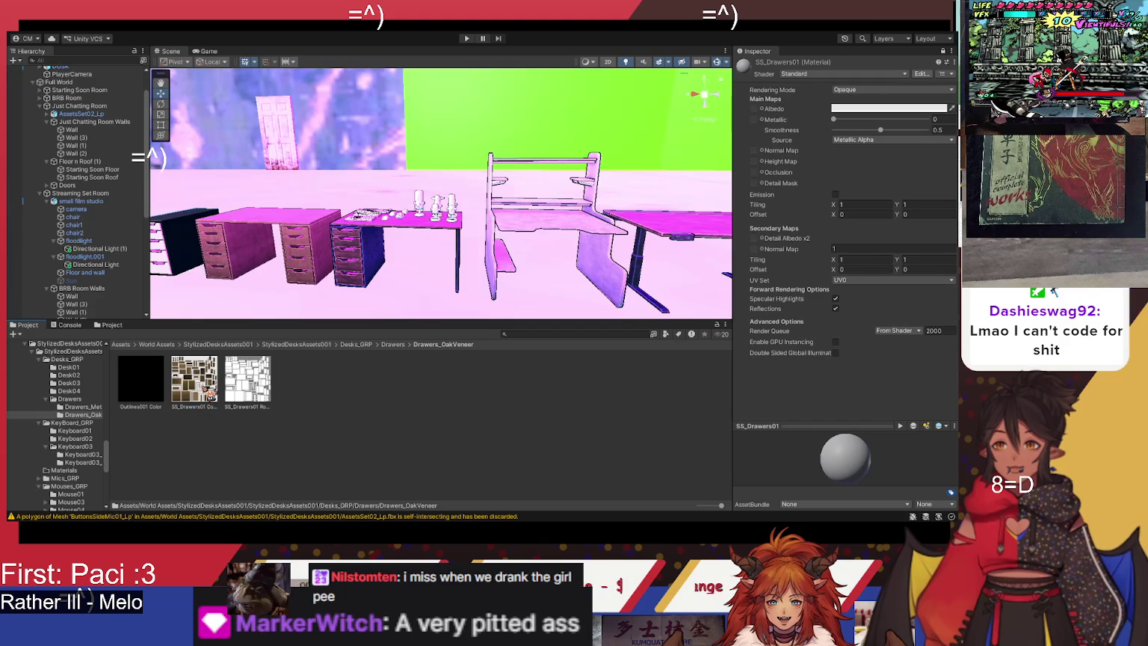
mouse_move(213, 388)
left_mouse_down()
mouse_move(293, 382)
mouse_move(619, 262)
left_mouse_up()
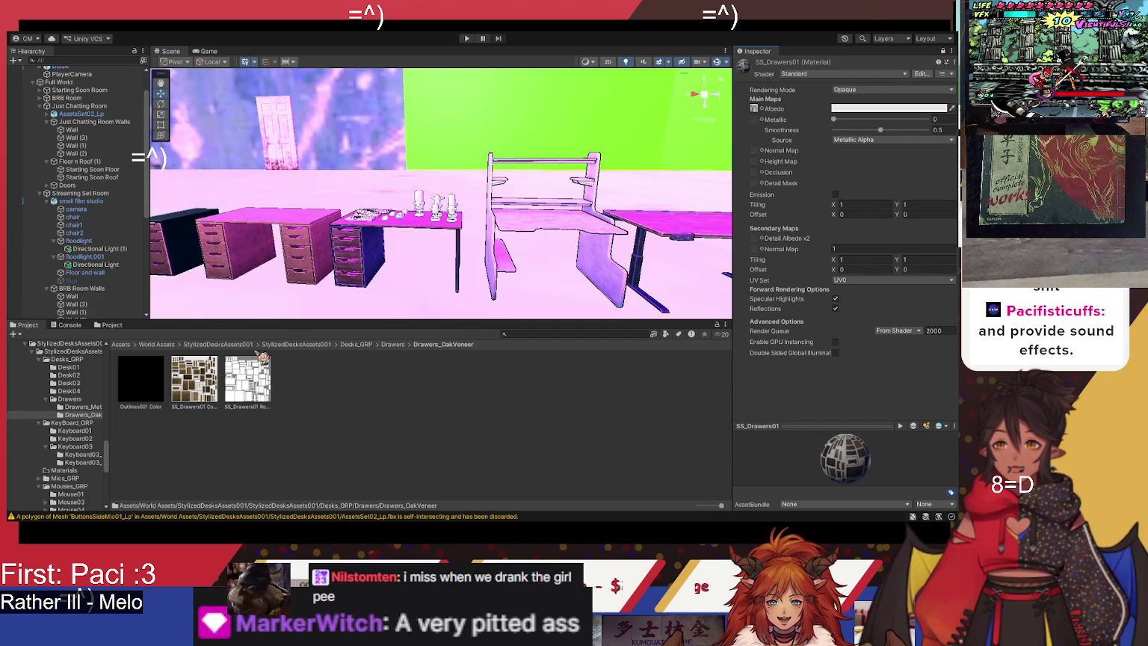
left_click(297, 345)
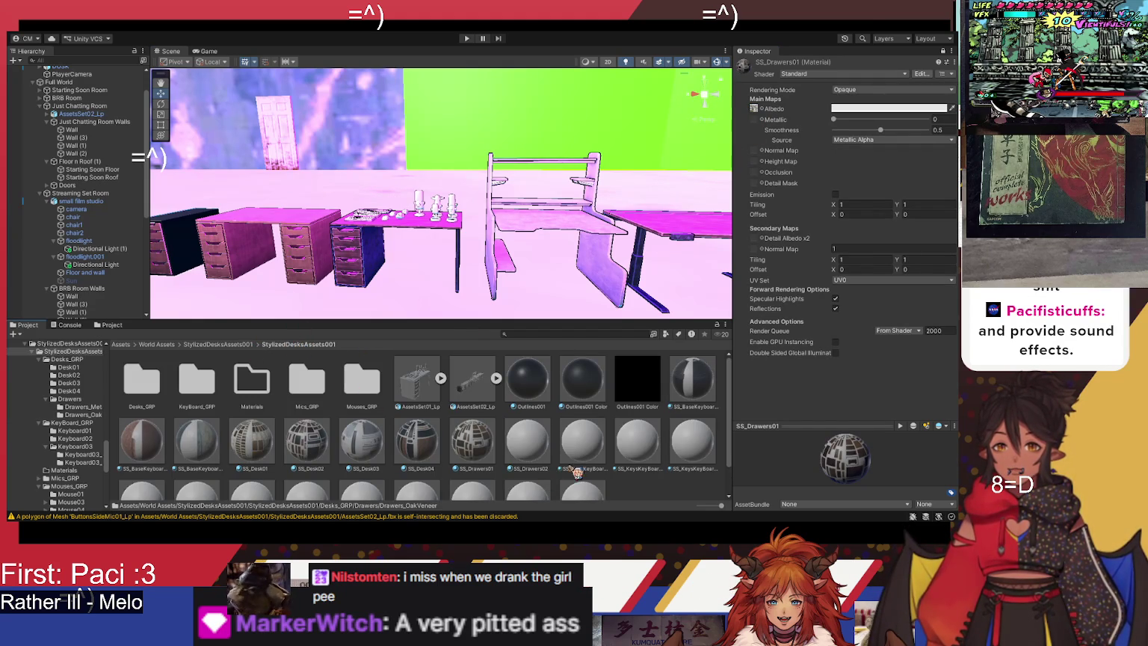
left_click(537, 451)
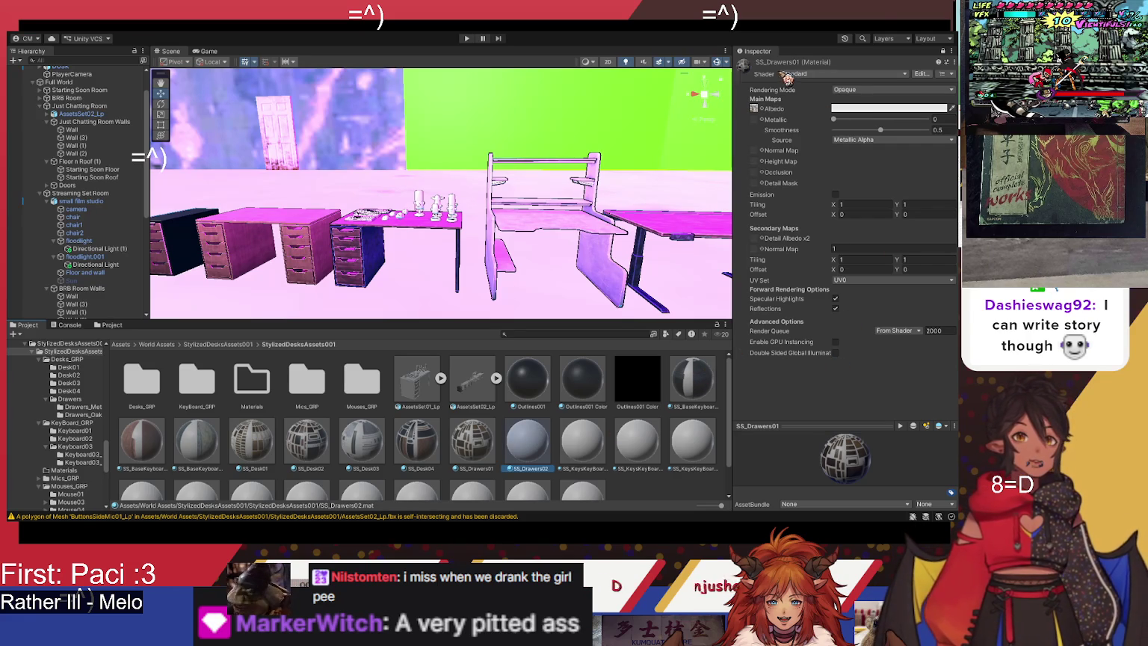
Step: Select the SS_Drawers02 material and lock the Inspector on its settings
left_click(943, 52)
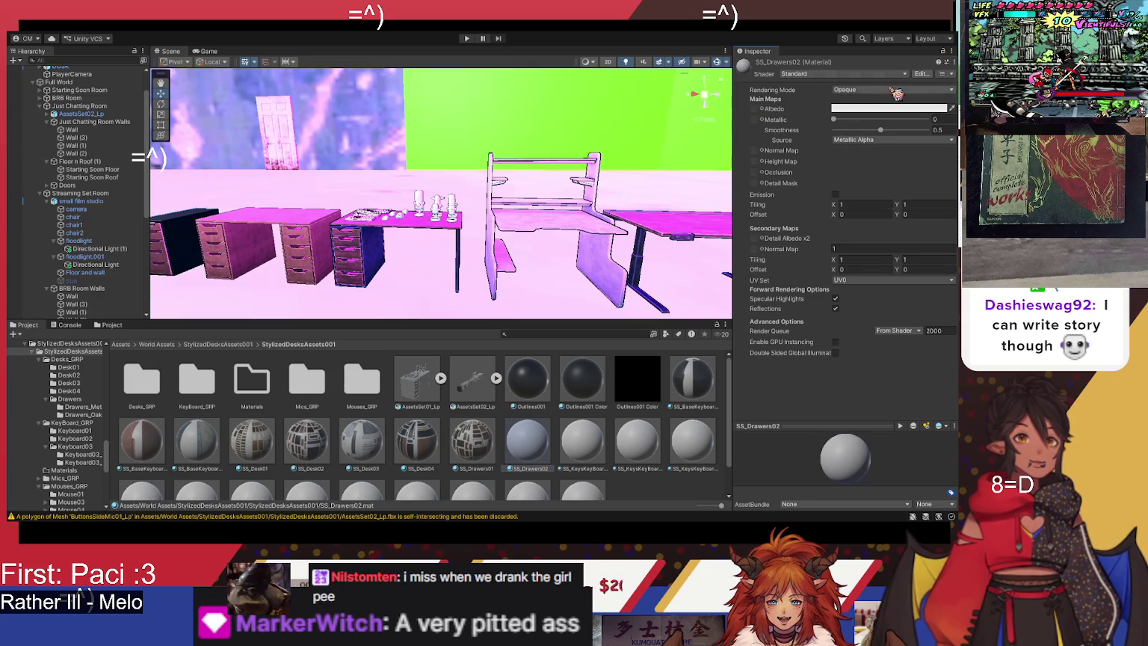
left_click(581, 449)
left_click(529, 442)
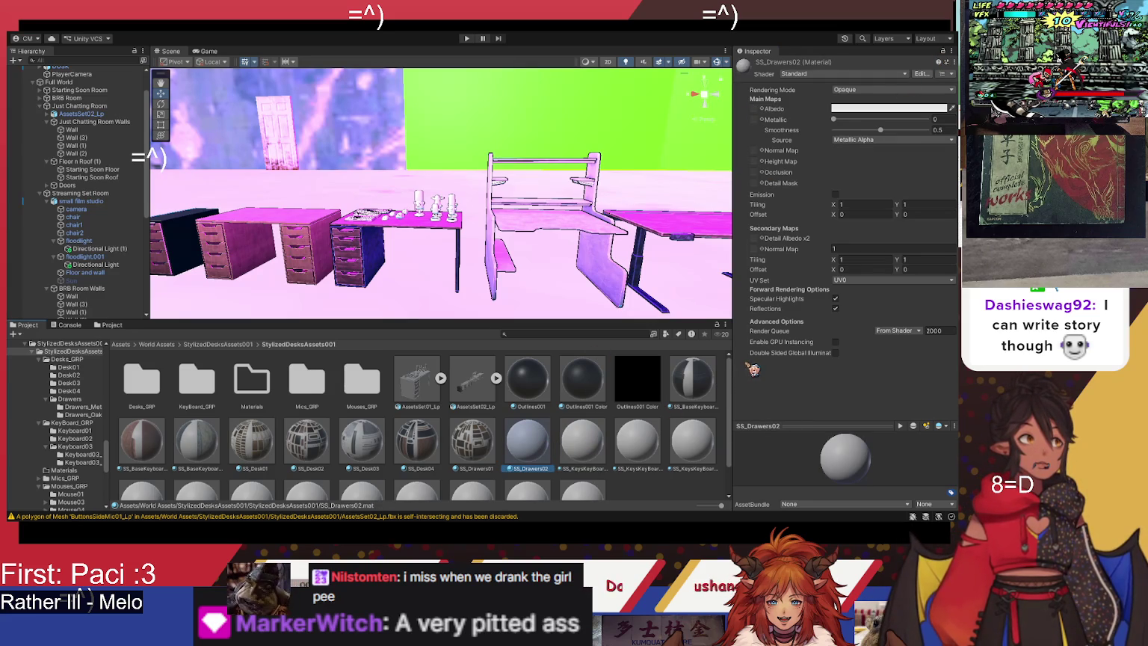
left_click(948, 56)
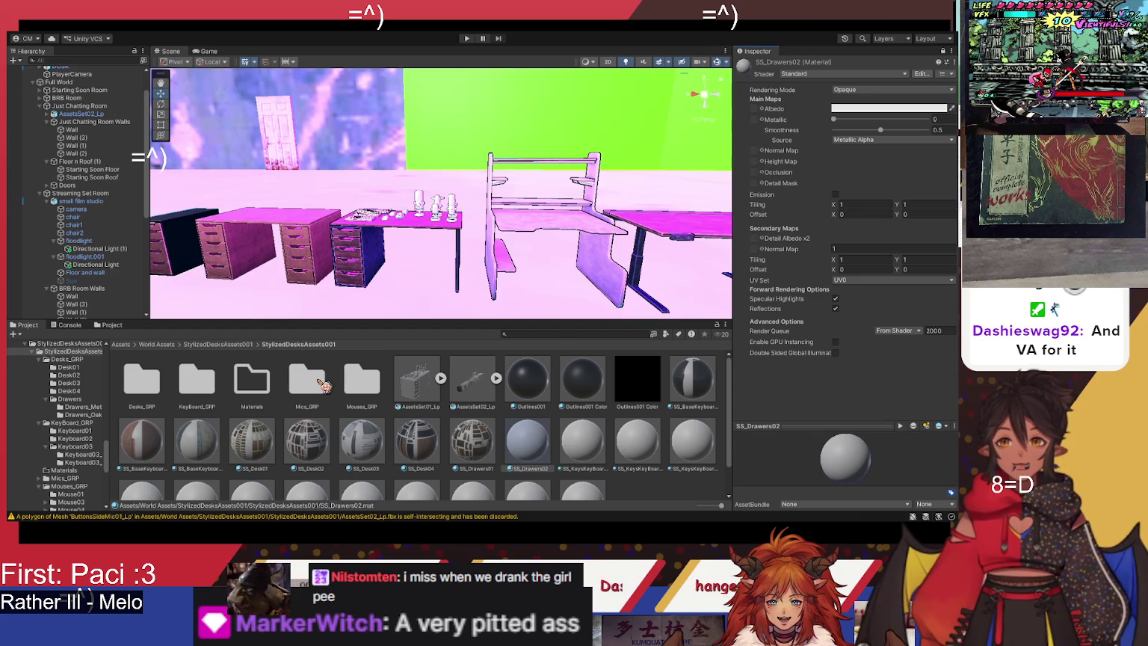
double_click(192, 390)
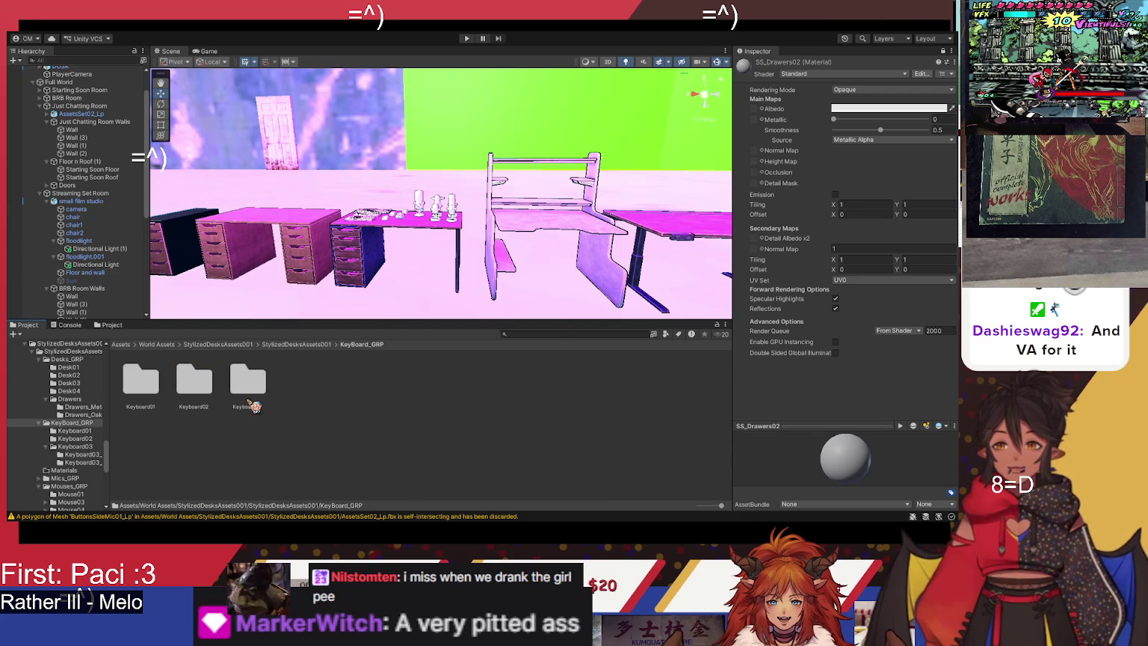
left_click(288, 344)
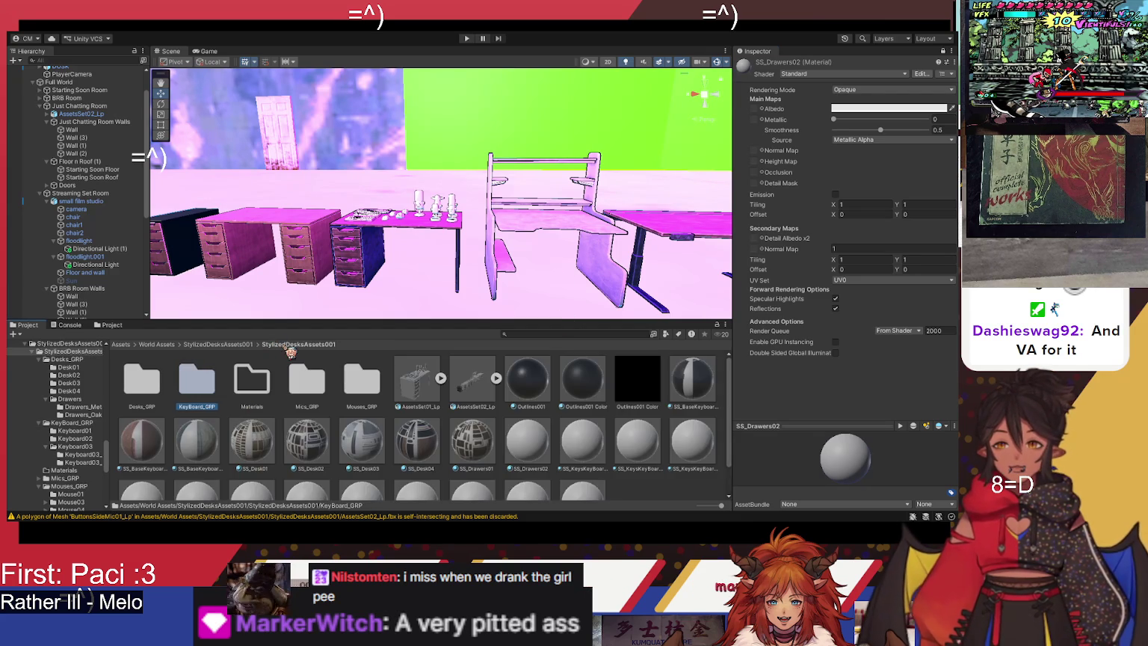
Step: Drag SS_Drawers02 Color from Desks_GRP > Drawers > Drawers_MetalMix into the Albedo slot
double_click(154, 393)
double_click(365, 382)
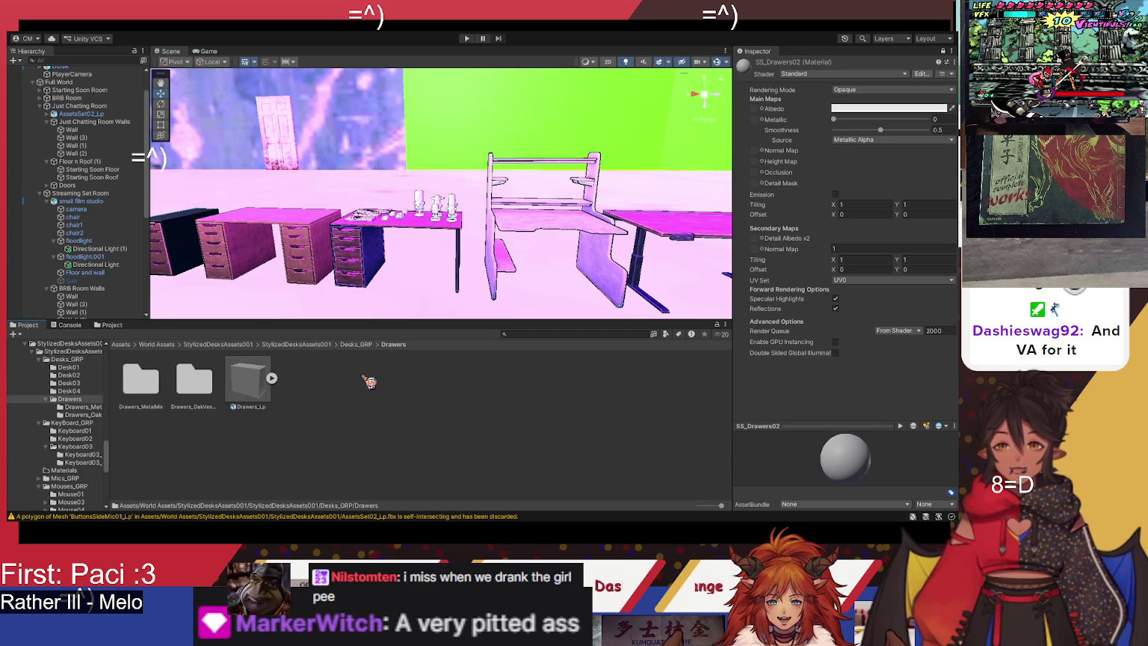
double_click(131, 393)
mouse_move(195, 381)
left_mouse_down()
mouse_move(523, 247)
mouse_move(754, 109)
left_mouse_up()
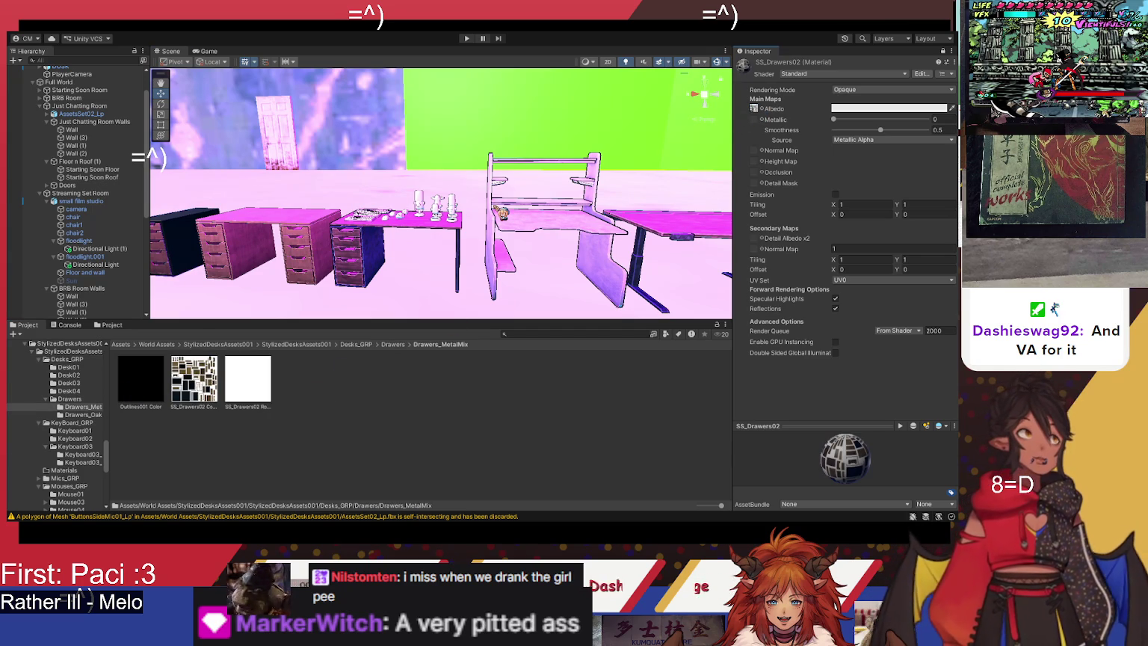
left_click(367, 345)
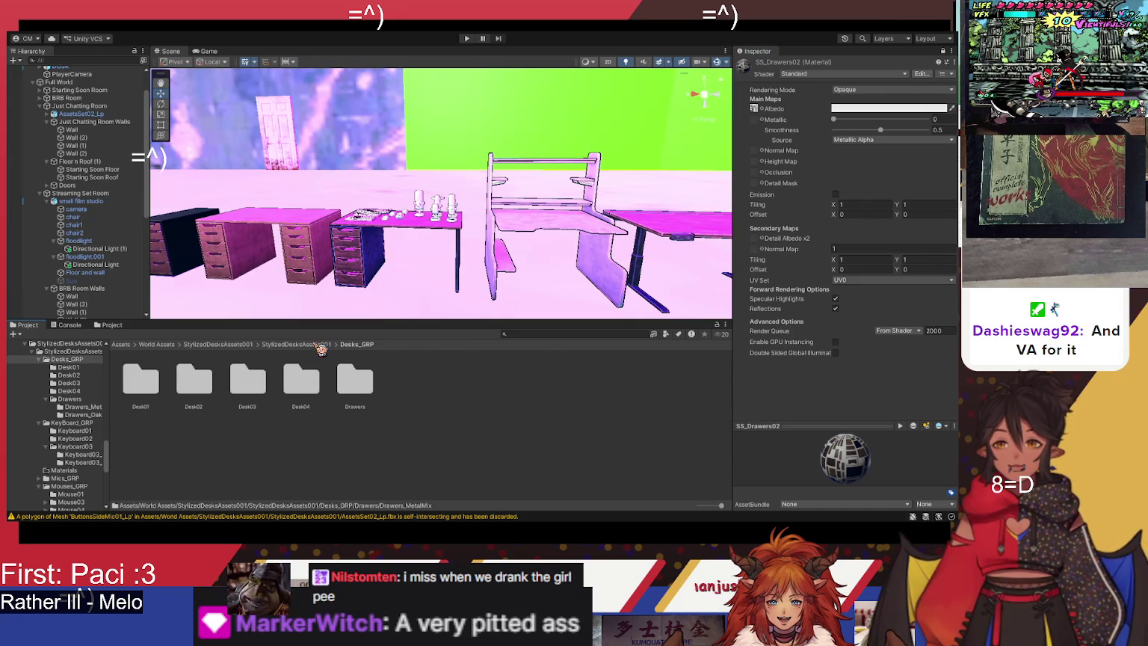
left_click(320, 344)
left_click(579, 443)
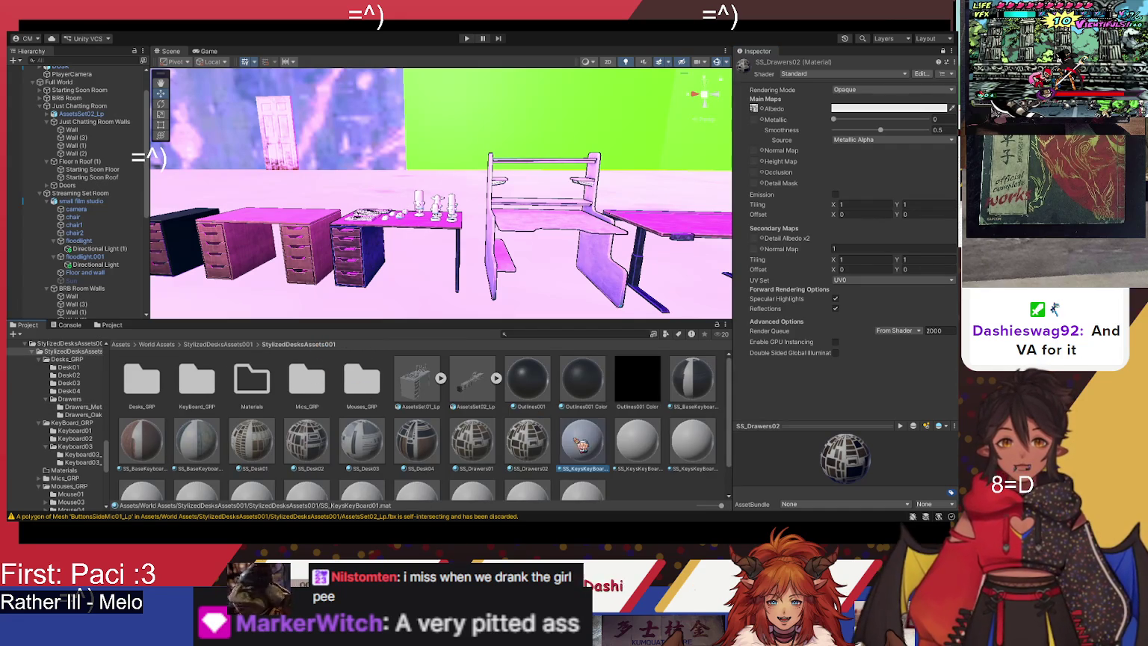
Step: Drag the Keyboard01 keys texture into SS_KeysKeyBoard01's Albedo and view the keyboards on the desk
left_click(943, 51)
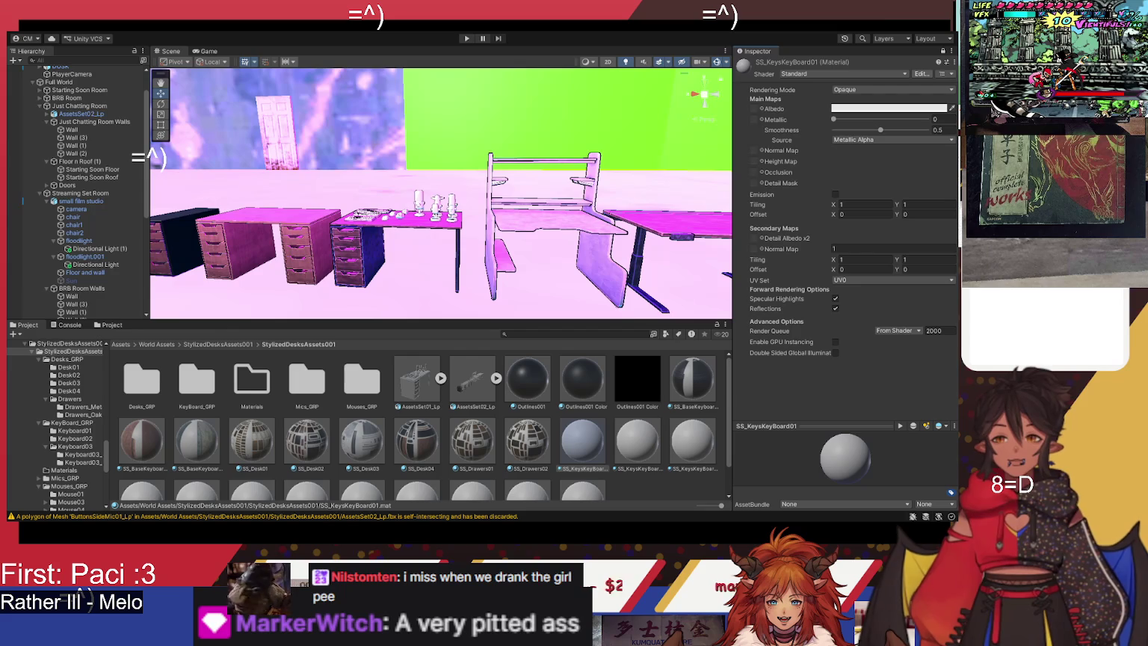
double_click(196, 382)
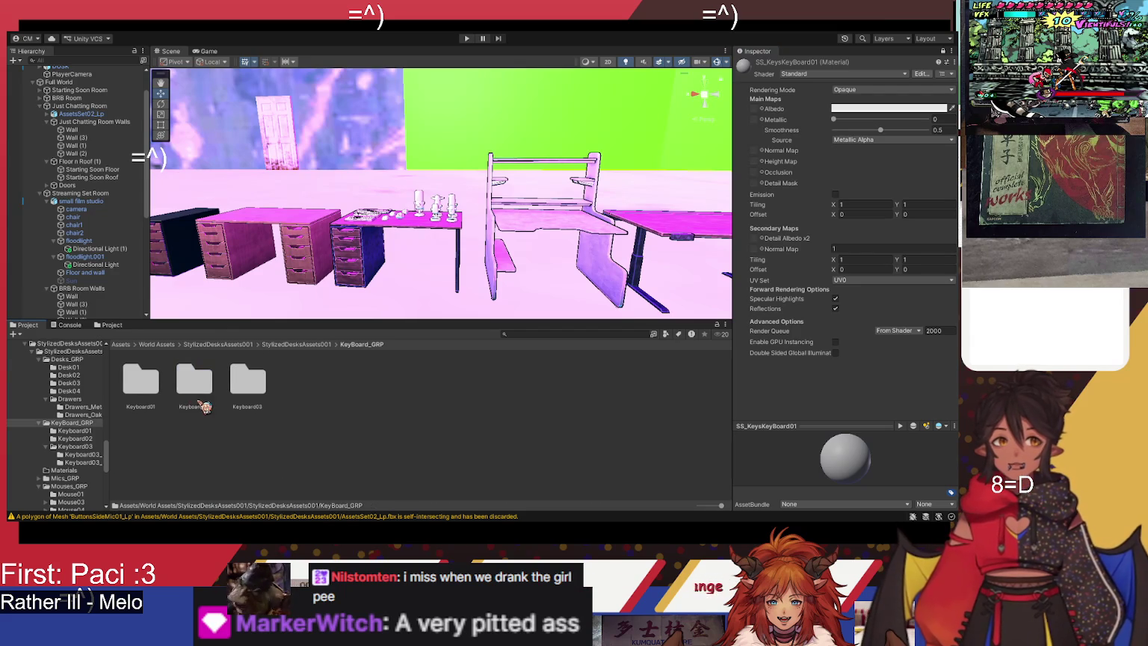
left_click(149, 388)
double_click(152, 397)
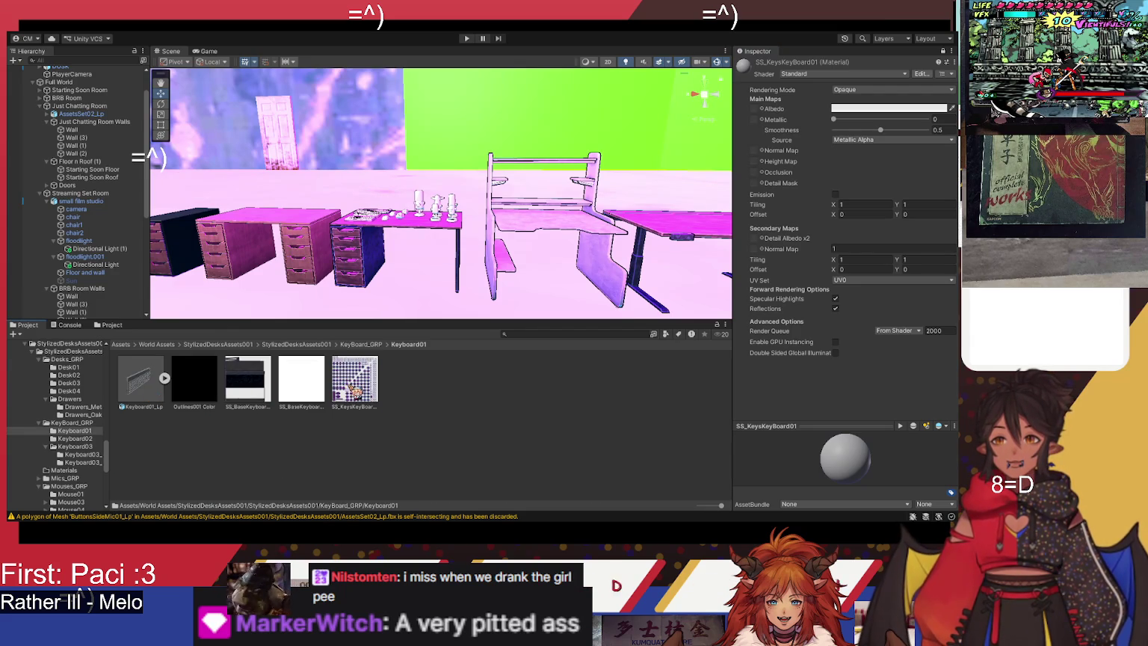
left_click_drag(762, 120, 755, 109)
left_click_drag(419, 224, 452, 310)
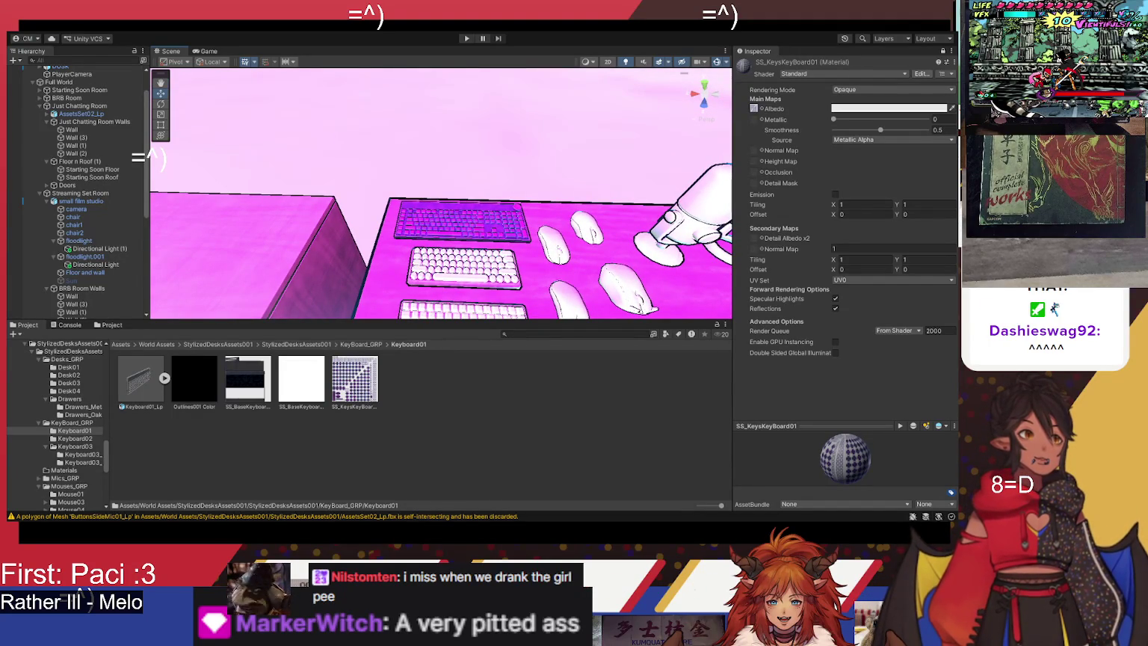
left_click_drag(527, 269, 515, 278)
left_click(352, 345)
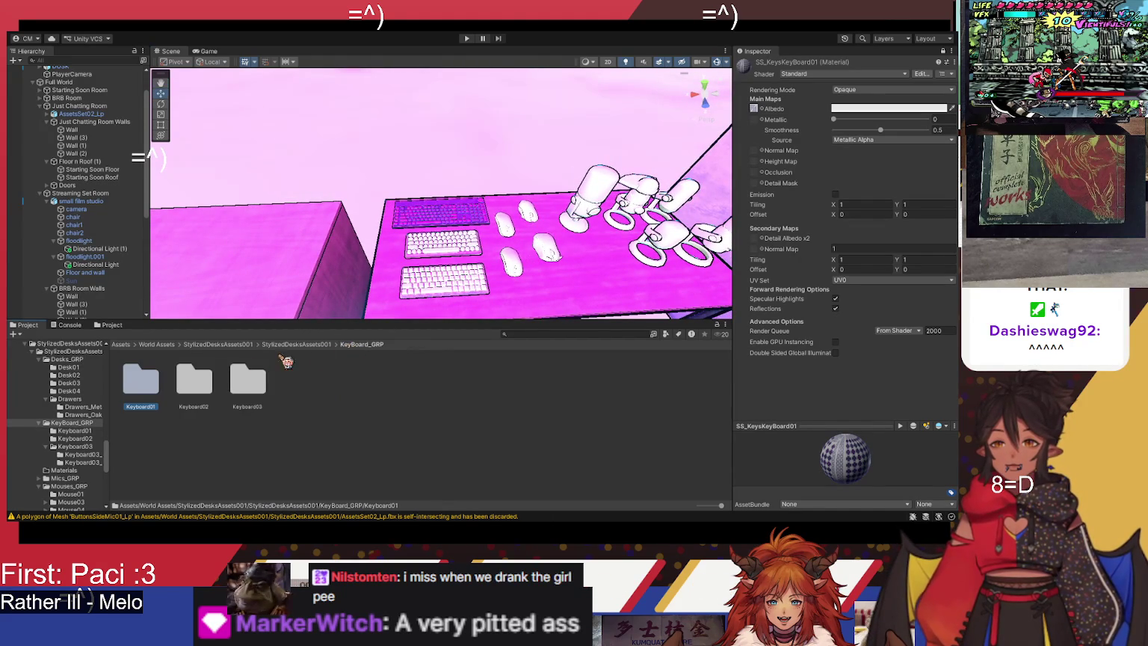
Step: Browse into Desks_GRP/Desk02 in the Project window and back to StylizedDesksAssets001
left_click(202, 345)
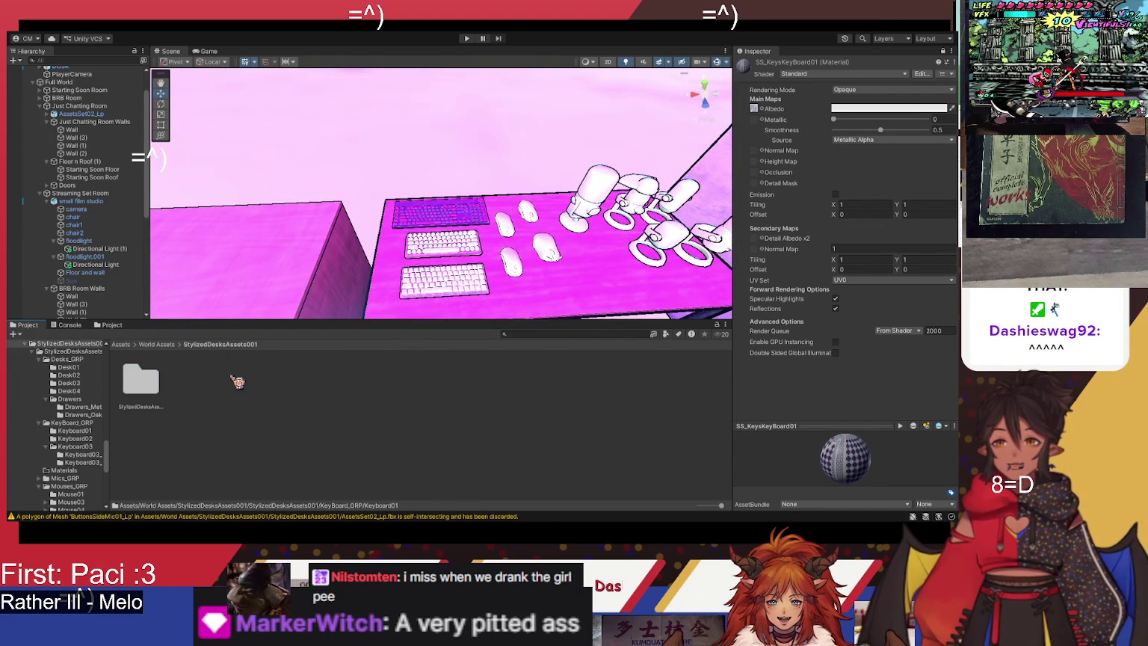
double_click(151, 405)
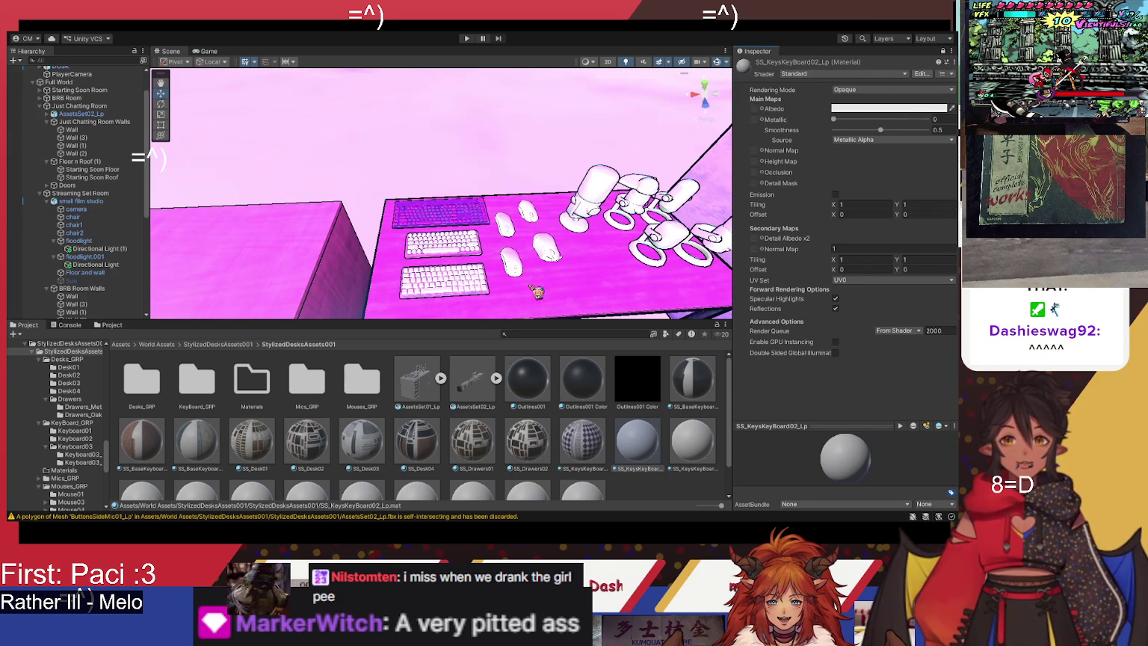
left_click(161, 403)
double_click(162, 402)
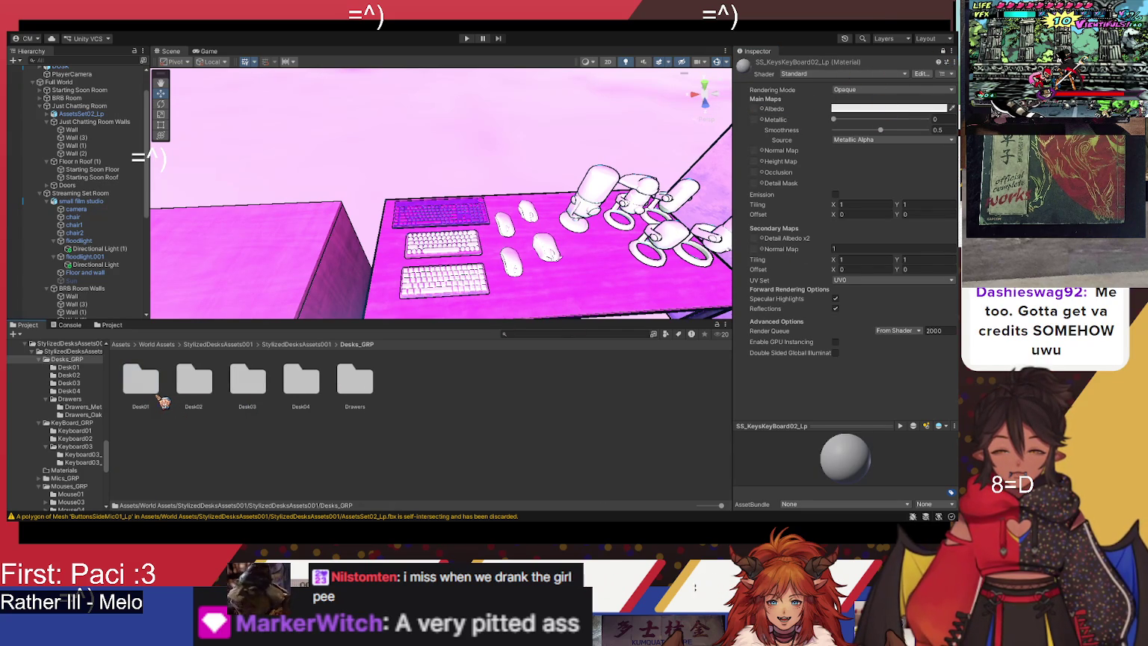
double_click(201, 385)
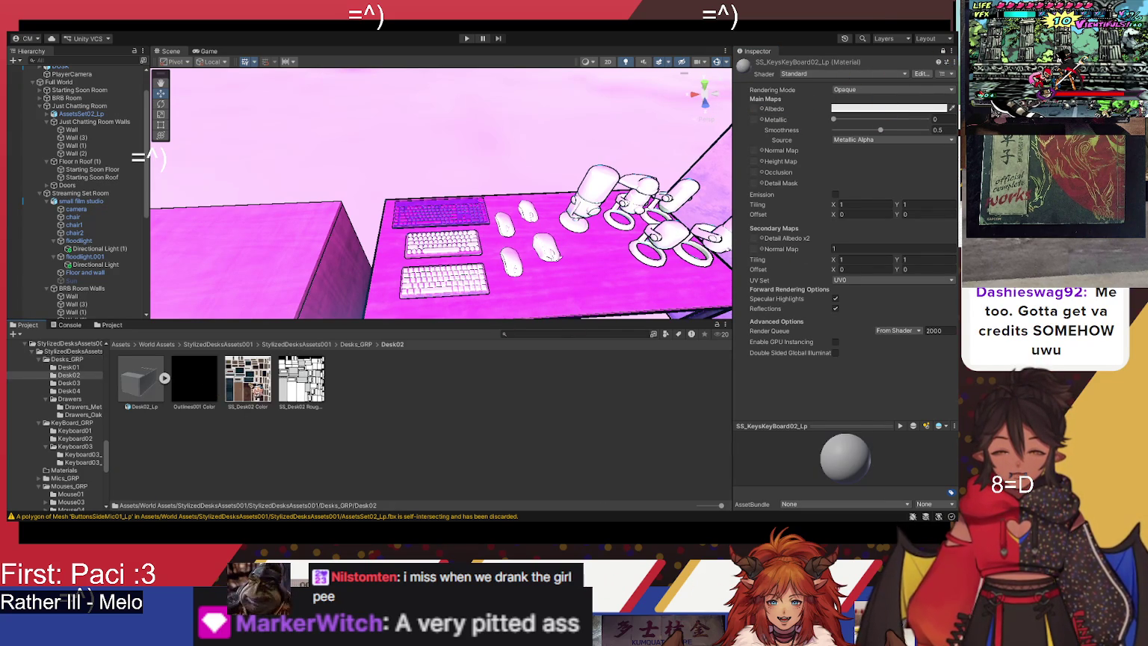
left_click(357, 346)
left_click(318, 345)
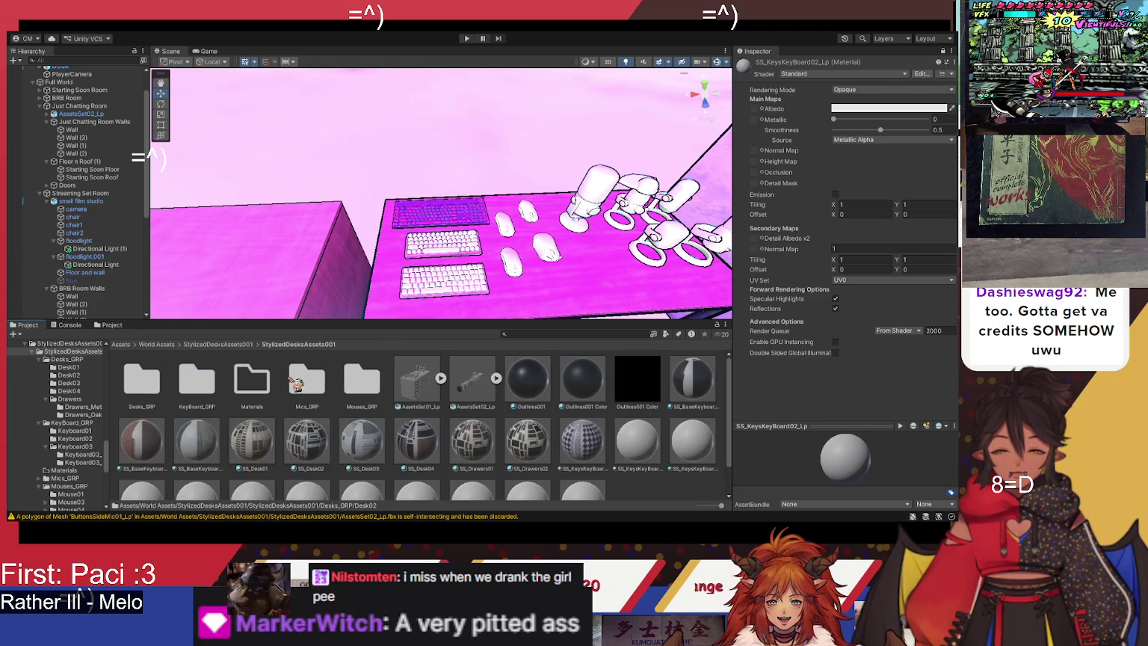
Step: Apply a texture from KeyBoard_GRP > Keyboard02 as the SS_KeysKeyBoard02_Lp albedo
double_click(199, 397)
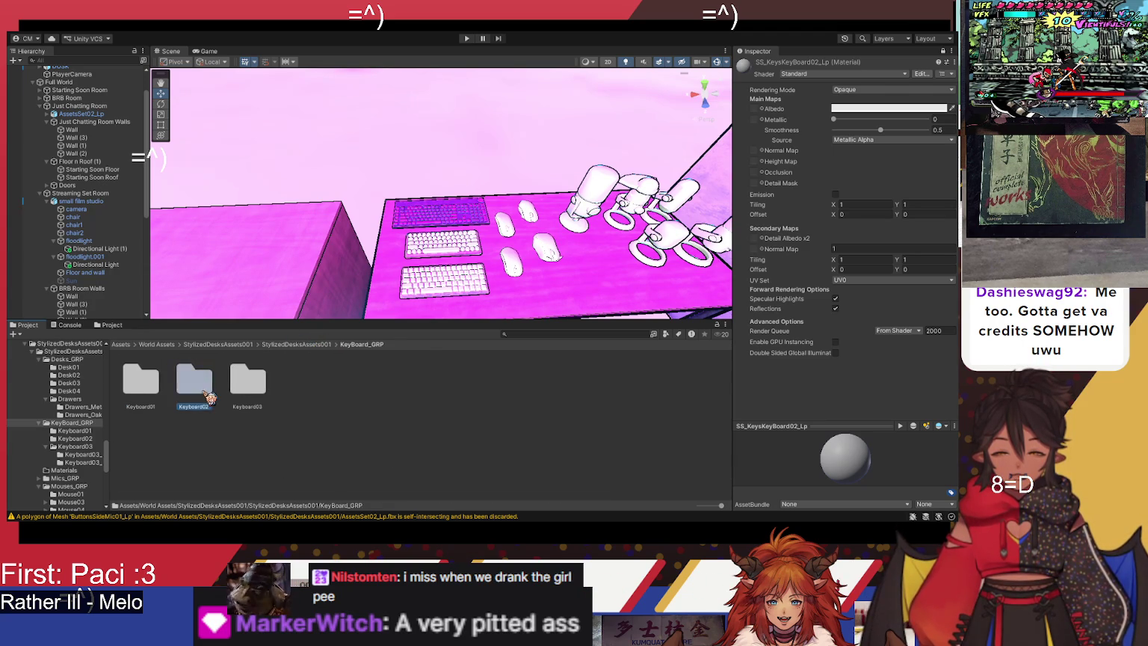
double_click(202, 396)
mouse_move(239, 390)
left_mouse_down()
mouse_move(386, 385)
mouse_move(351, 395)
mouse_move(846, 171)
mouse_move(762, 112)
left_mouse_up()
mouse_move(531, 279)
left_mouse_down()
mouse_move(495, 275)
mouse_move(515, 299)
mouse_move(508, 315)
mouse_move(494, 309)
left_mouse_up()
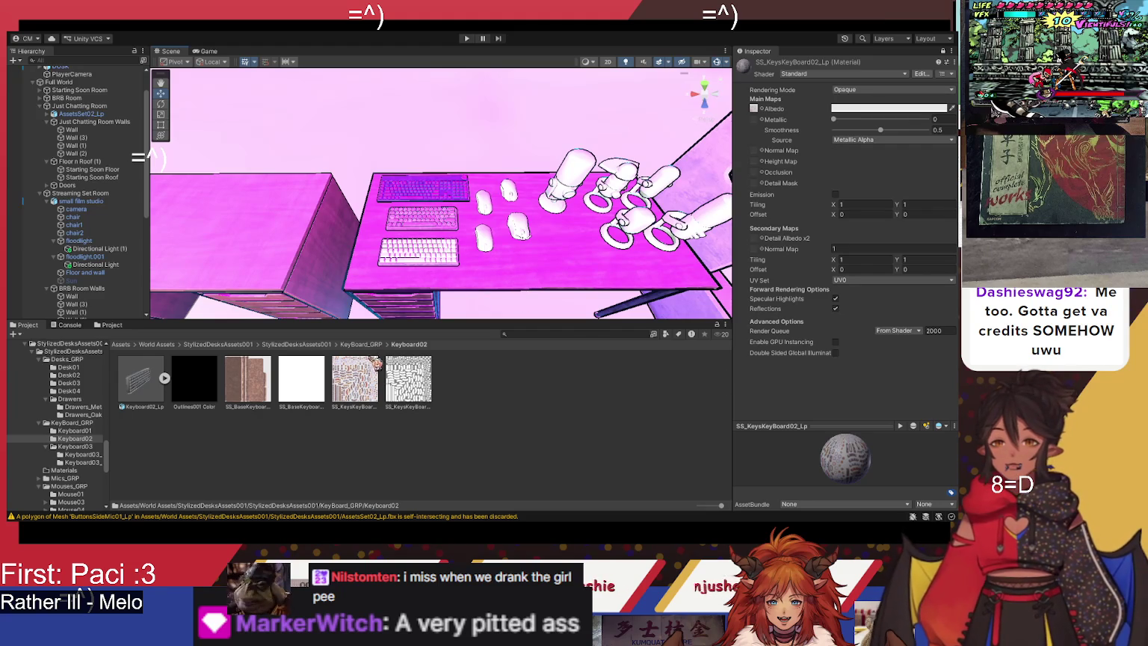
left_click(362, 345)
left_click(306, 345)
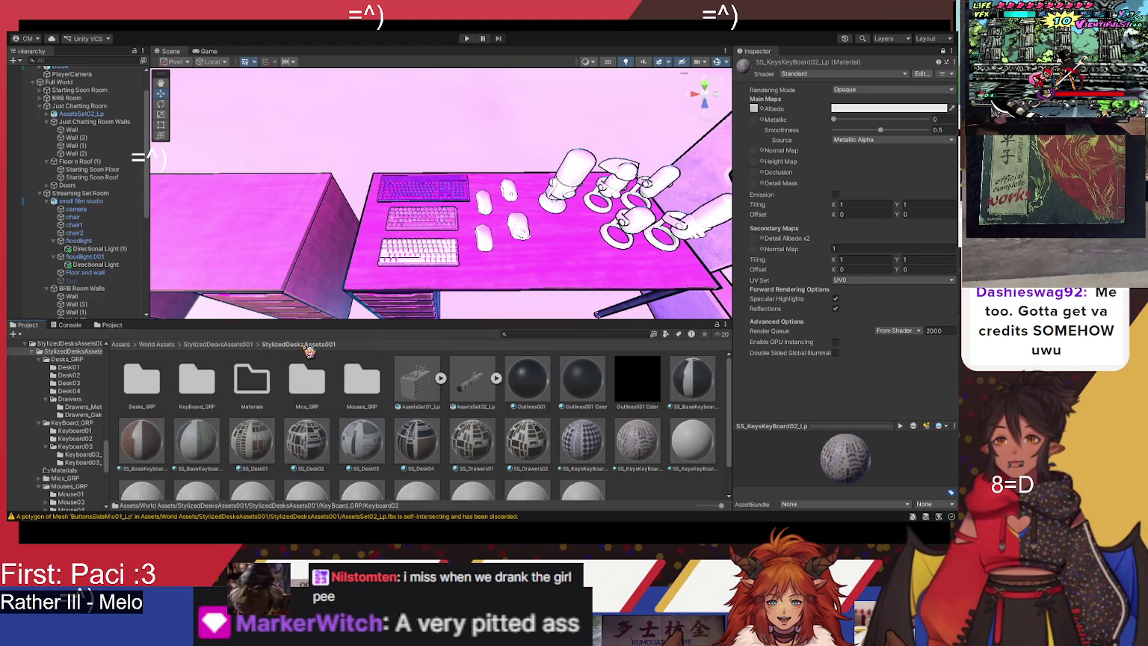
Step: Drag the keys texture from Keyboard03 > Keyboard03_Orange into SS_KeysKeyBoard03's Albedo slot
left_click(692, 445)
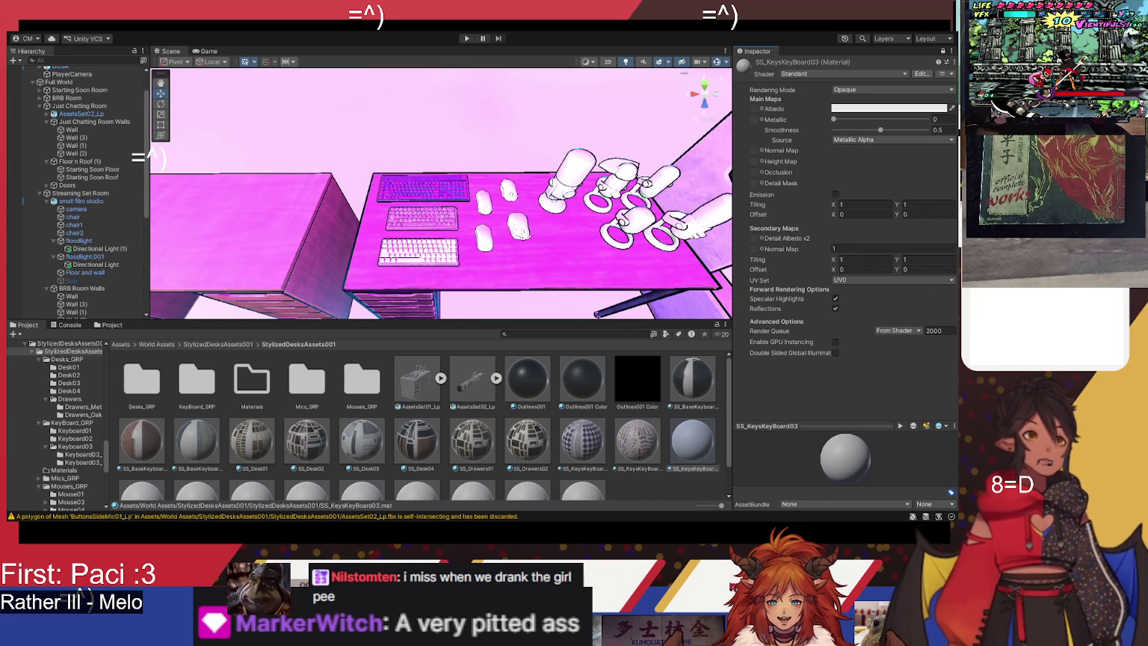
left_click(695, 450)
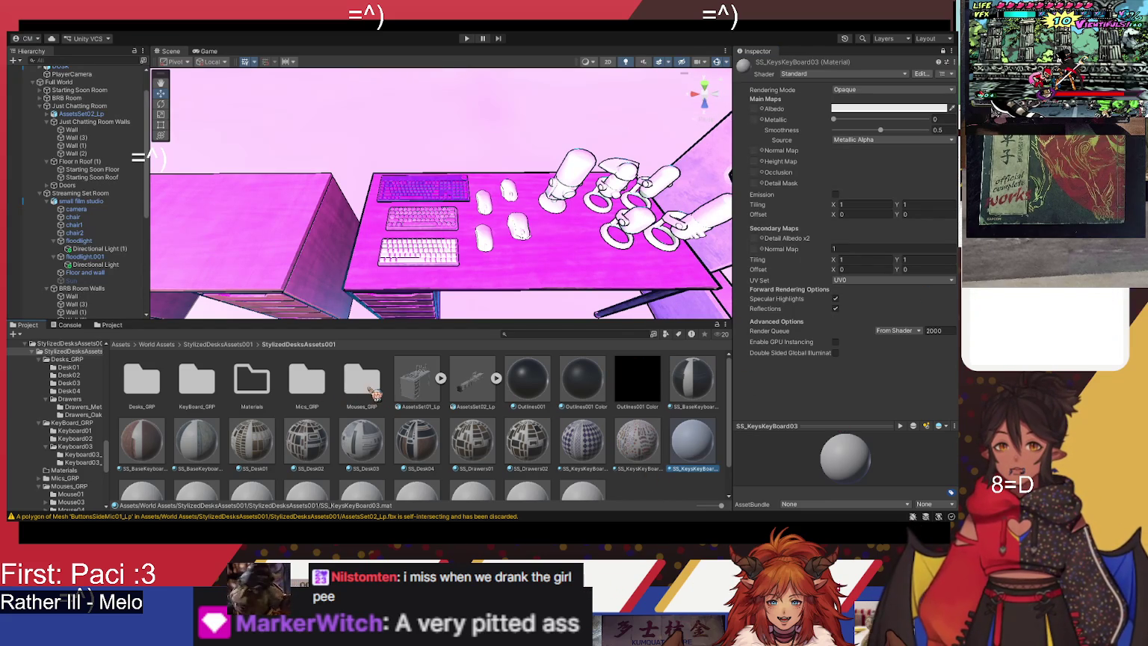
double_click(219, 390)
double_click(243, 385)
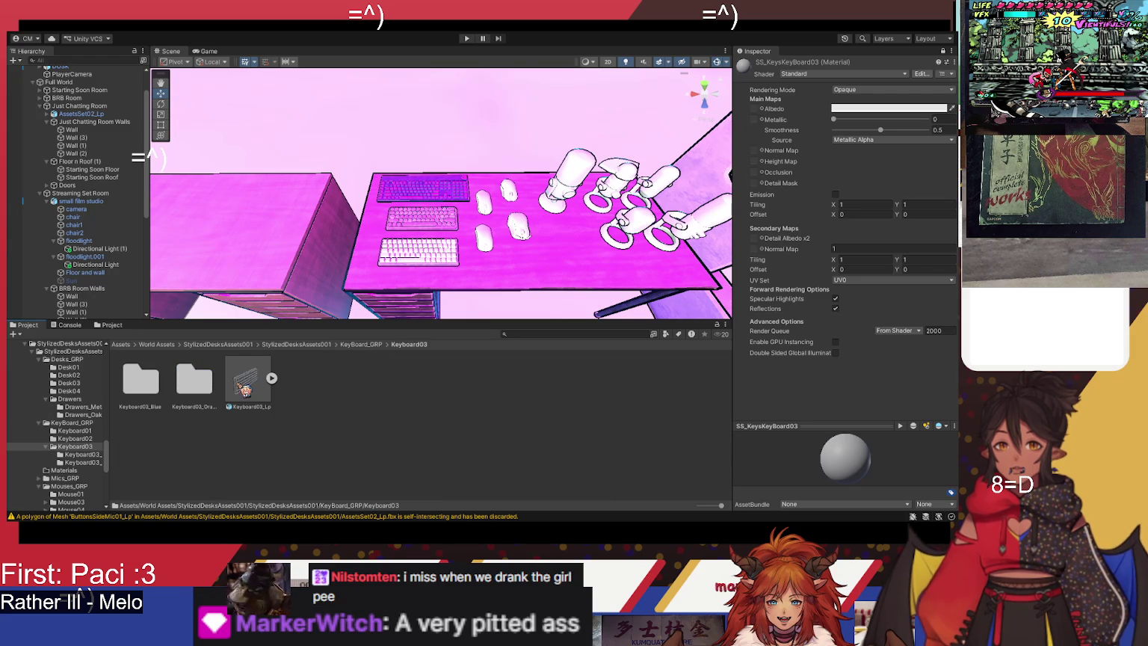
left_click(196, 392)
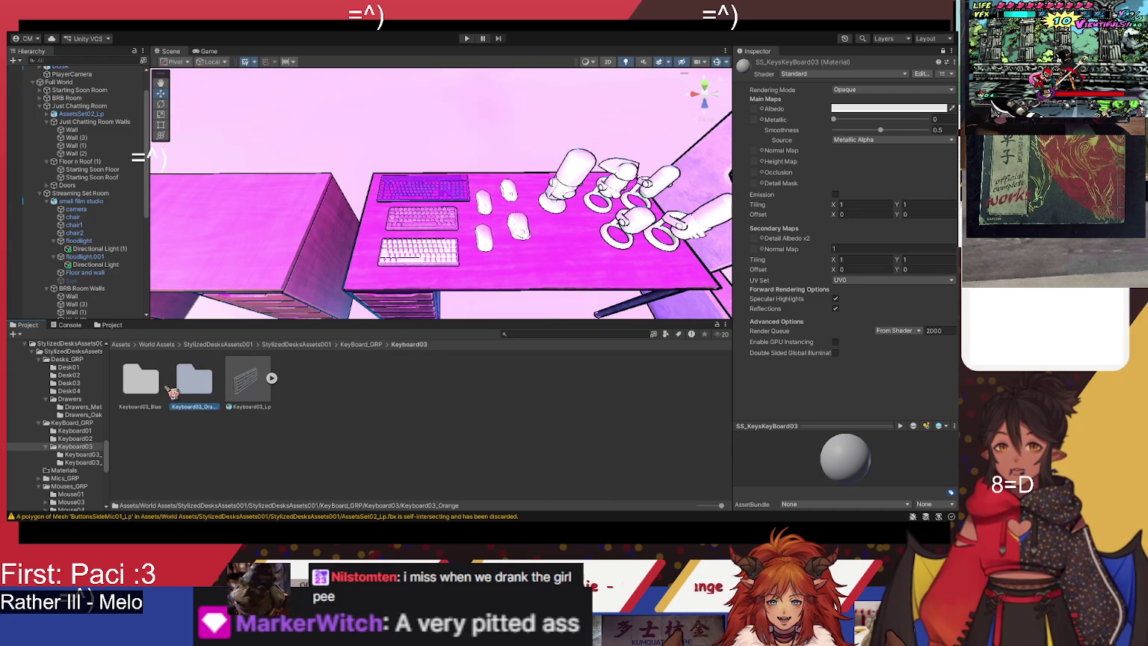
double_click(184, 390)
mouse_move(190, 395)
left_mouse_down()
mouse_move(741, 125)
mouse_move(756, 96)
mouse_move(760, 116)
left_mouse_up()
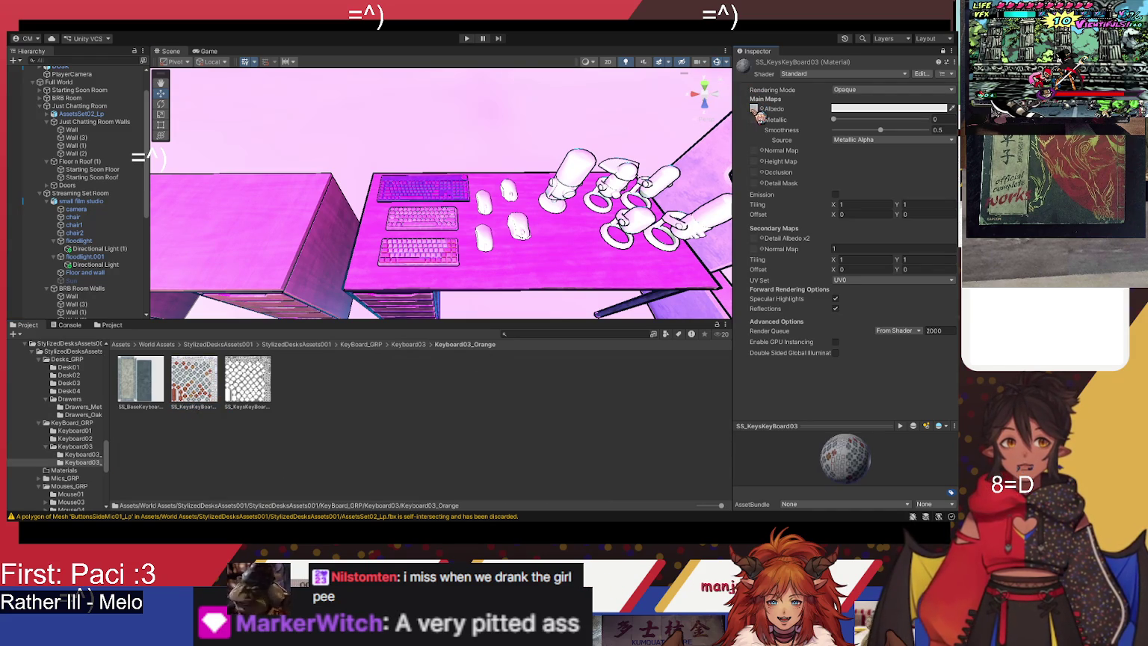
left_click(326, 344)
scroll(598, 444, "down", 1)
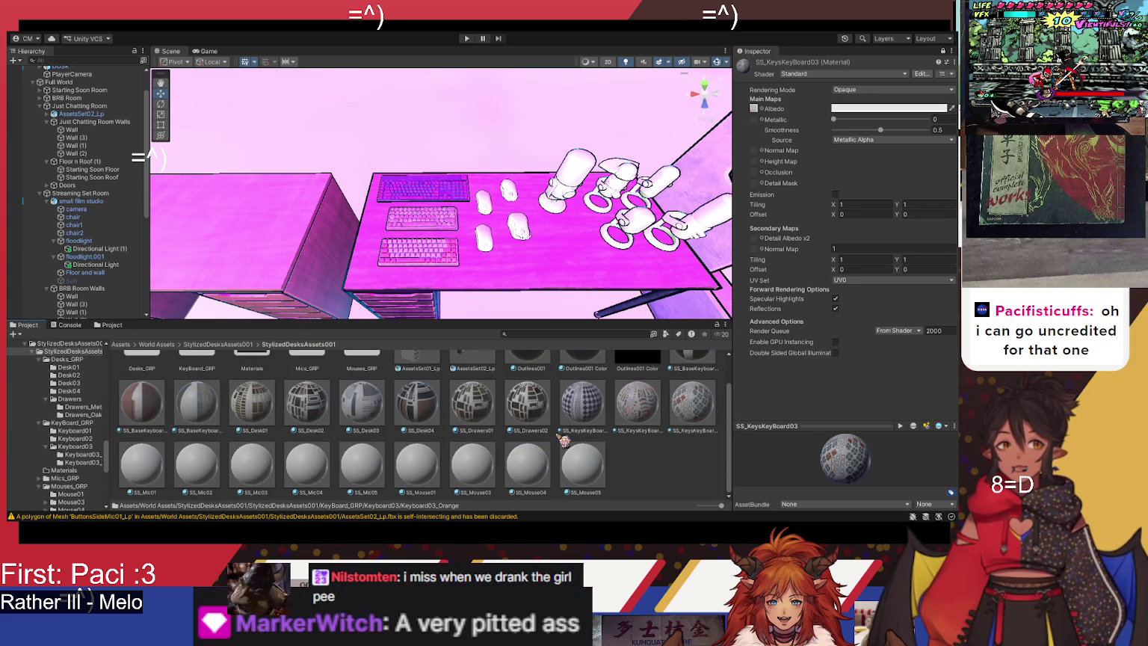
Step: Apply SS_Mic01 Color from Mics_GRP > Mic01 as the SS_Mic01 material's albedo
left_click(154, 475)
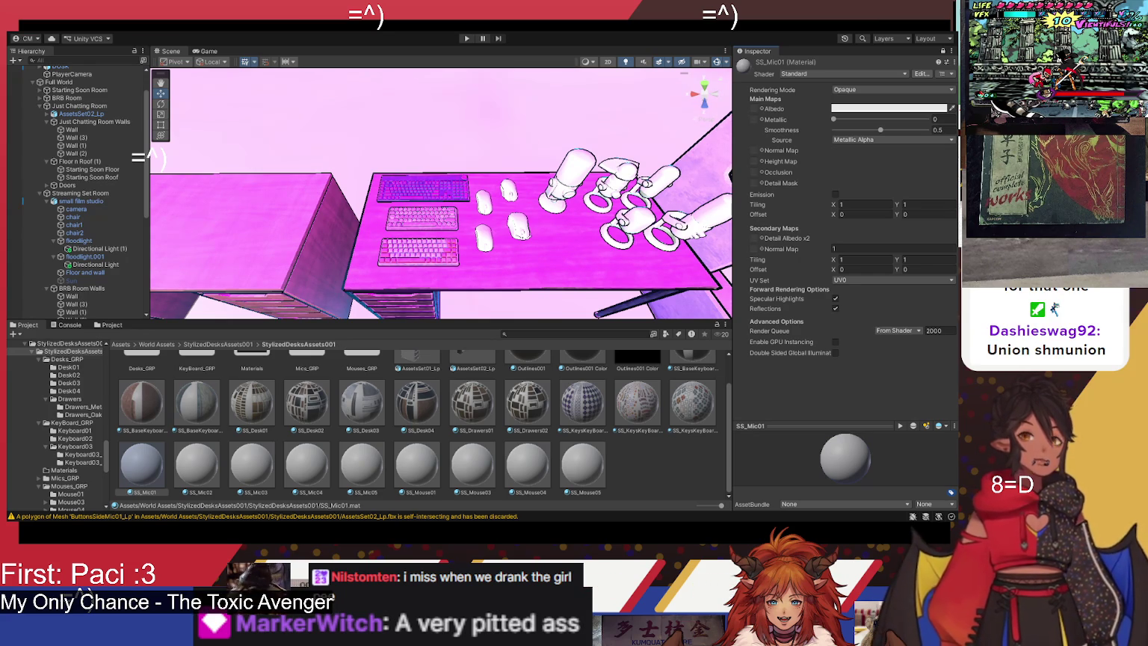
scroll(234, 438, "up", 2)
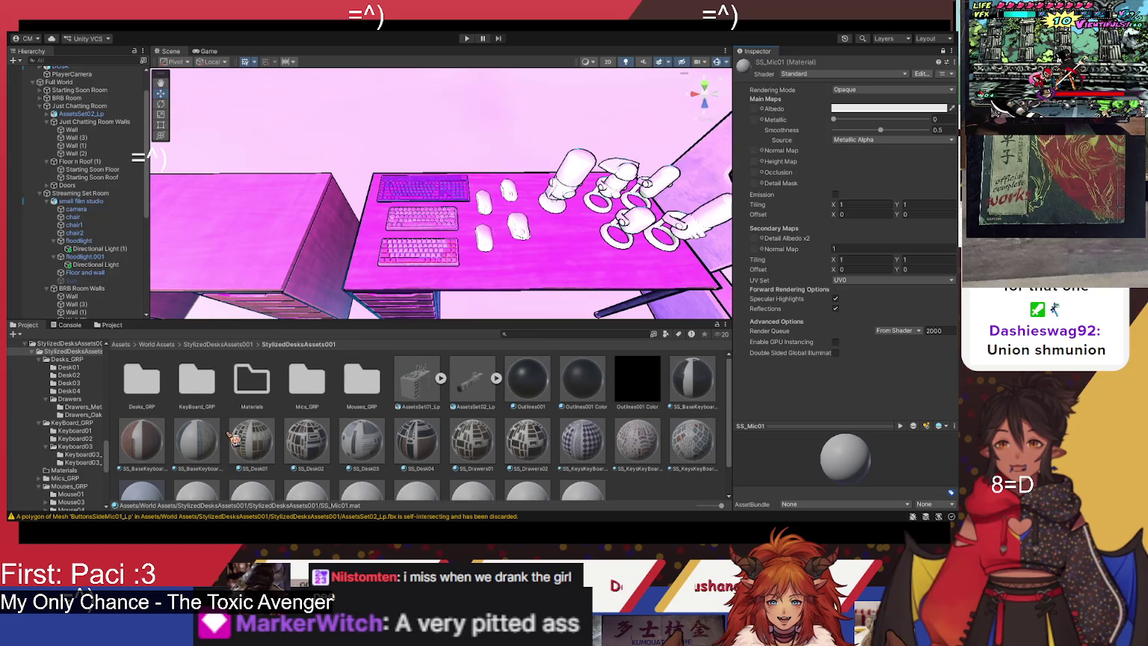
double_click(308, 380)
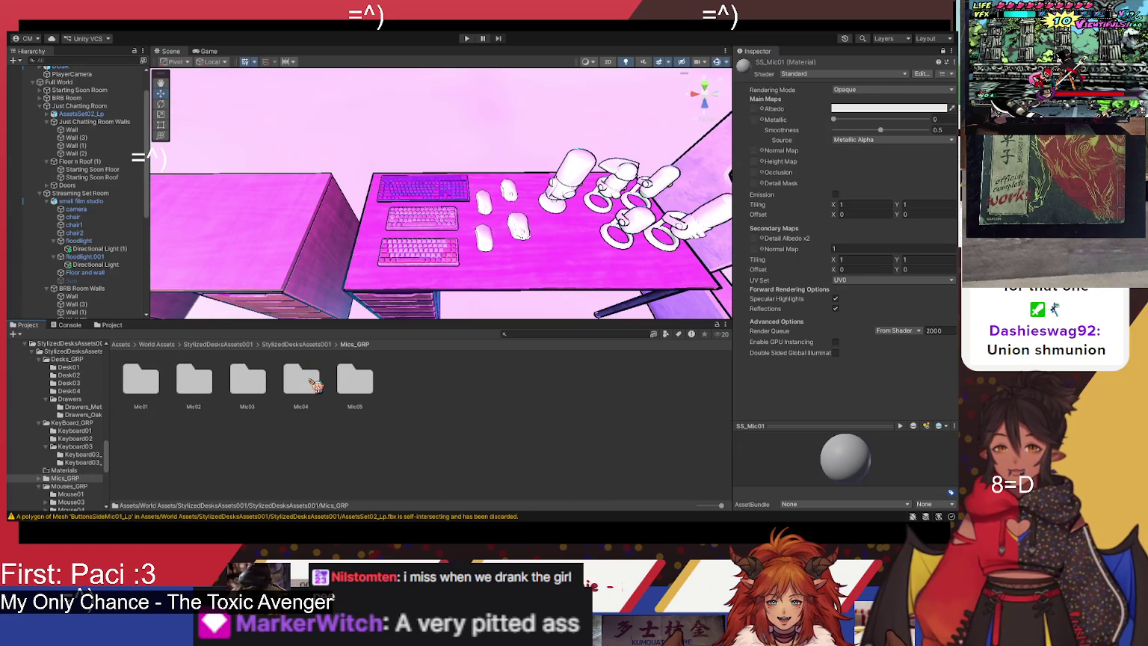
double_click(141, 383)
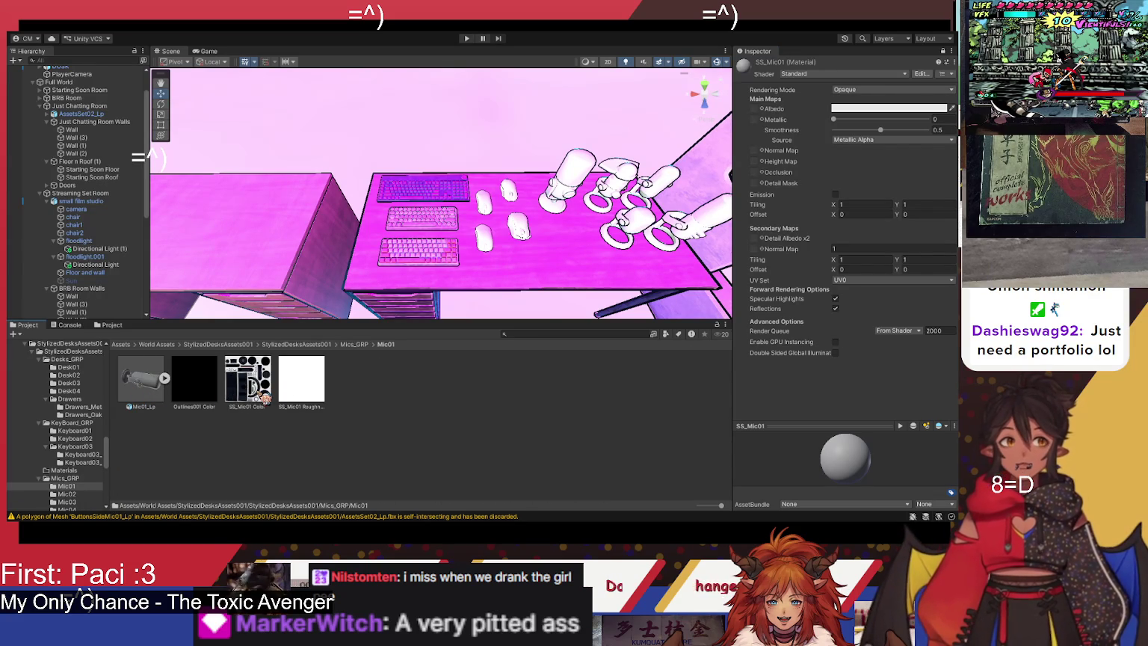
mouse_move(260, 398)
left_mouse_down()
mouse_move(417, 338)
mouse_move(755, 111)
left_mouse_up()
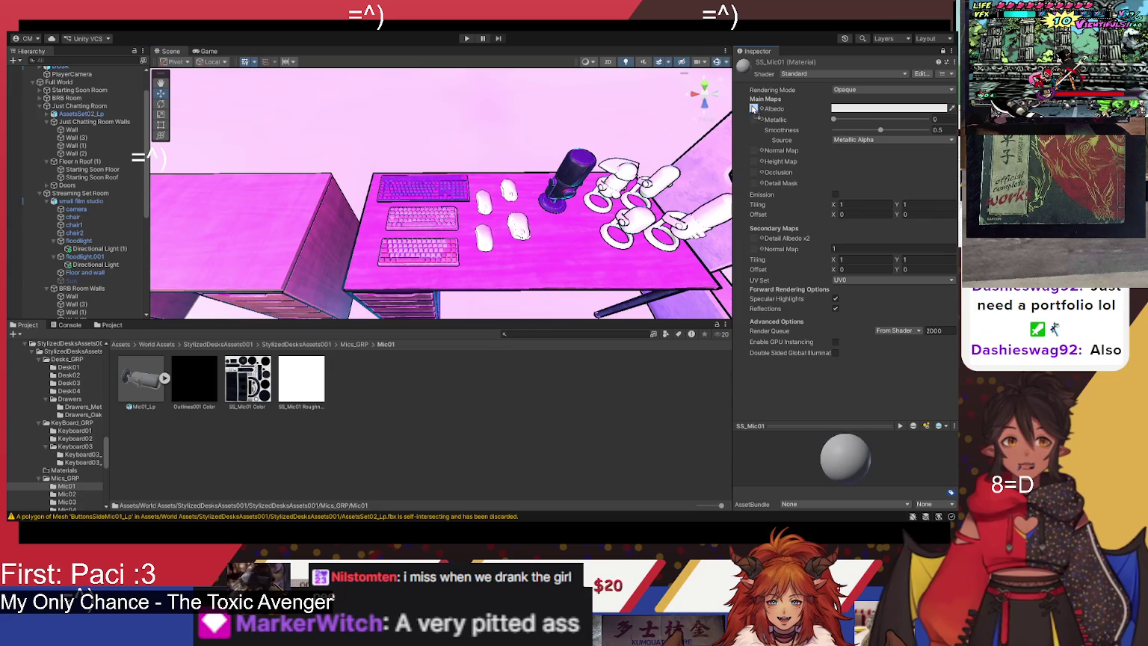
left_click(298, 344)
scroll(299, 419, "down", 1)
Step: Give the SS_Mic02 material its Mic02 colour texture as albedo
left_click(198, 463)
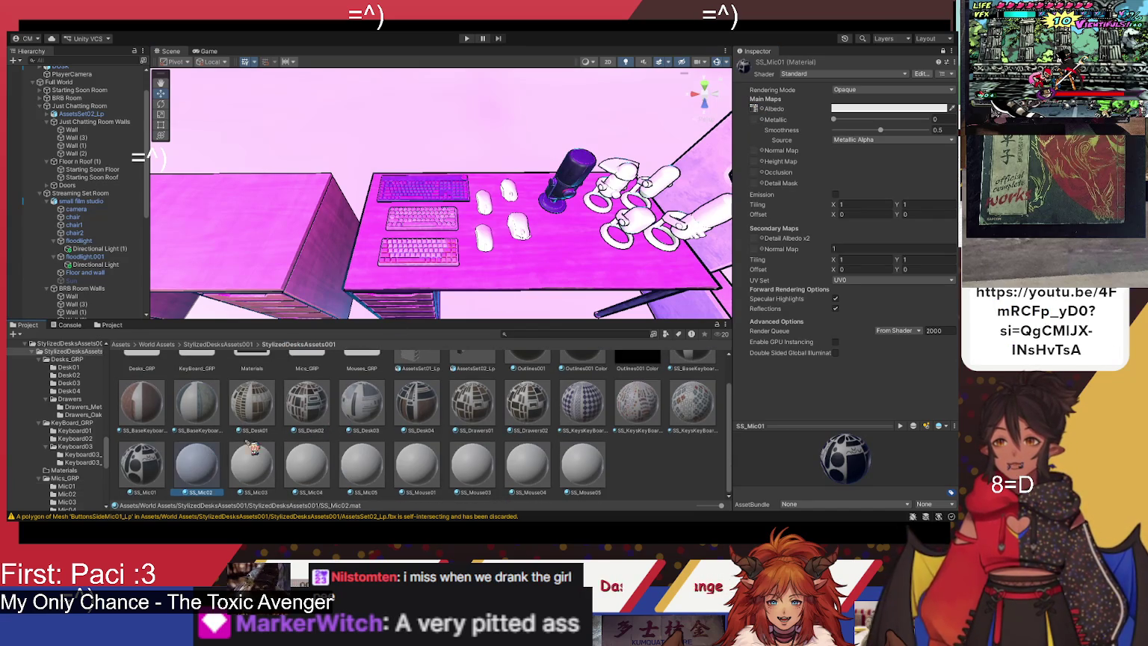
left_click(67, 494)
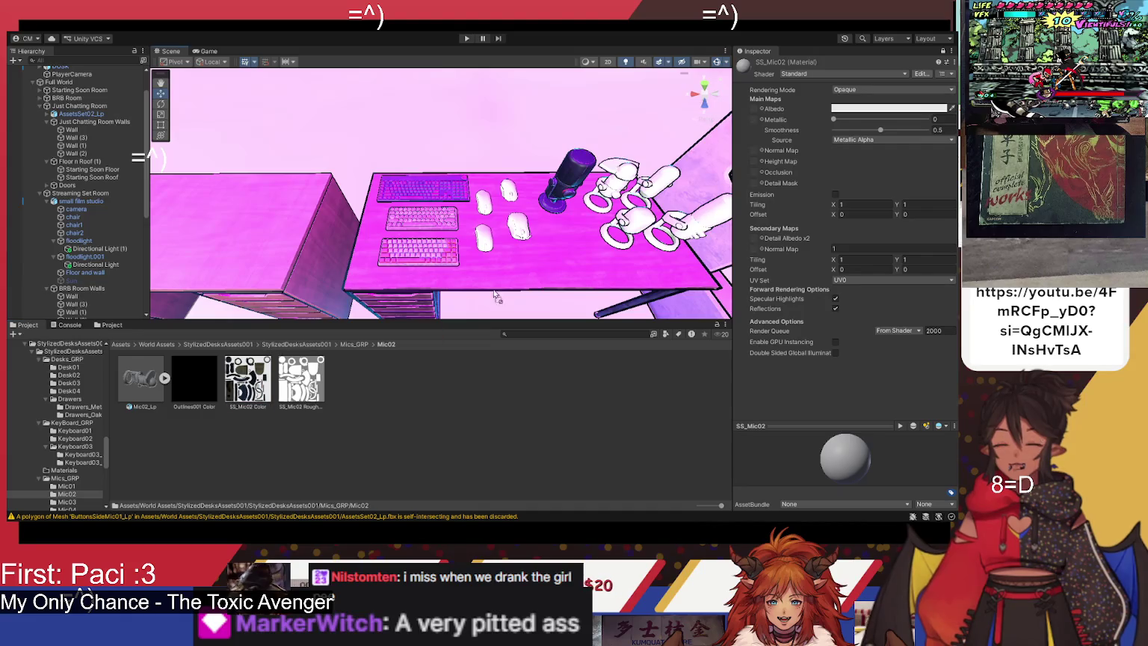
left_click_drag(781, 108, 763, 112)
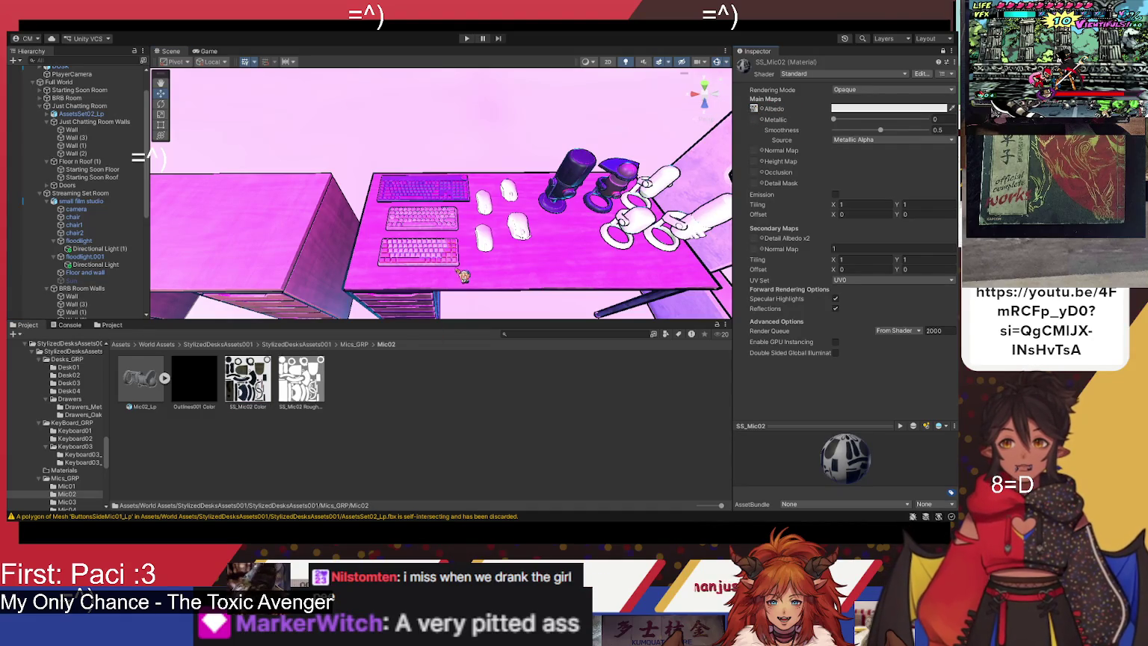
left_click(309, 345)
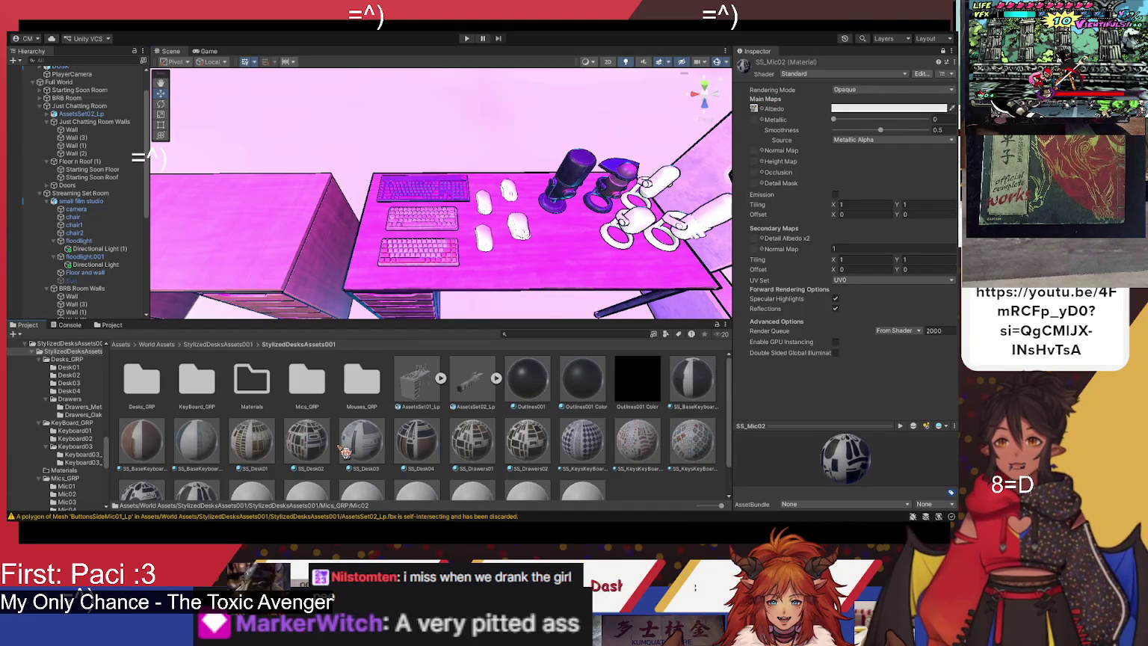
scroll(329, 458, "down", 1)
left_click(267, 470)
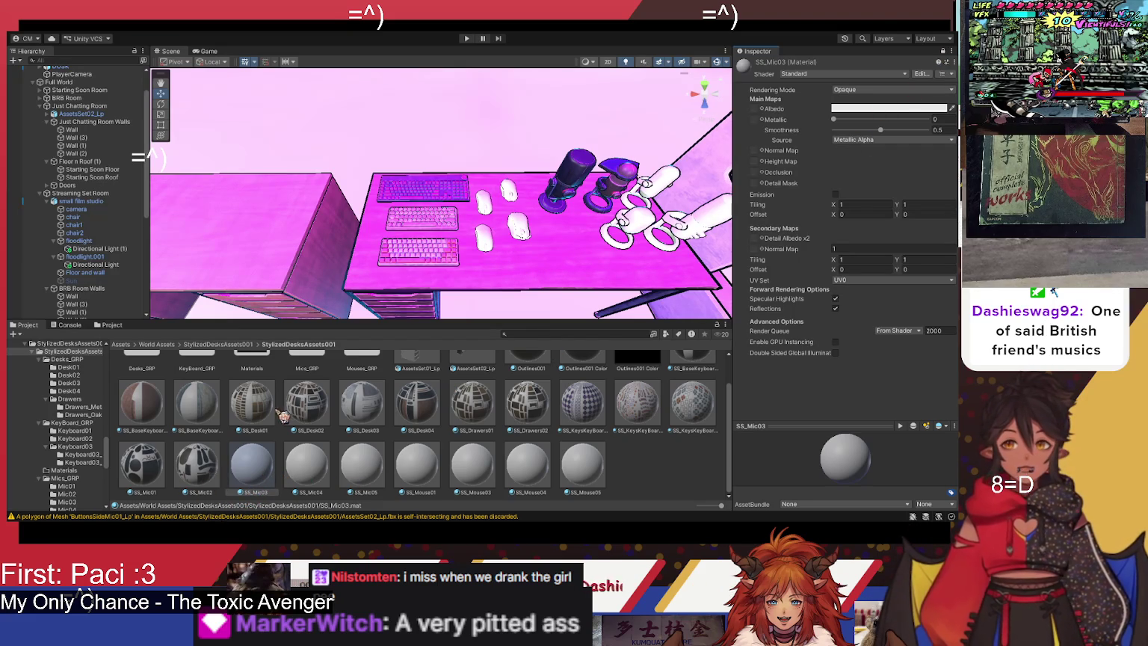
scroll(367, 427, "up", 2)
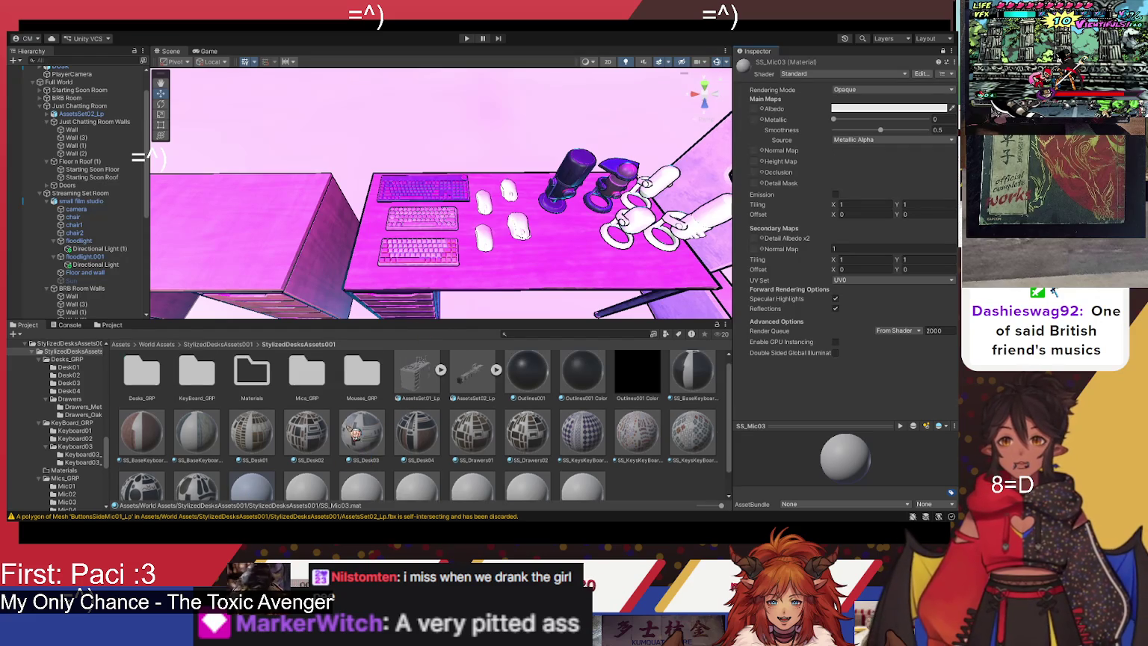
Step: Set SS_Mic03 Color from Mics_GRP/Mic03 as the SS_Mic03 albedo and orbit to check the mics
double_click(311, 394)
left_click(271, 392)
double_click(271, 392)
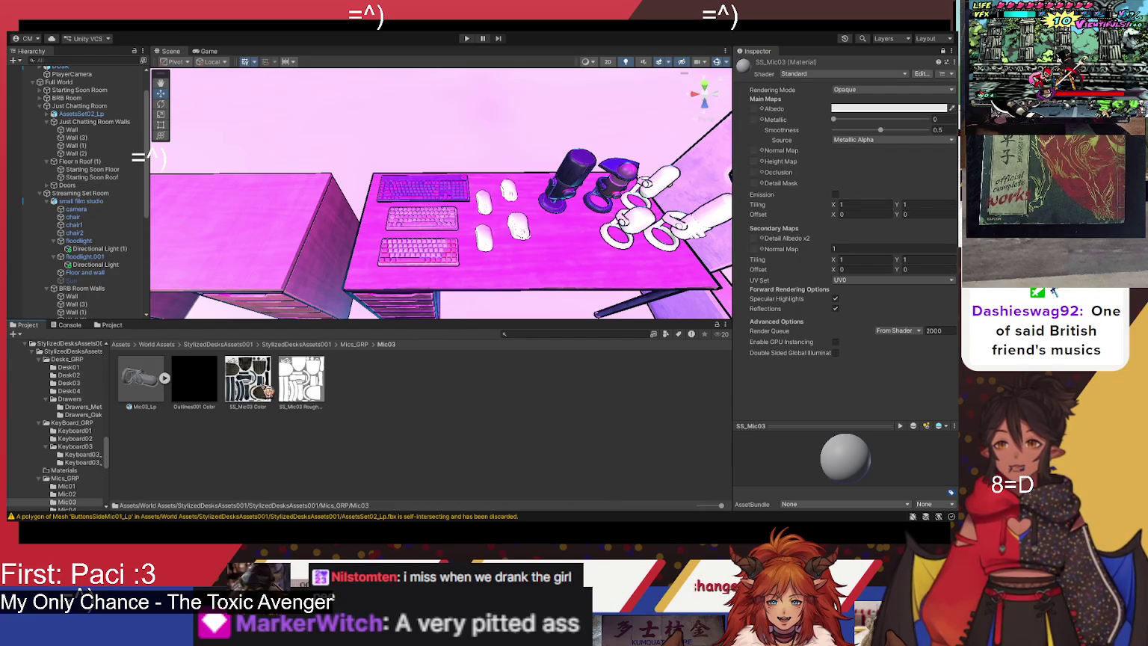
left_click_drag(807, 113, 757, 112)
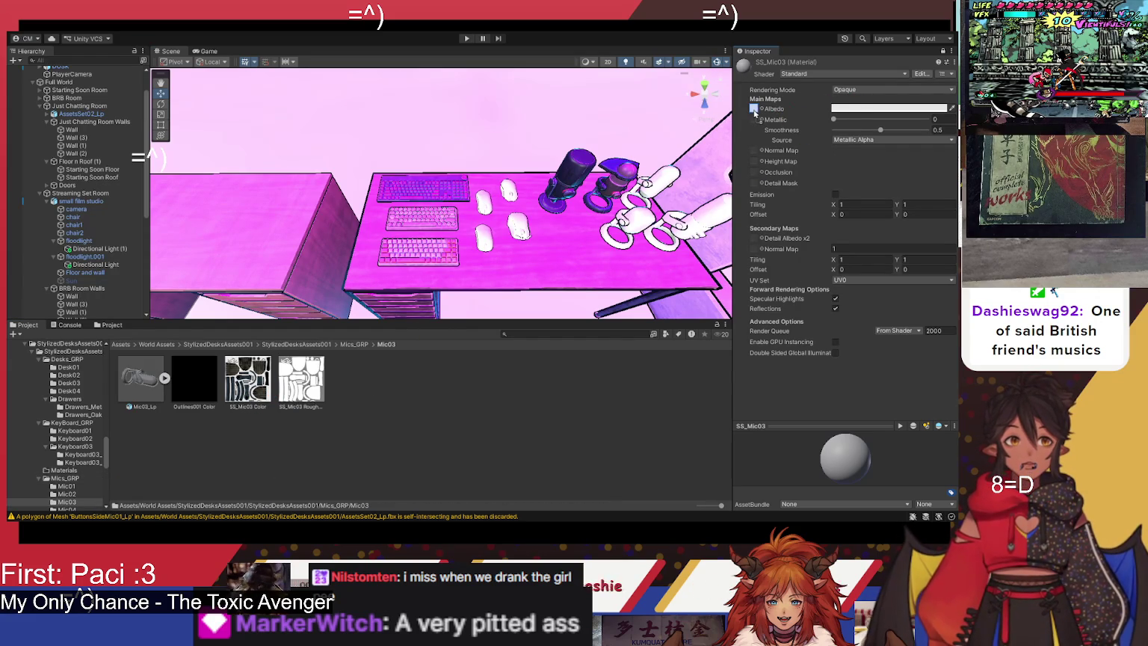
left_click_drag(585, 272, 819, 262)
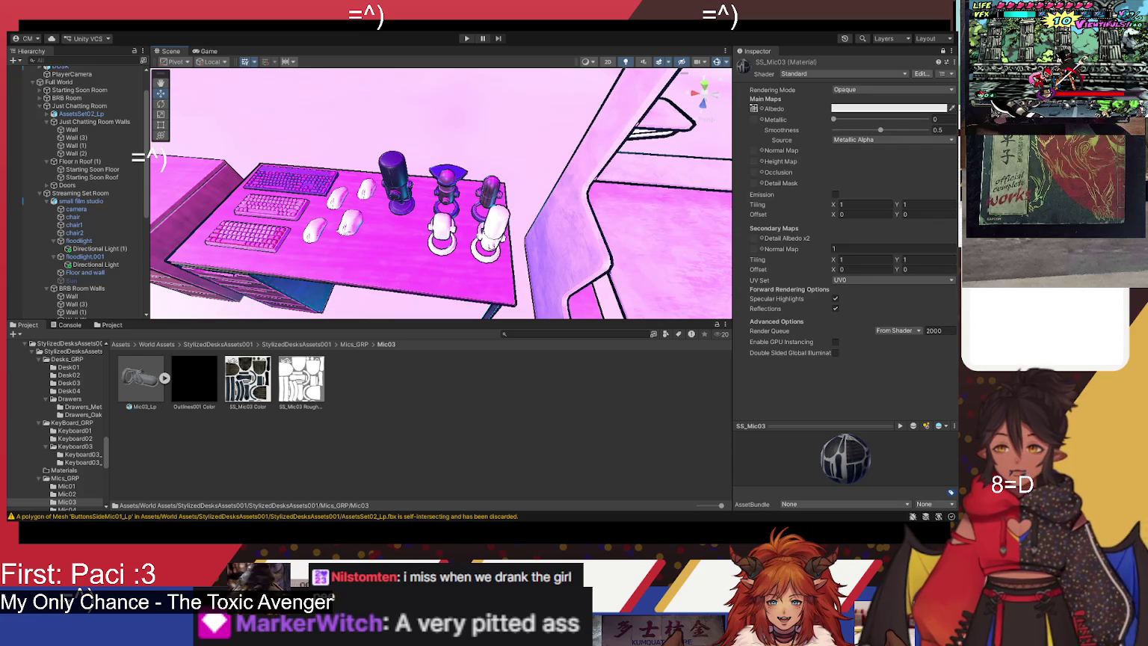
left_click(297, 343)
scroll(327, 467, "down", 2)
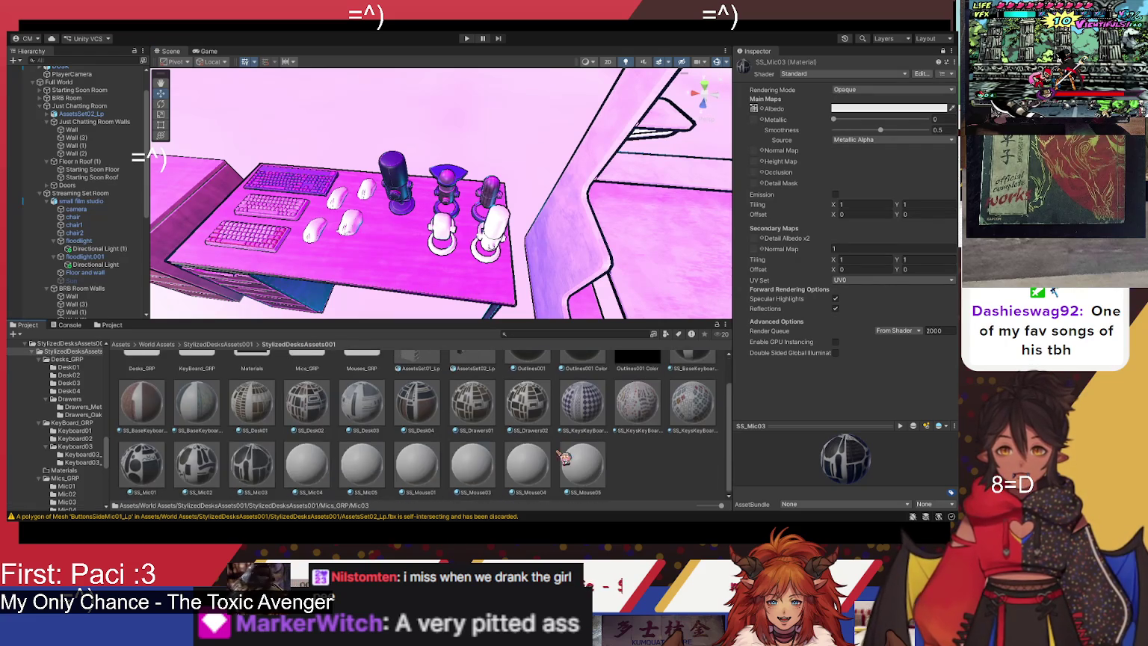
Step: Give the SS_Mic04 material its SS_Mic04 Color texture from Mics_GRP/Mic04 as albedo
left_click(327, 467)
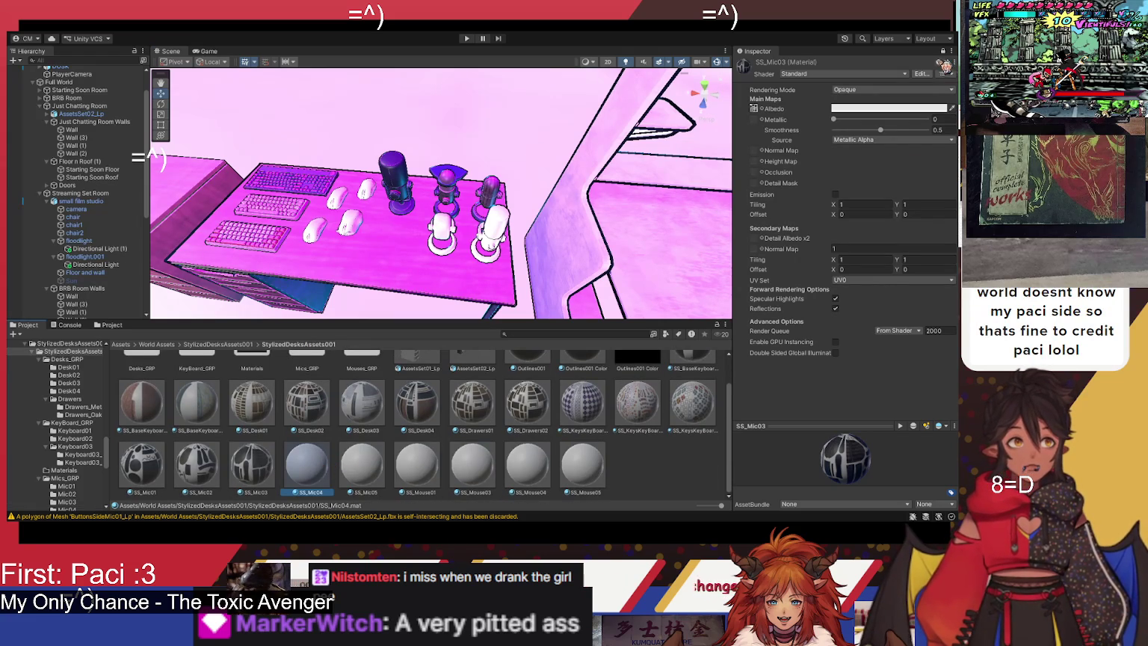
scroll(407, 427, "up", 1)
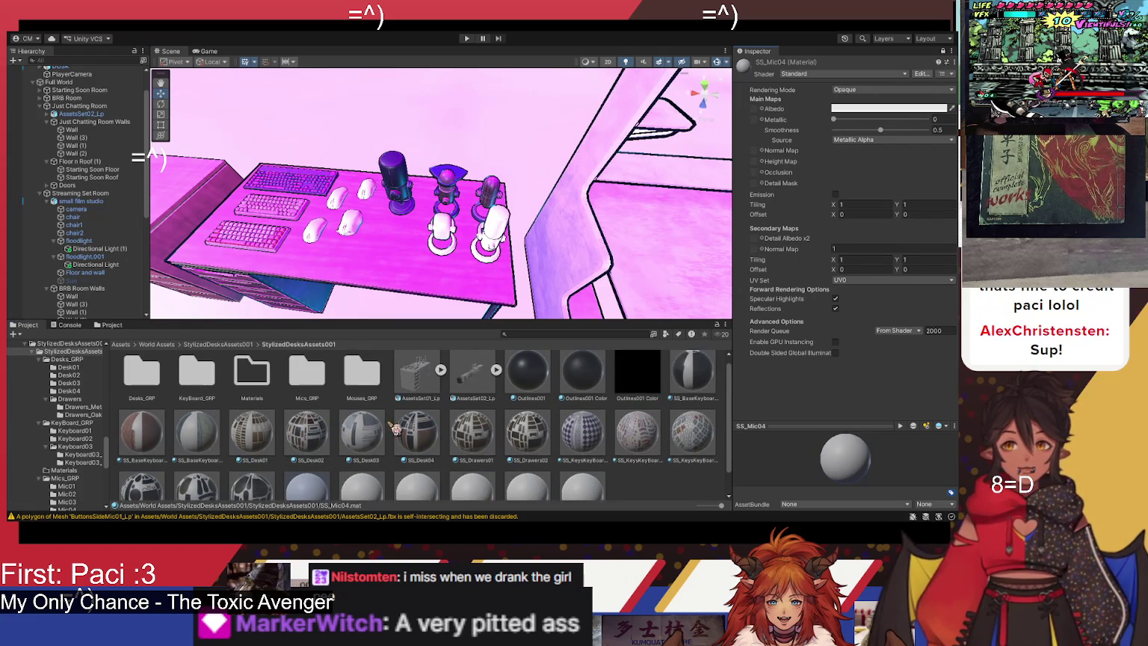
double_click(314, 381)
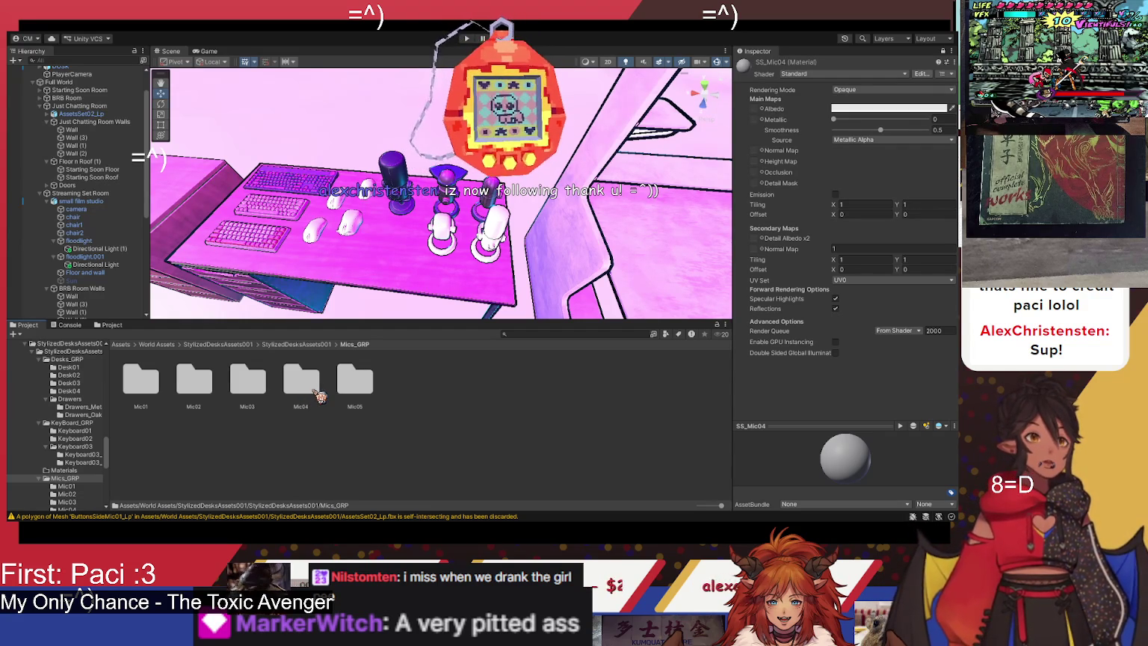
double_click(314, 392)
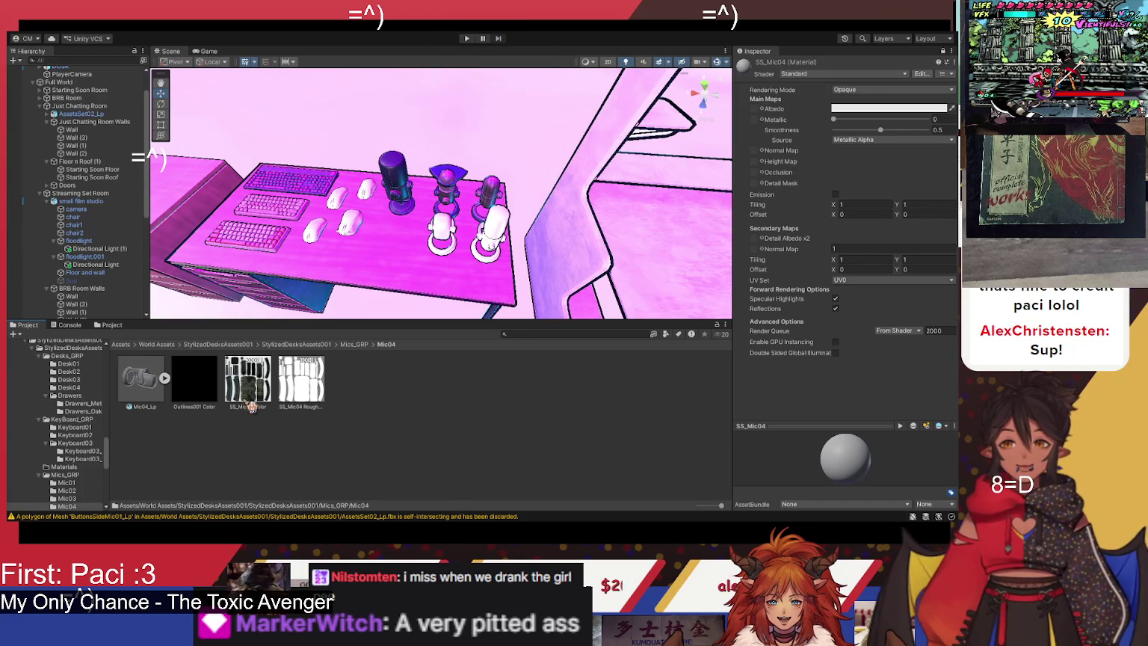
left_click_drag(755, 109, 755, 109)
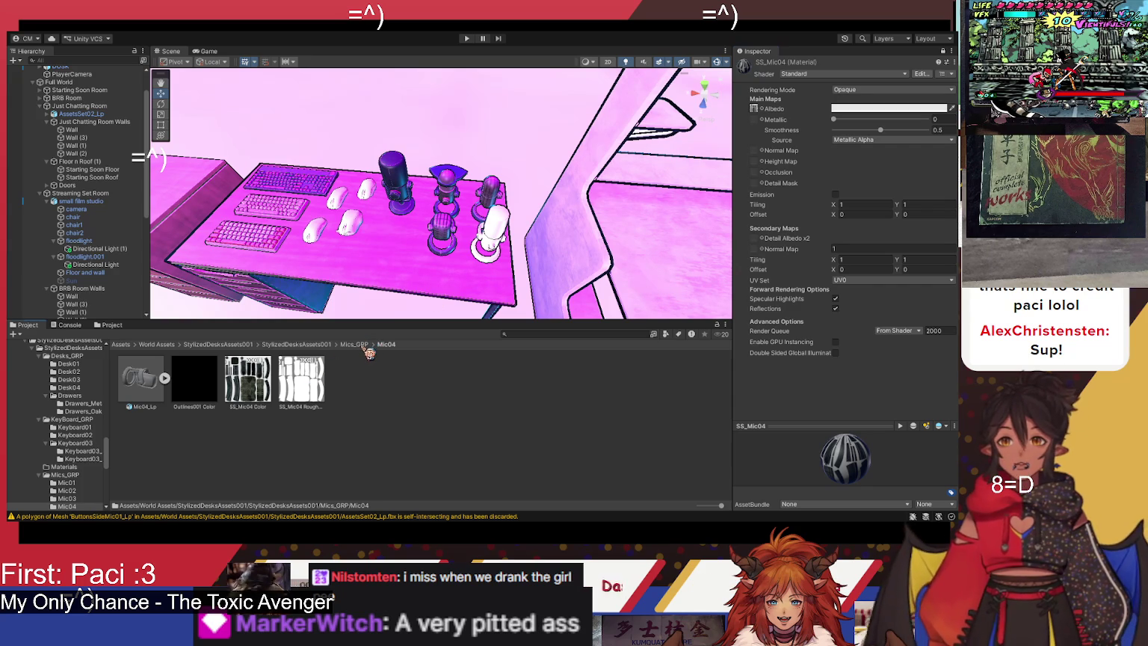
Step: Go back to Mics_GRP and open the Mic05 texture folder
left_click(365, 347)
double_click(361, 383)
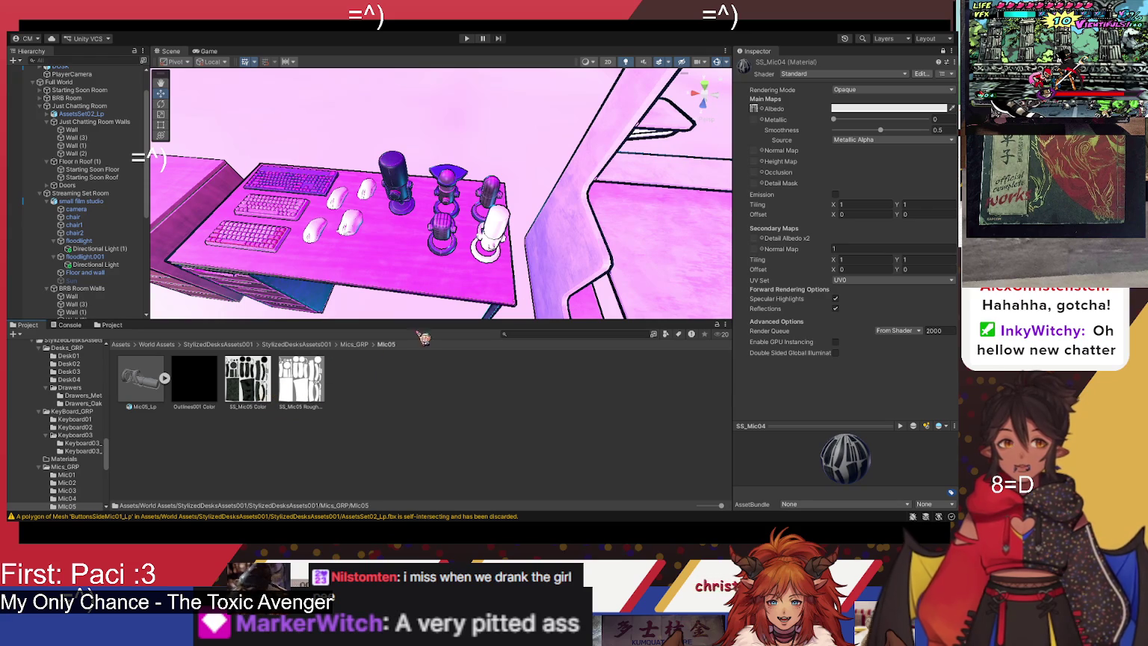
left_click(943, 52)
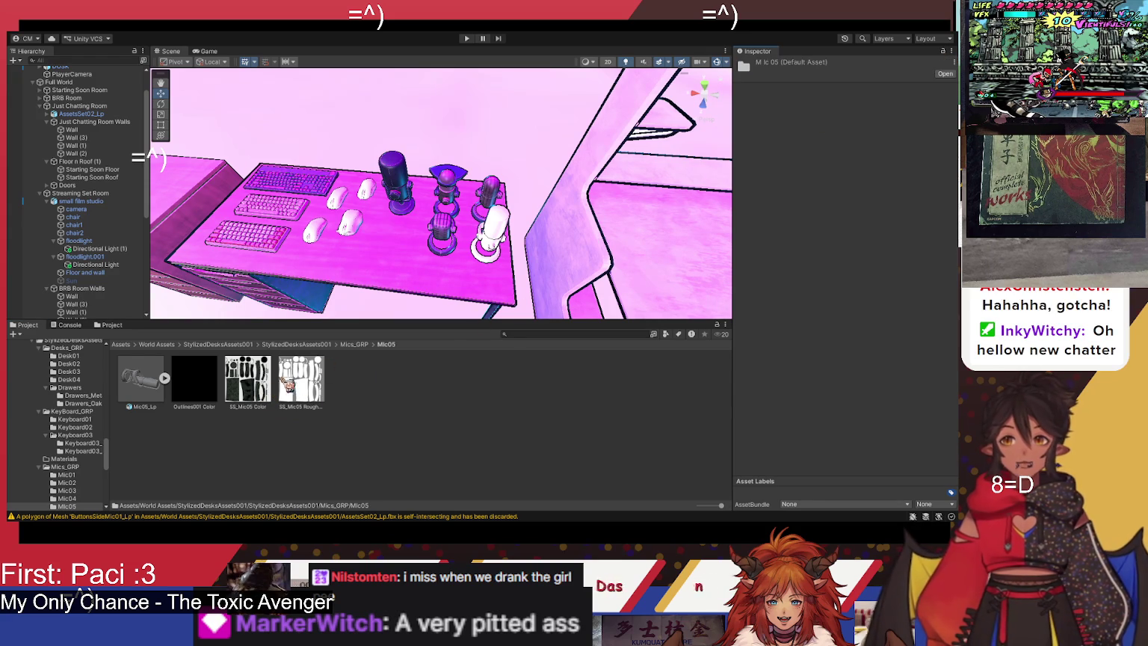
Step: Select the SS_Mic05 material and lock the Inspector on it
left_click(281, 344)
scroll(468, 413, "down", 2)
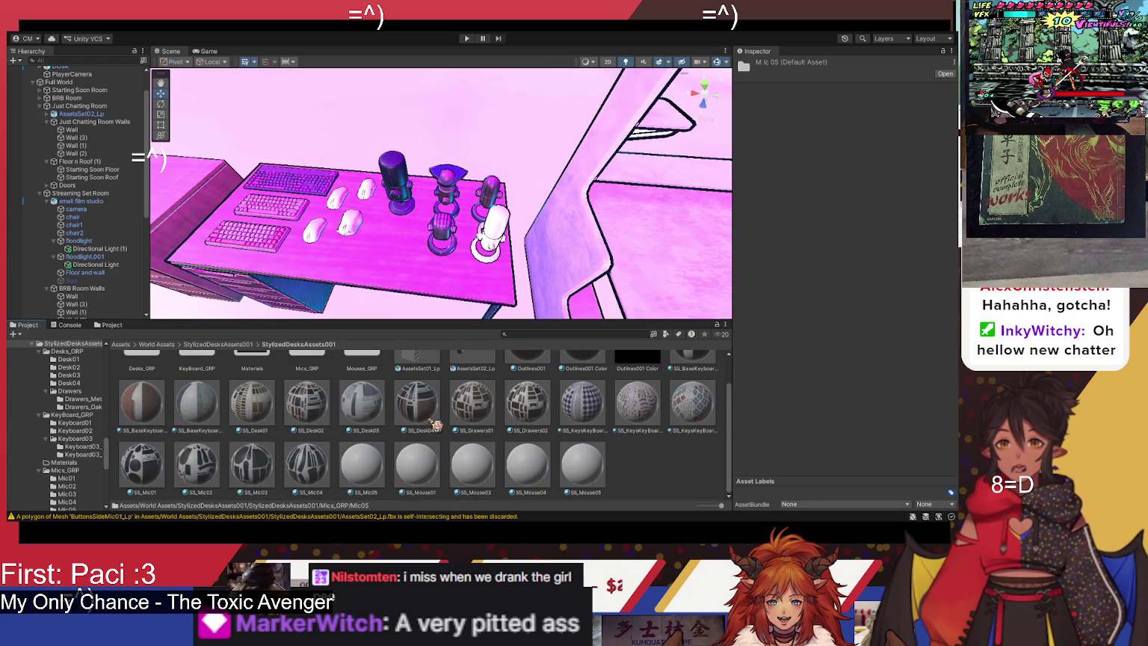
left_click(385, 458)
left_click(945, 52)
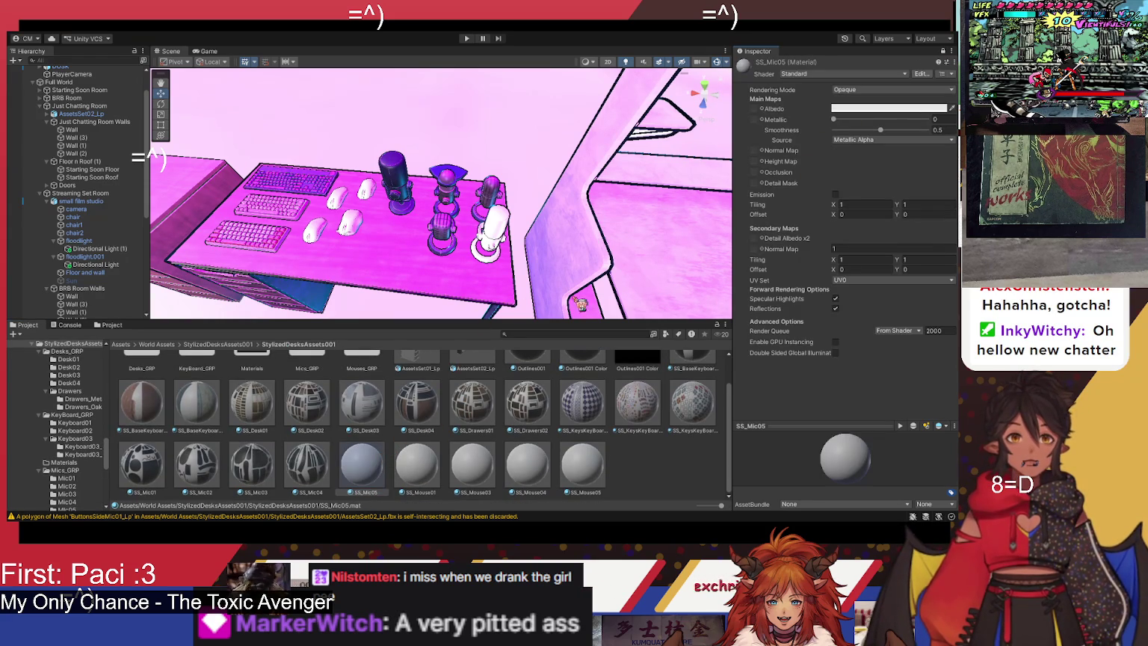
scroll(374, 454, "up", 2)
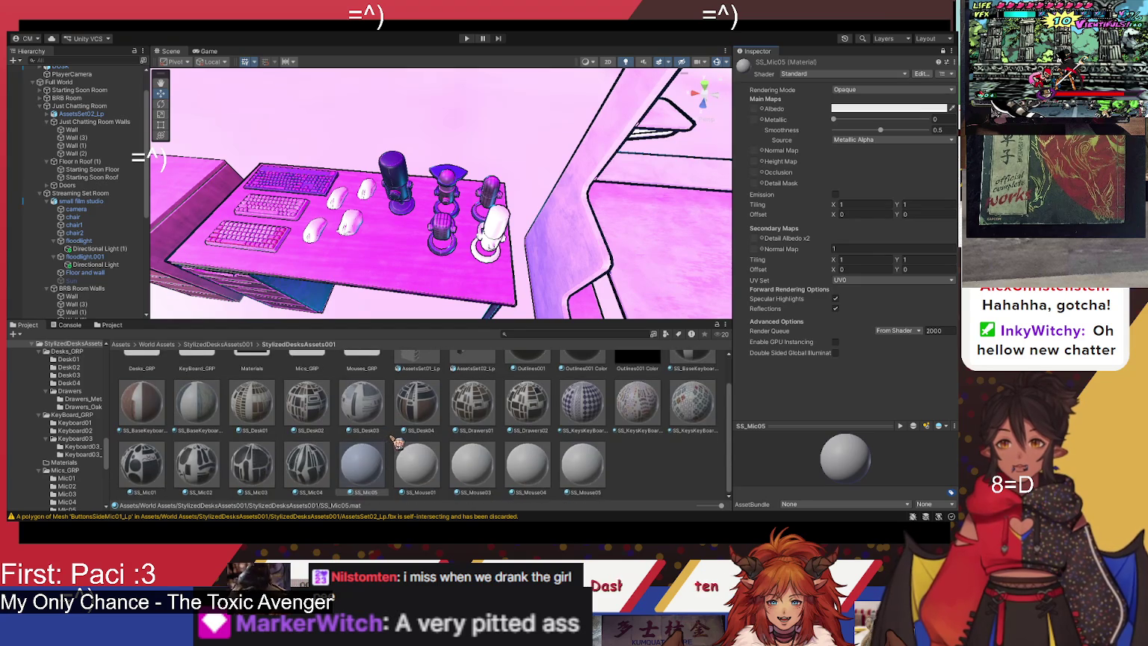
Step: Drag SS_Mic05 Color from Mics_GRP/Mic05 into the Albedo slot and check the desk mics
double_click(318, 404)
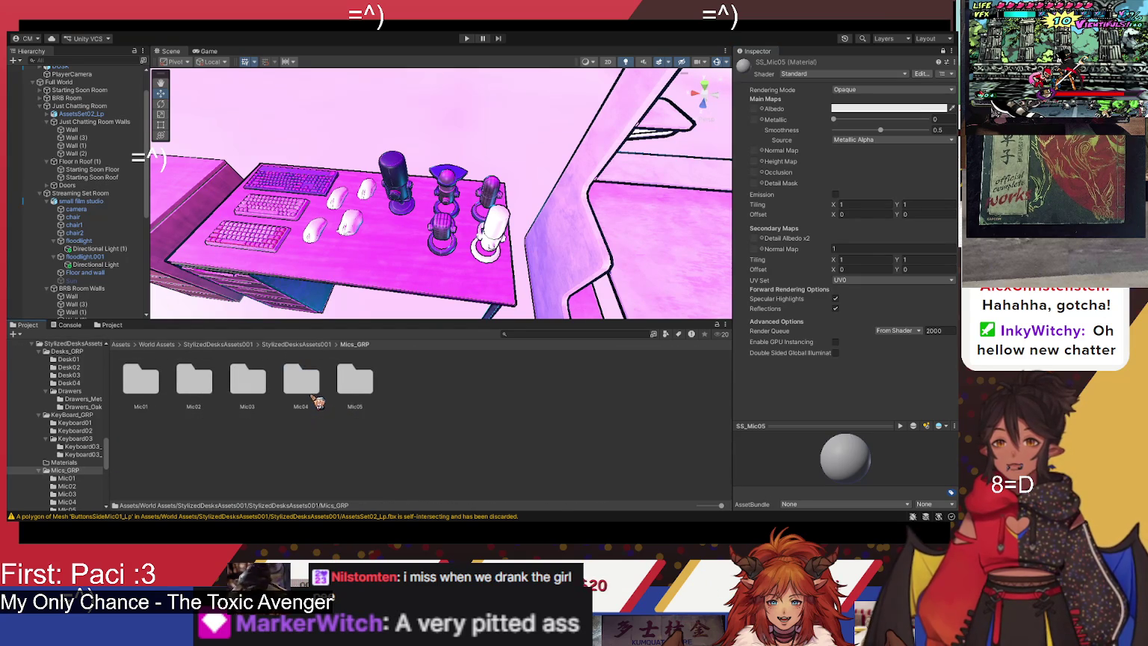
double_click(363, 379)
left_click_drag(239, 396, 823, 161)
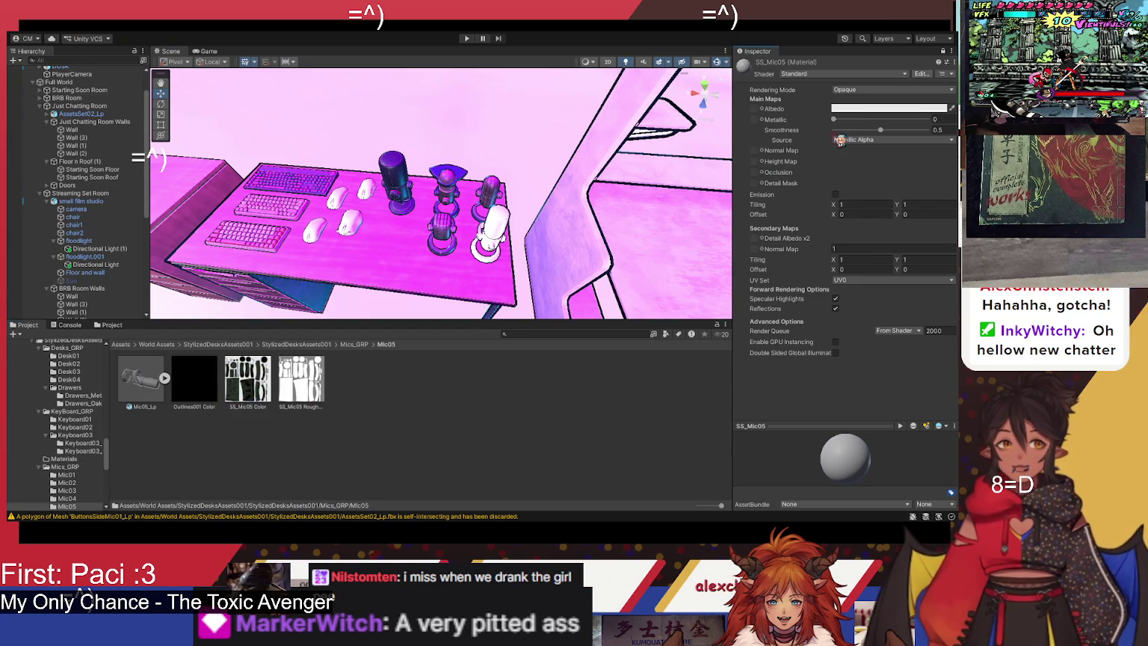
left_click_drag(759, 112, 755, 109)
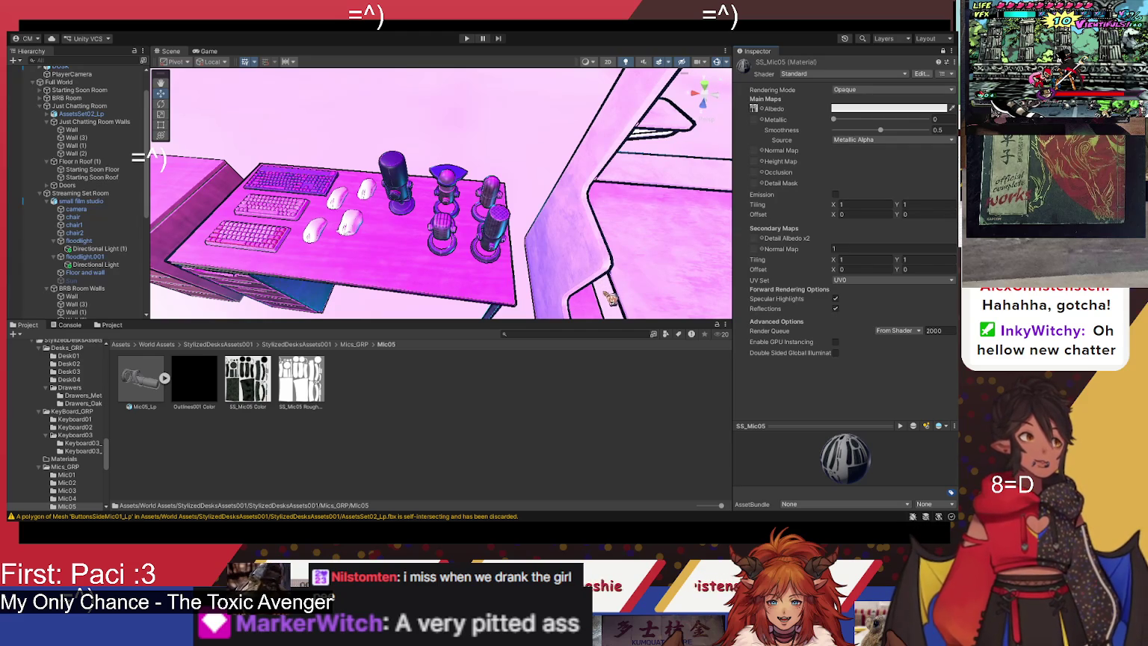
left_click_drag(544, 264, 463, 288)
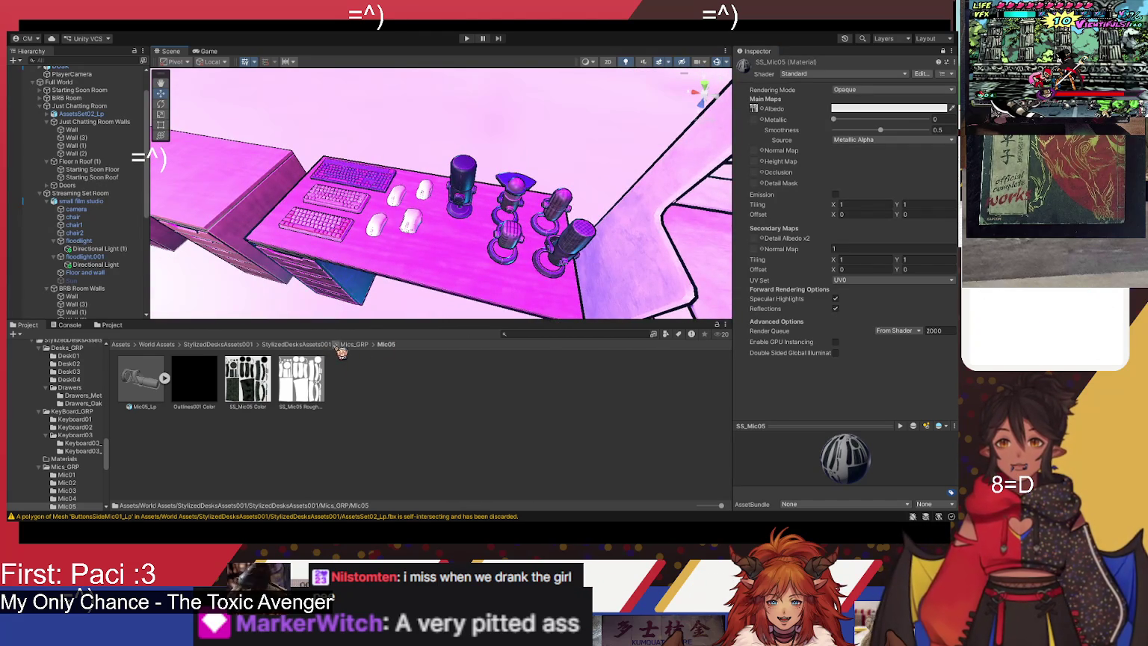
Step: Lock the Inspector on SS_Mouse01 and set SS_Mouse01 Color from Mouses_GRP/Mouse01 as albedo
left_click(334, 345)
scroll(508, 432, "down", 1)
left_click(437, 459)
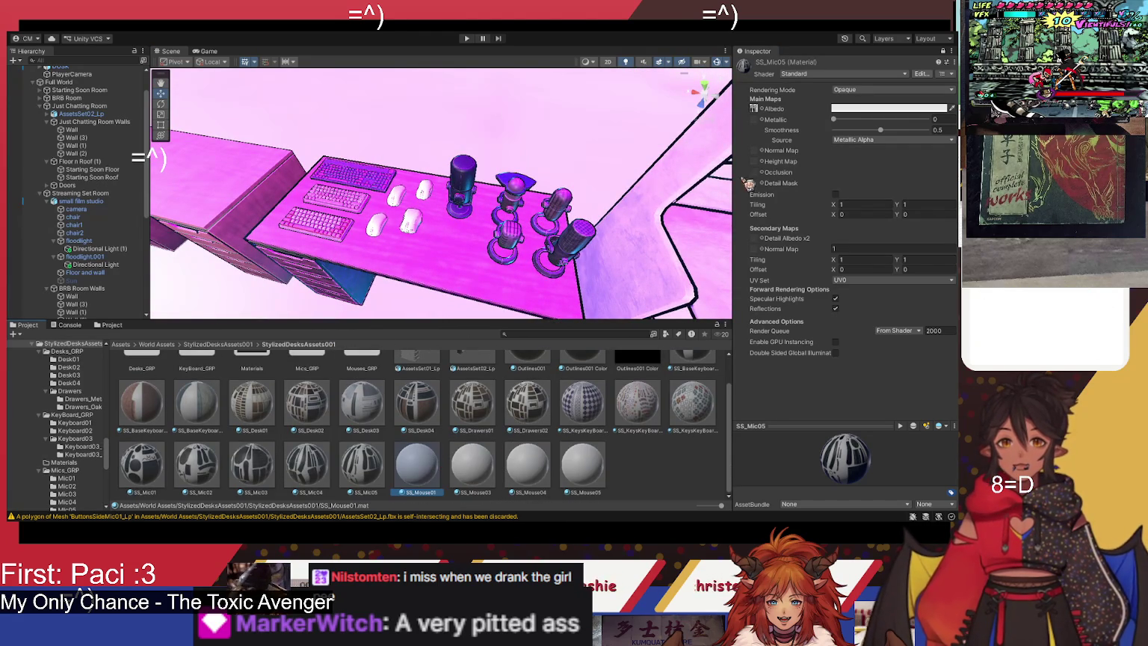
left_click(948, 55)
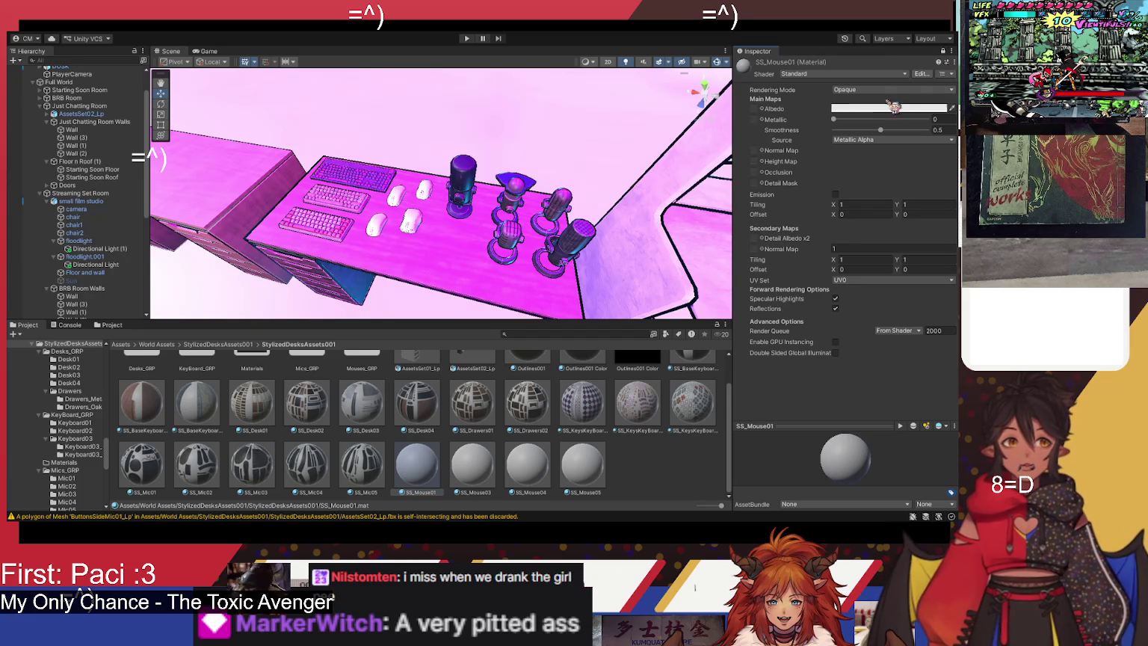
scroll(270, 437, "up", 1)
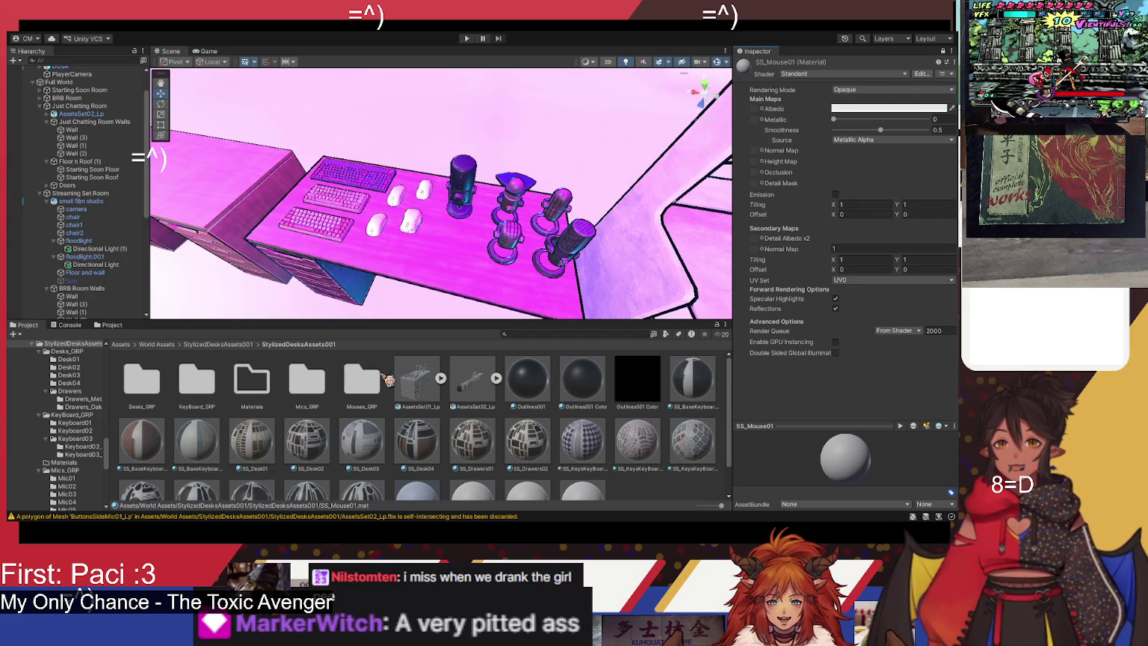
double_click(364, 382)
double_click(159, 385)
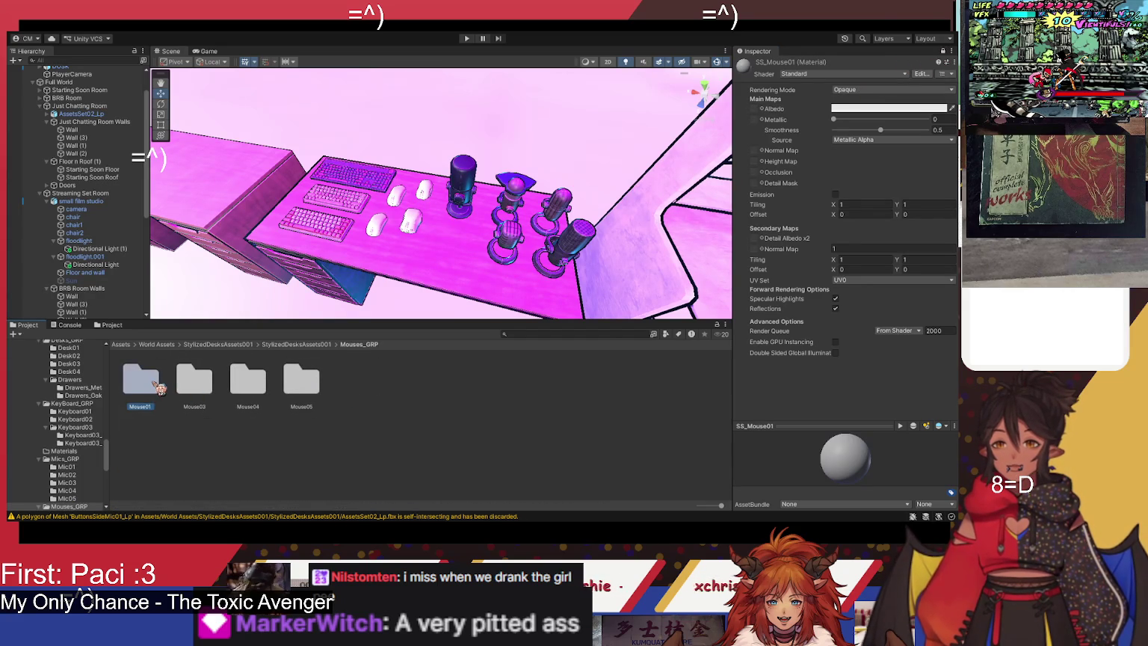
mouse_move(274, 391)
left_mouse_down()
mouse_move(470, 323)
mouse_move(762, 120)
mouse_move(755, 110)
left_mouse_up()
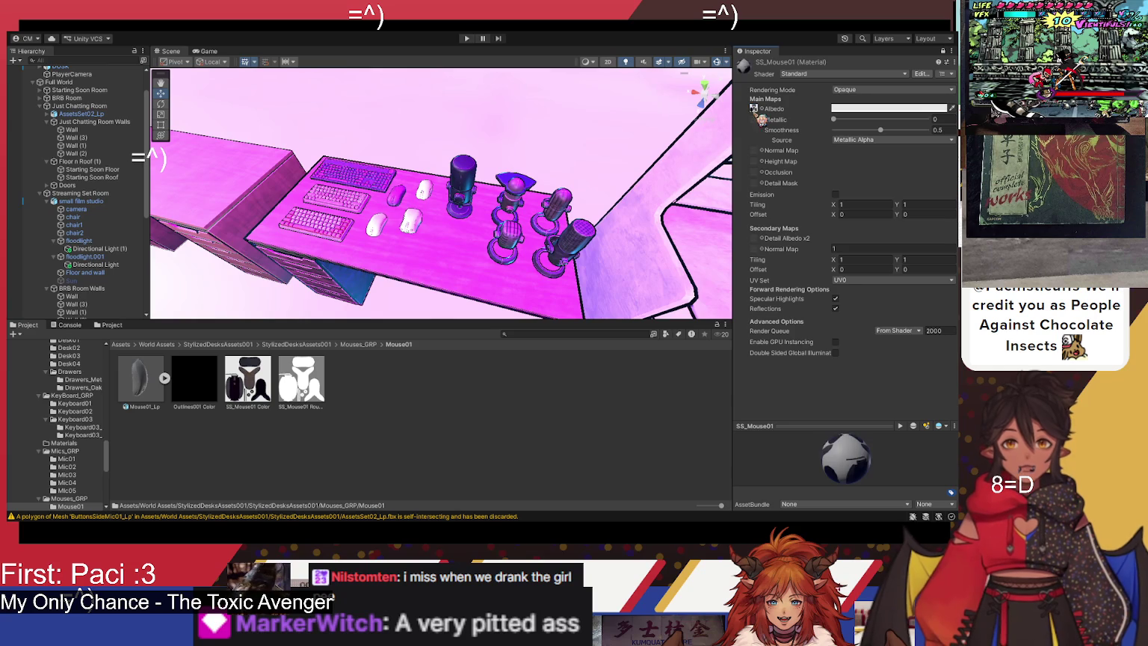
Step: Select and lock the SS_Mouse03 material, then open the Mouses_GRP folder
left_click(325, 346)
scroll(413, 409, "down", 2)
left_click(473, 467)
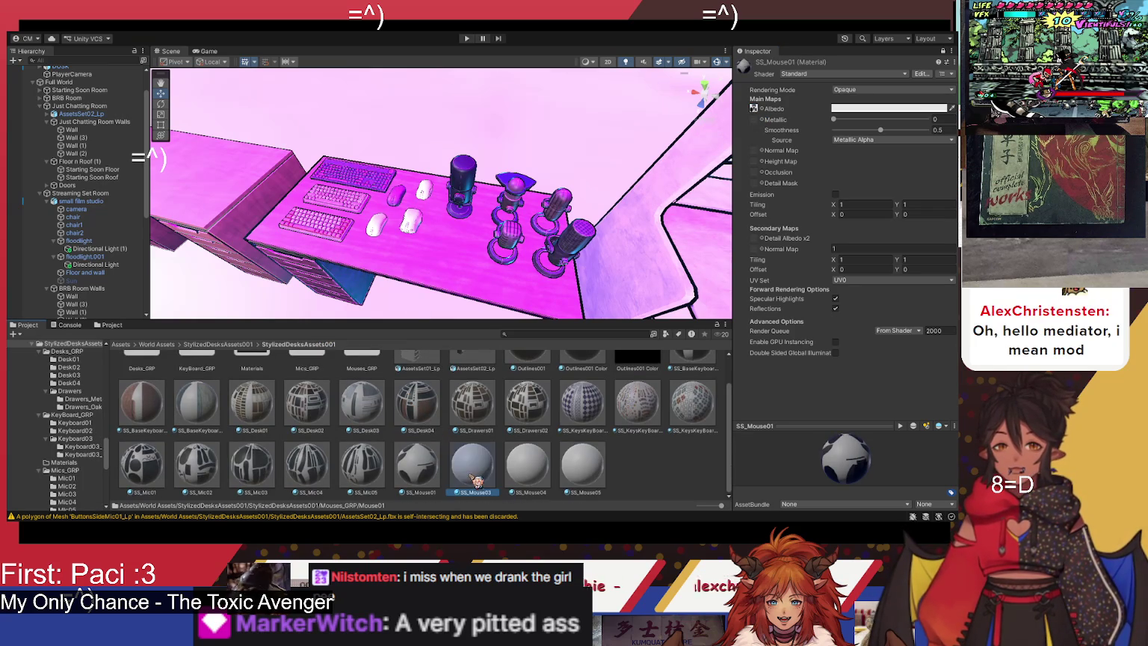
left_click(944, 52)
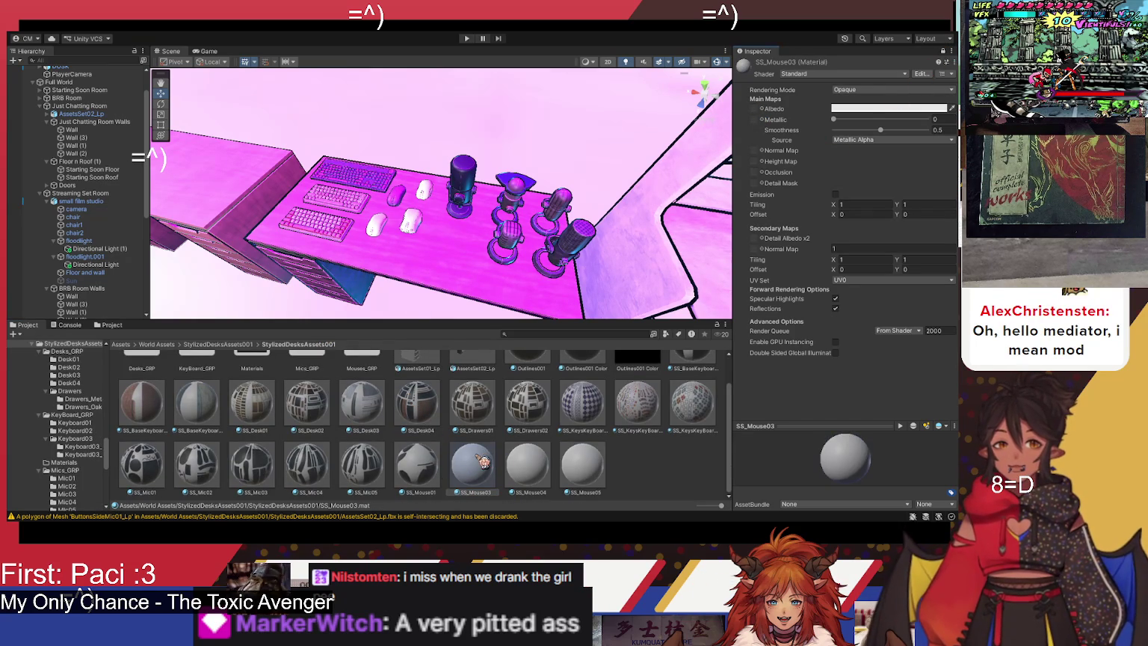
scroll(482, 462, "up", 2)
double_click(370, 397)
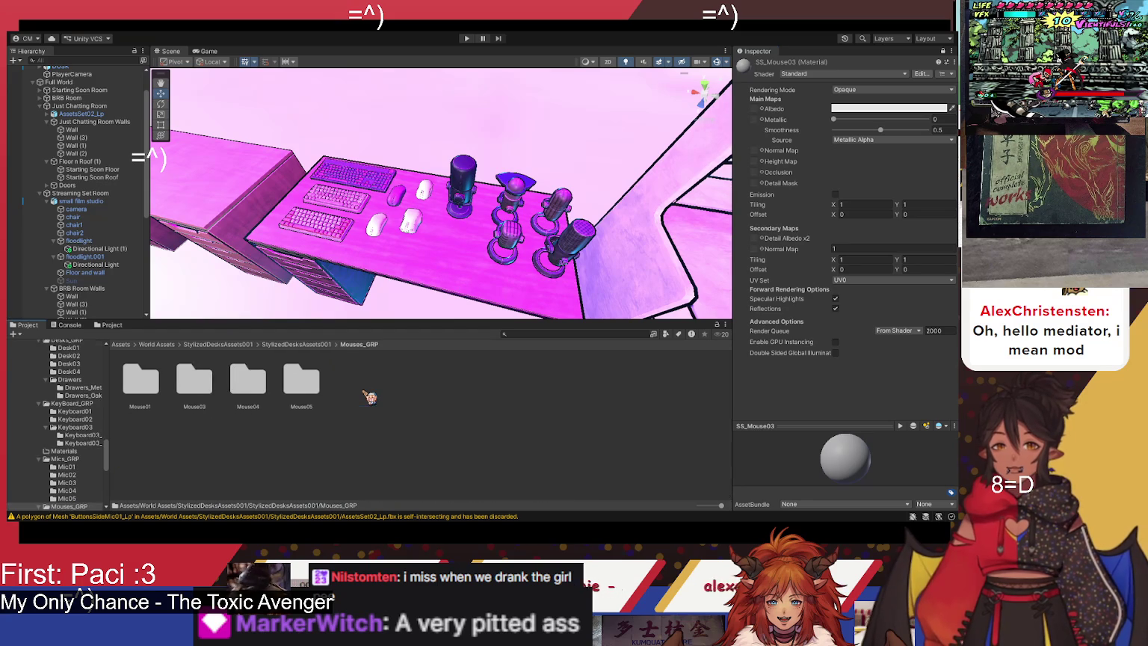
Step: Set SS_Mouse03 Color from Mouse03/Mouse03_Dark as the SS_Mouse03 albedo map
left_click(191, 390)
double_click(193, 391)
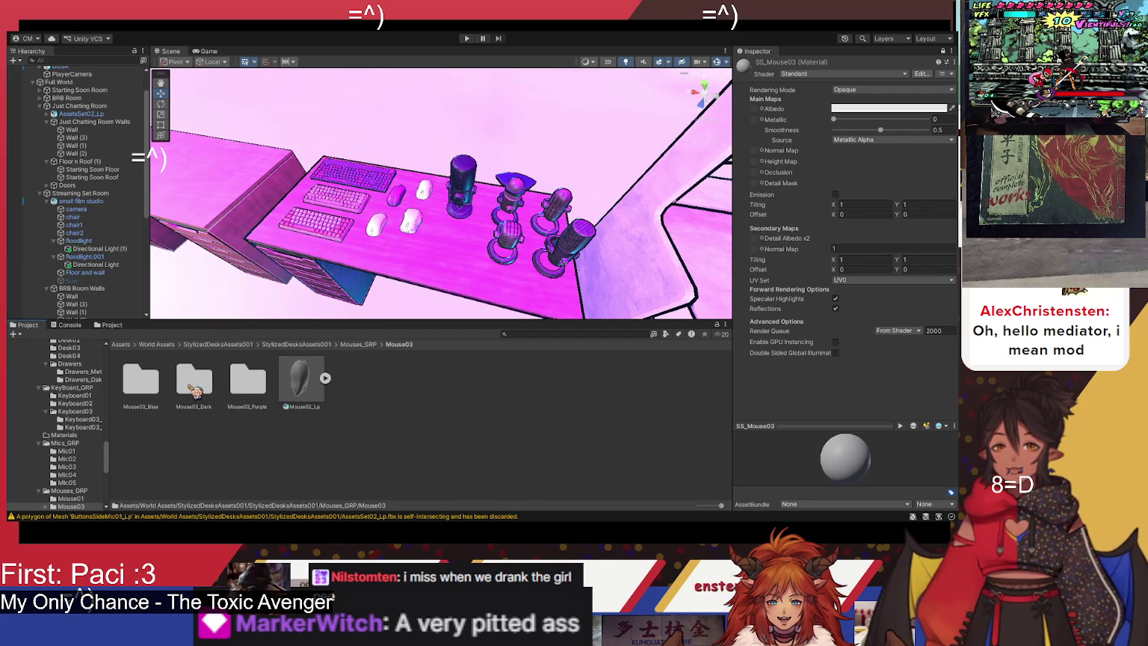
double_click(217, 389)
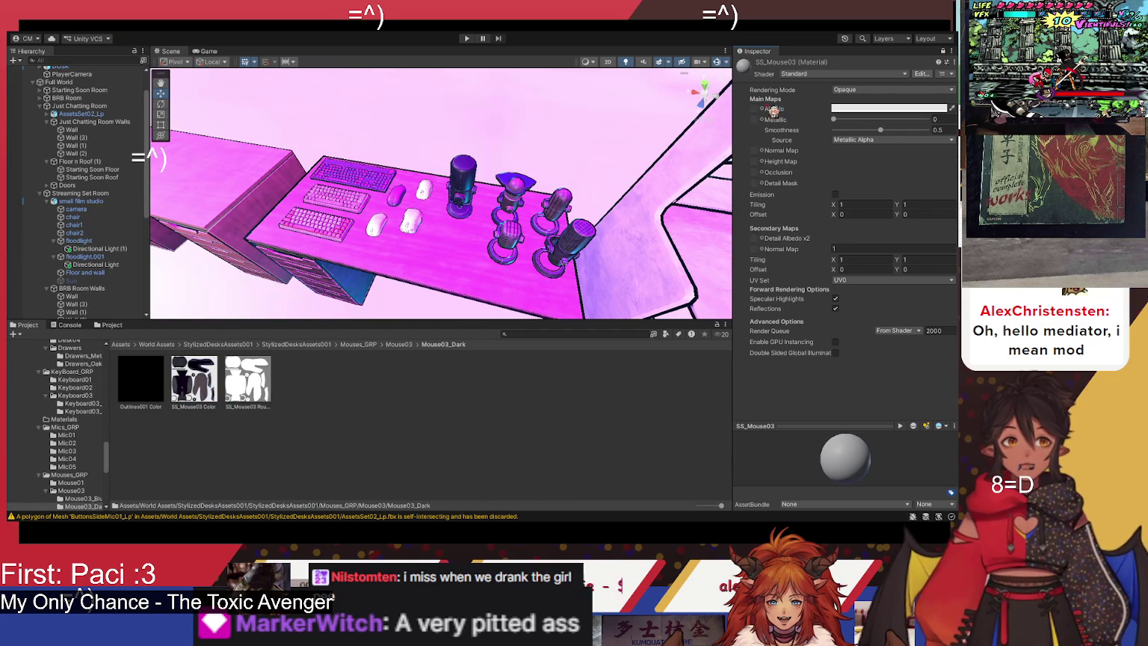
left_click_drag(775, 111, 771, 110)
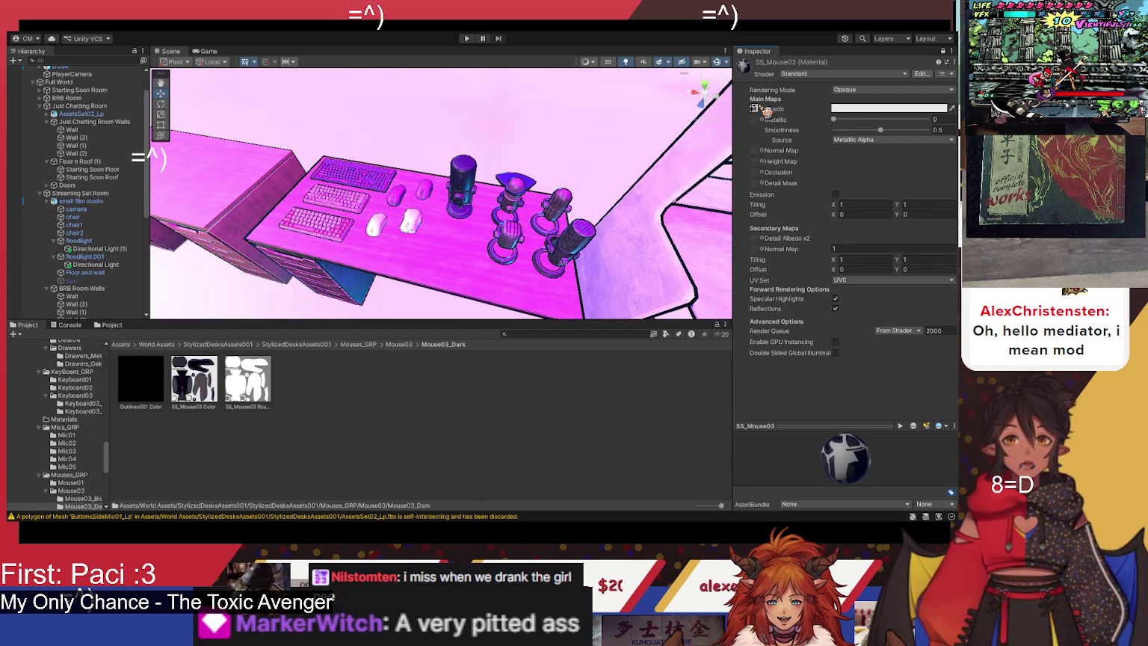
Step: Select the SS_Mouse04 material and open its Mouse04_Dark texture folder
left_click(361, 345)
left_click(326, 344)
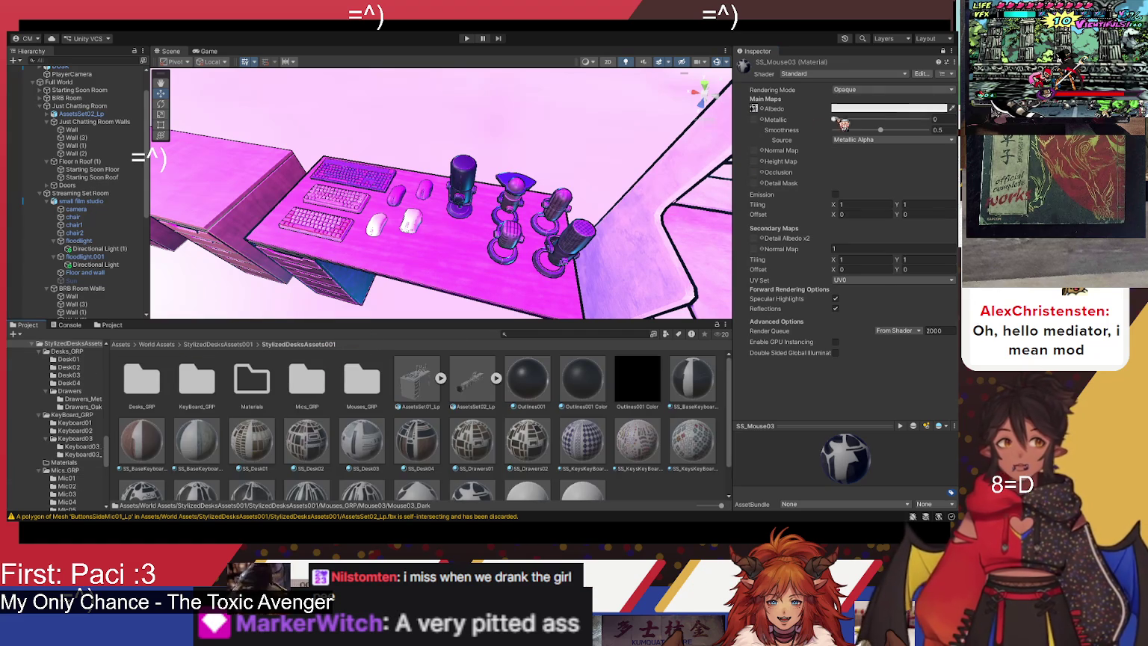
scroll(550, 451, "down", 1)
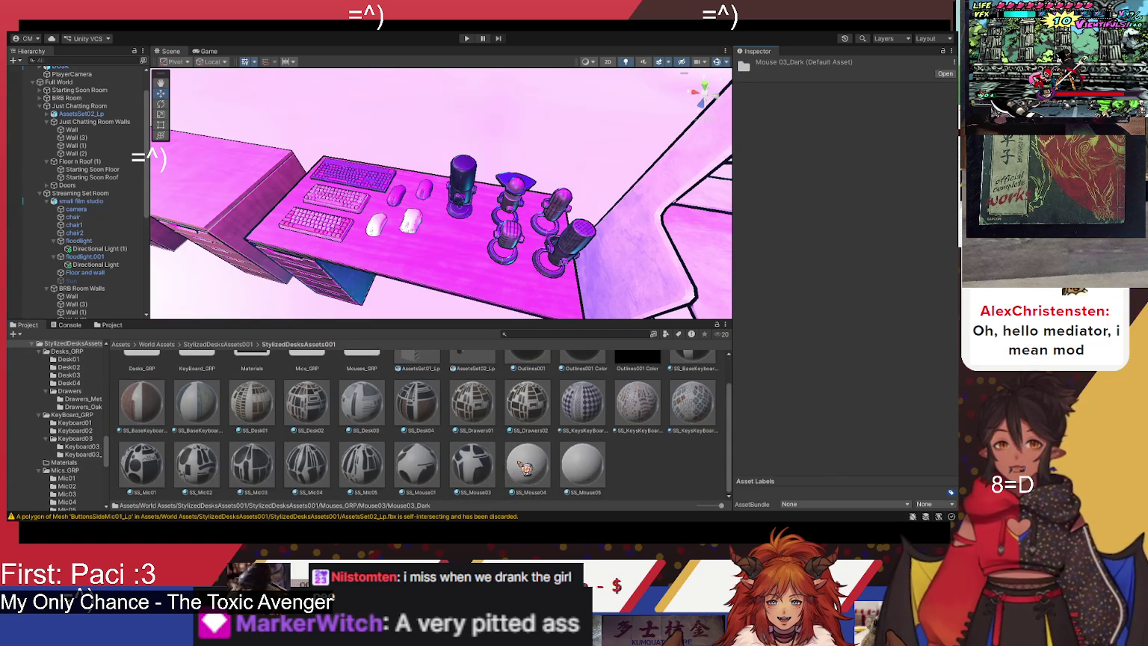
left_click(528, 466)
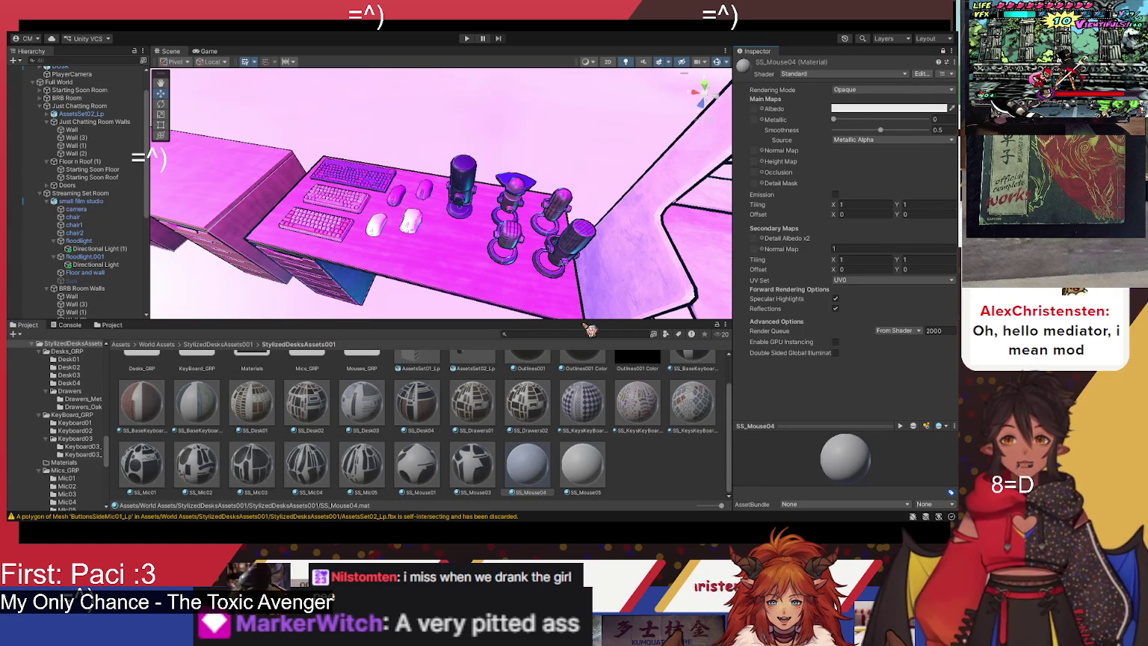
scroll(501, 421, "up", 1)
double_click(362, 389)
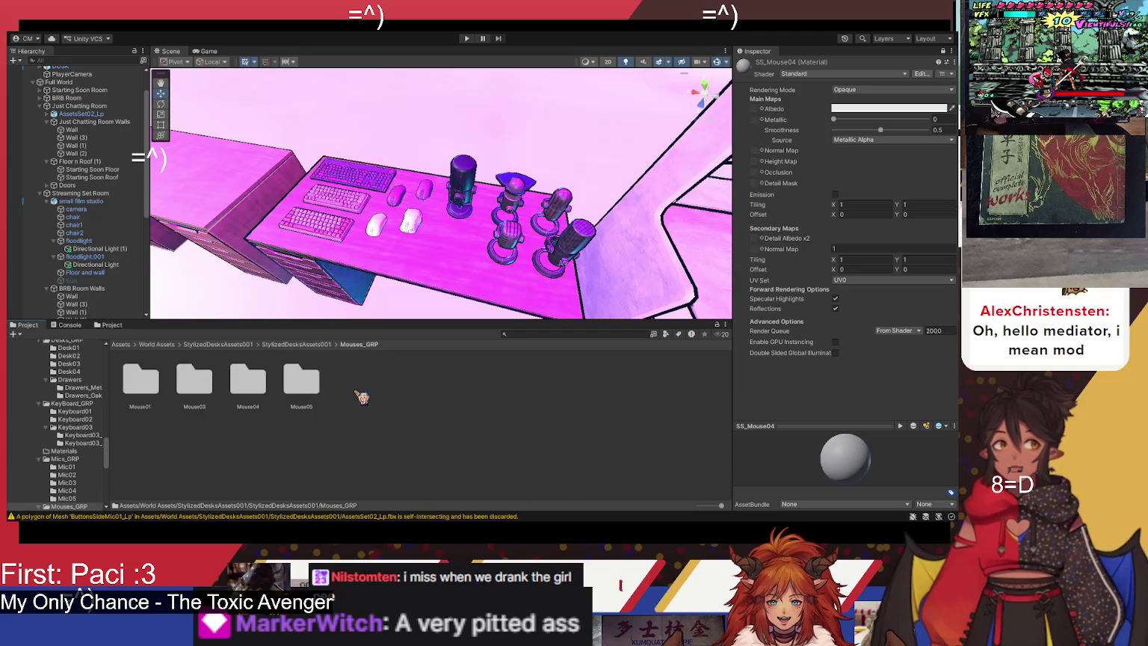
double_click(254, 383)
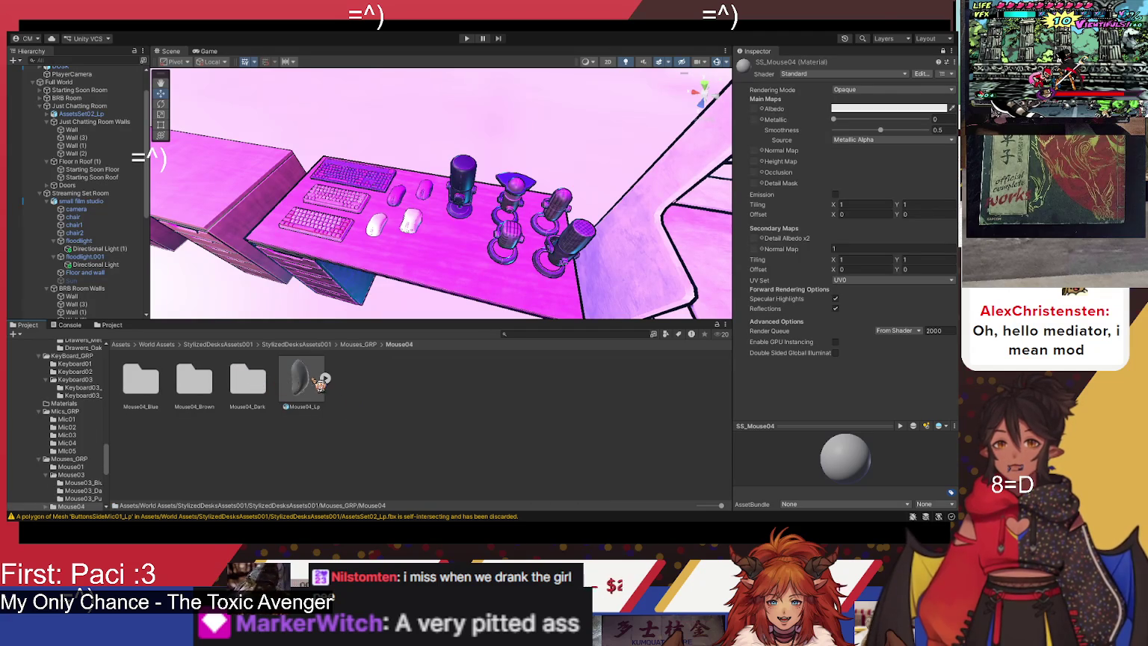
double_click(240, 390)
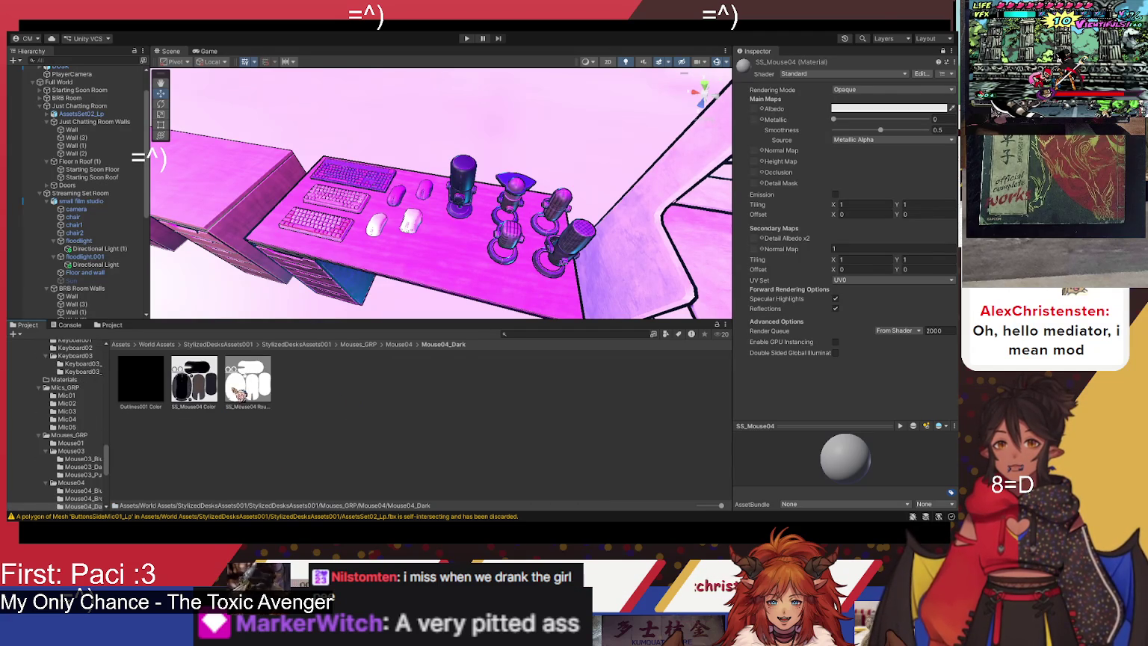
Step: After checking the Brown and Blue variants, set SS_Mouse04 Color from Mouse04_Dark as albedo
left_click(400, 345)
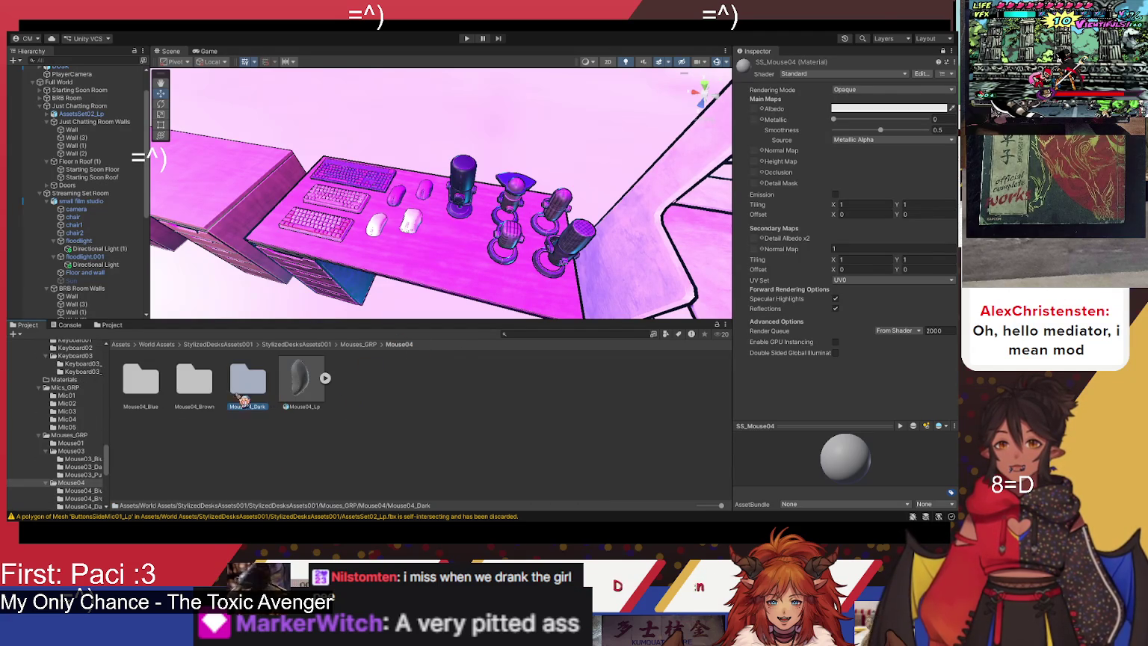
double_click(211, 392)
left_click(400, 344)
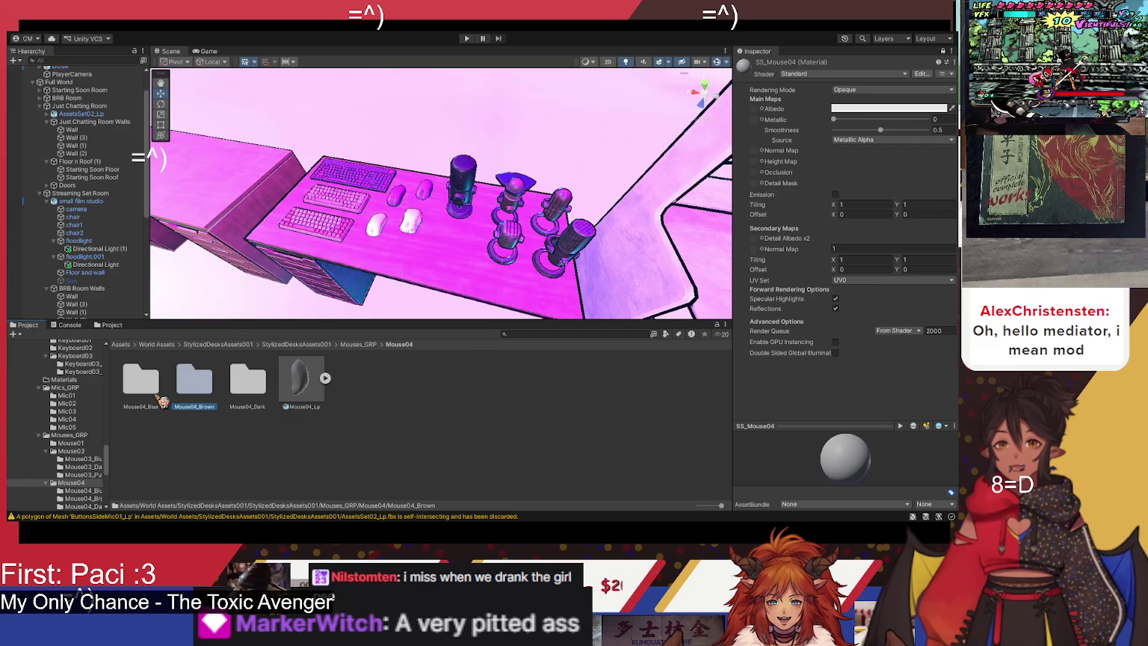
double_click(141, 381)
left_click(400, 345)
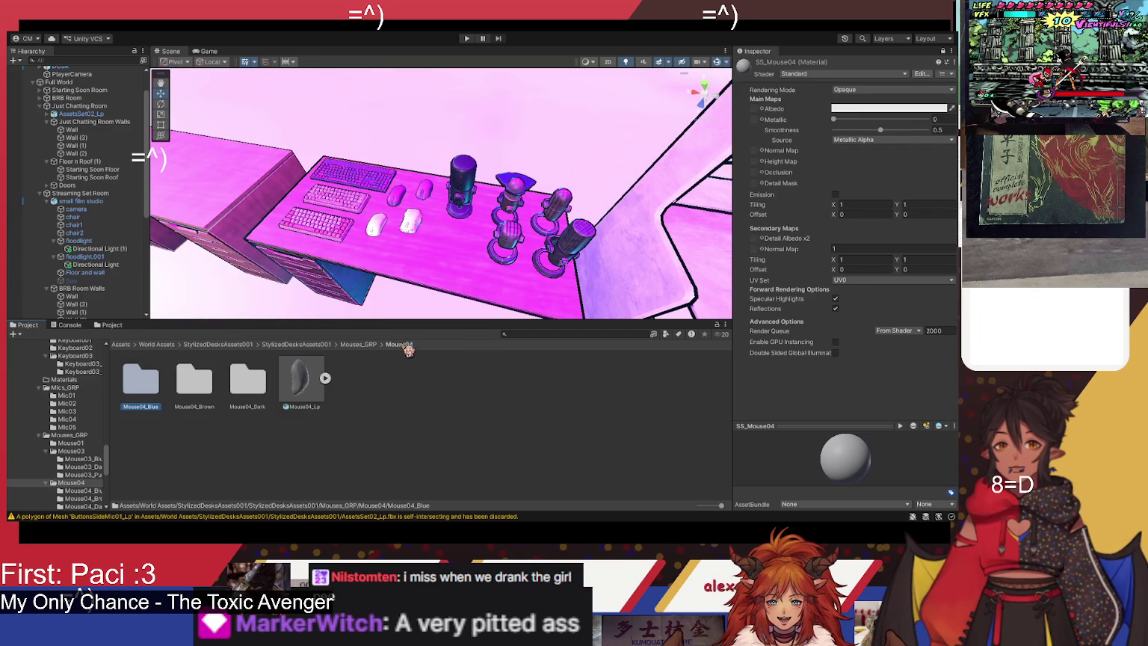
double_click(248, 381)
mouse_move(195, 381)
left_mouse_down()
mouse_move(605, 258)
mouse_move(767, 109)
left_mouse_up()
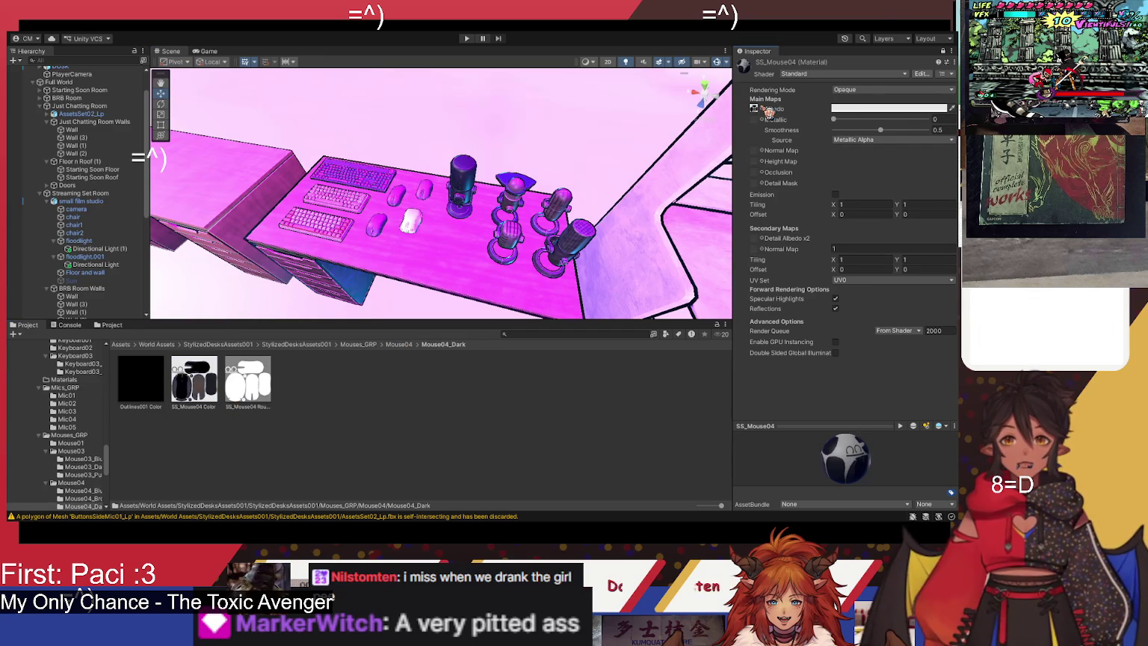
Step: Select the SS_Mouse05 material in the StylizedDesksAssets001 folder
left_click(329, 346)
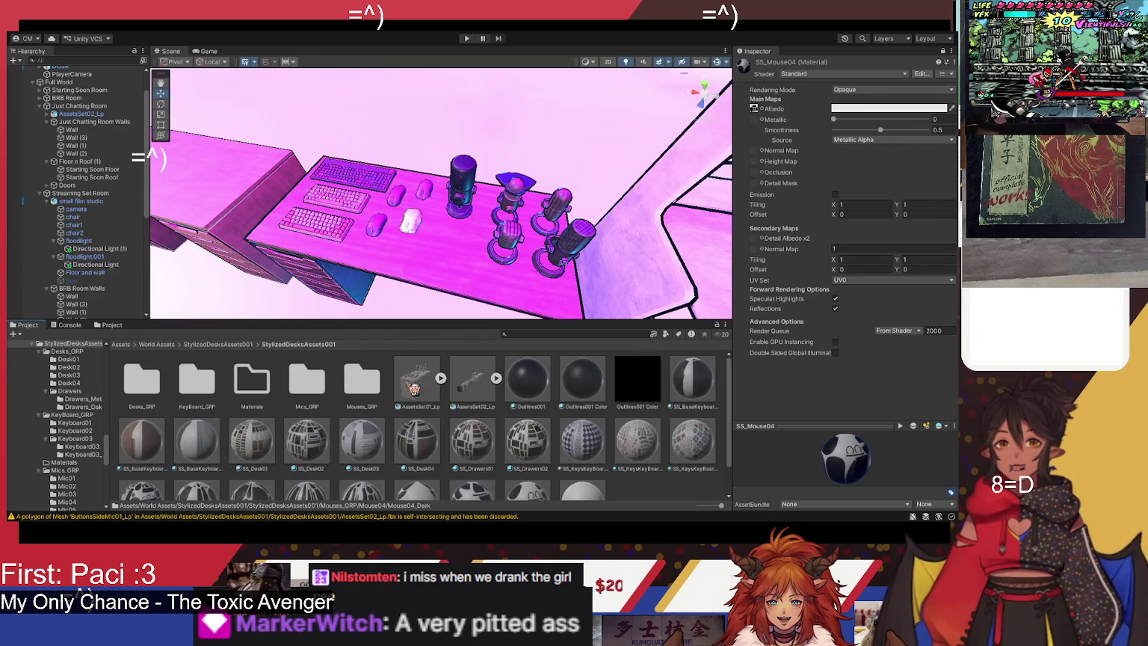
scroll(447, 407, "down", 1)
left_click(586, 464)
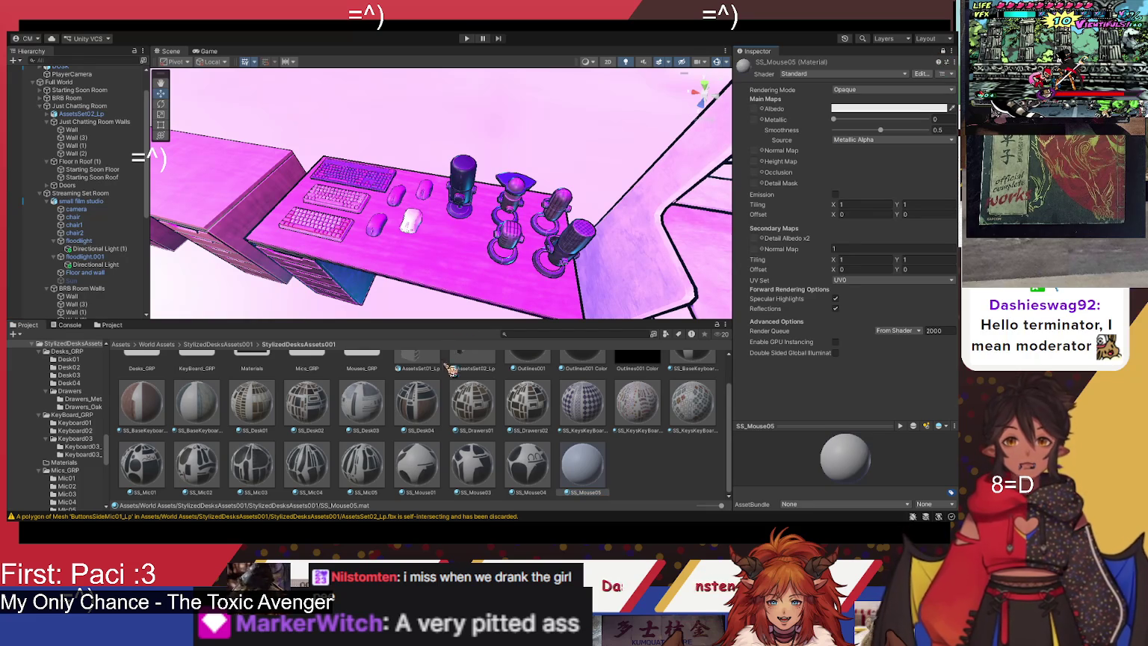
Step: Set SS_Mouse05 Color from Mouse05/Mouse05_Grey as the SS_Mouse05 albedo and orbit to check
scroll(448, 362, "up", 1)
double_click(370, 404)
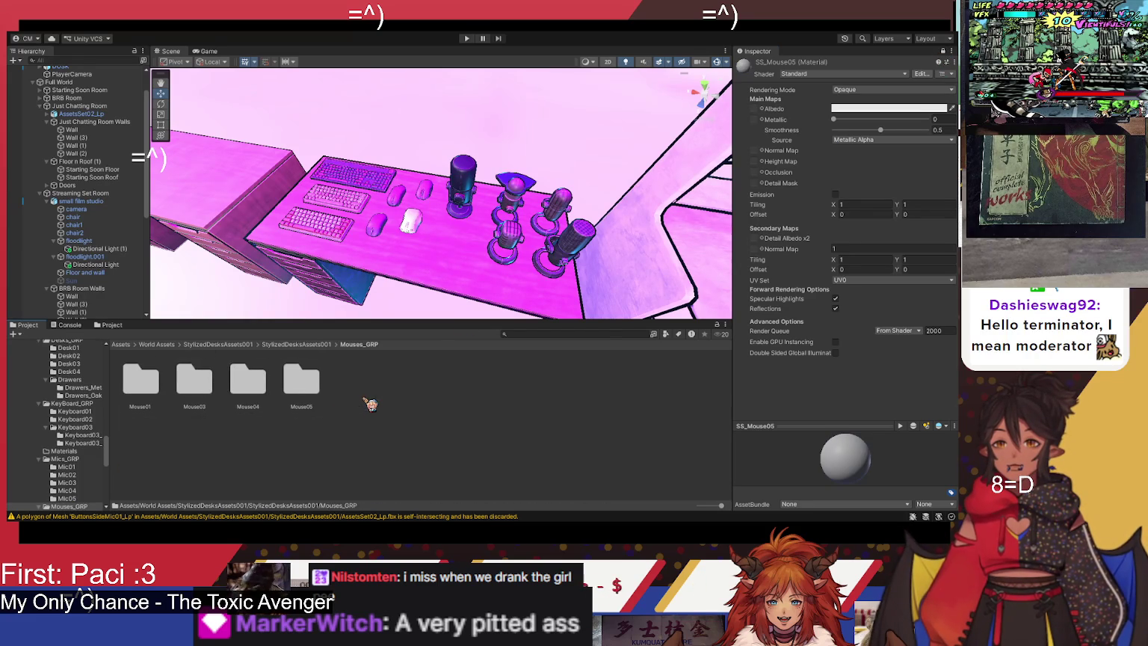
double_click(299, 395)
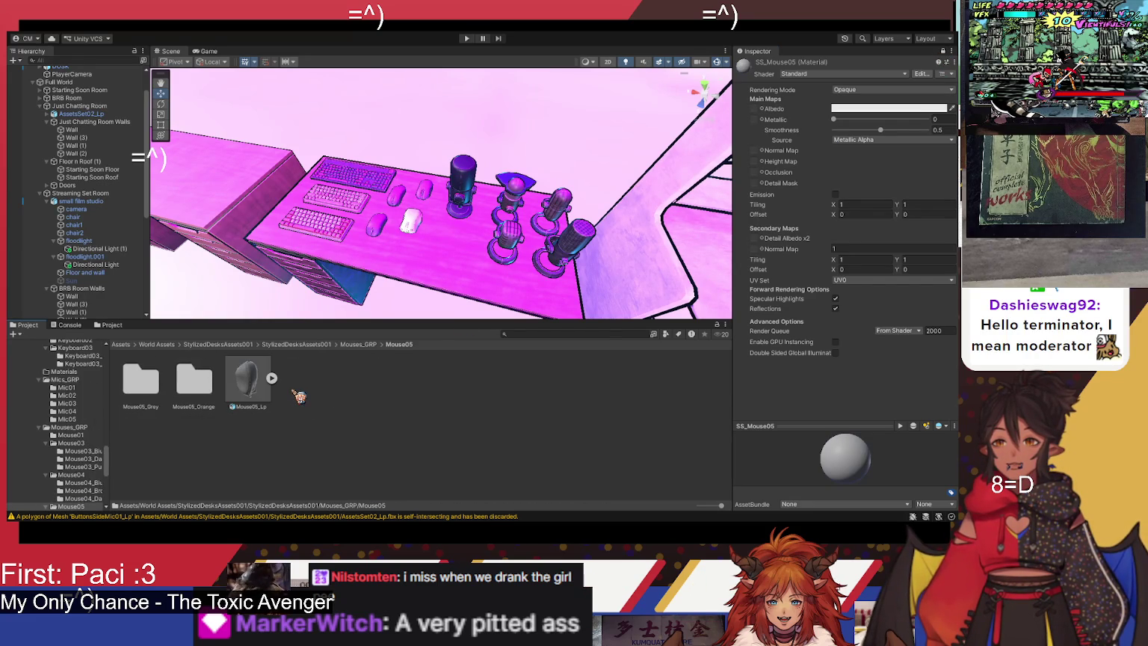
double_click(158, 384)
mouse_move(195, 380)
left_mouse_down()
mouse_move(540, 277)
mouse_move(788, 116)
mouse_move(766, 113)
left_mouse_up()
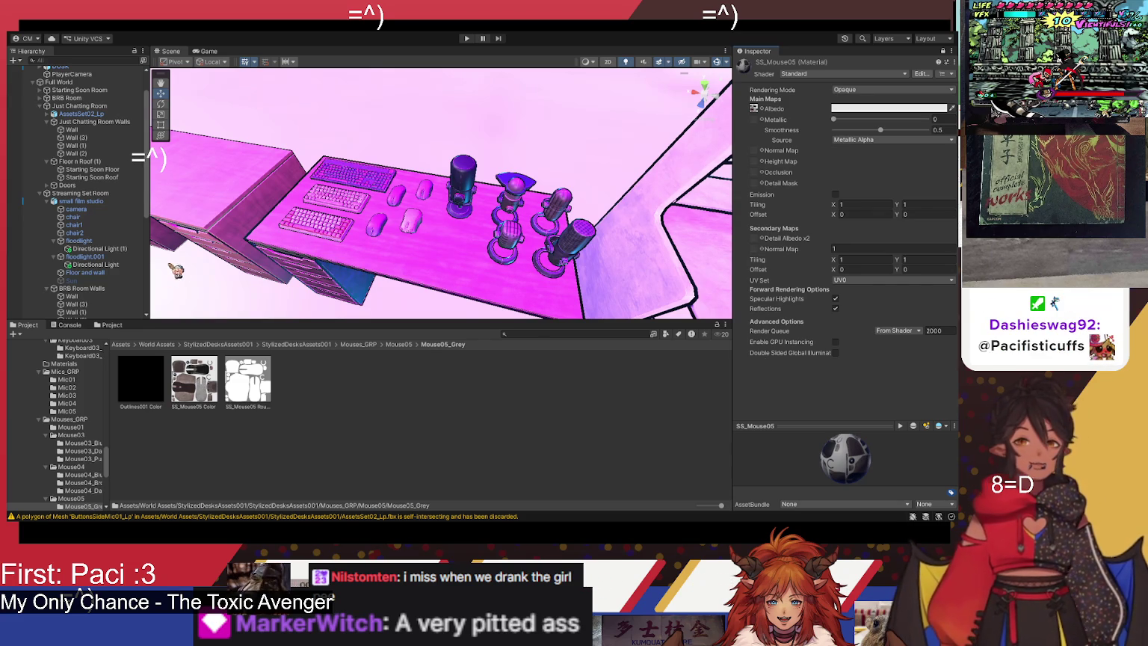
mouse_move(459, 317)
left_mouse_down()
mouse_move(530, 246)
mouse_move(475, 222)
mouse_move(486, 228)
left_mouse_up()
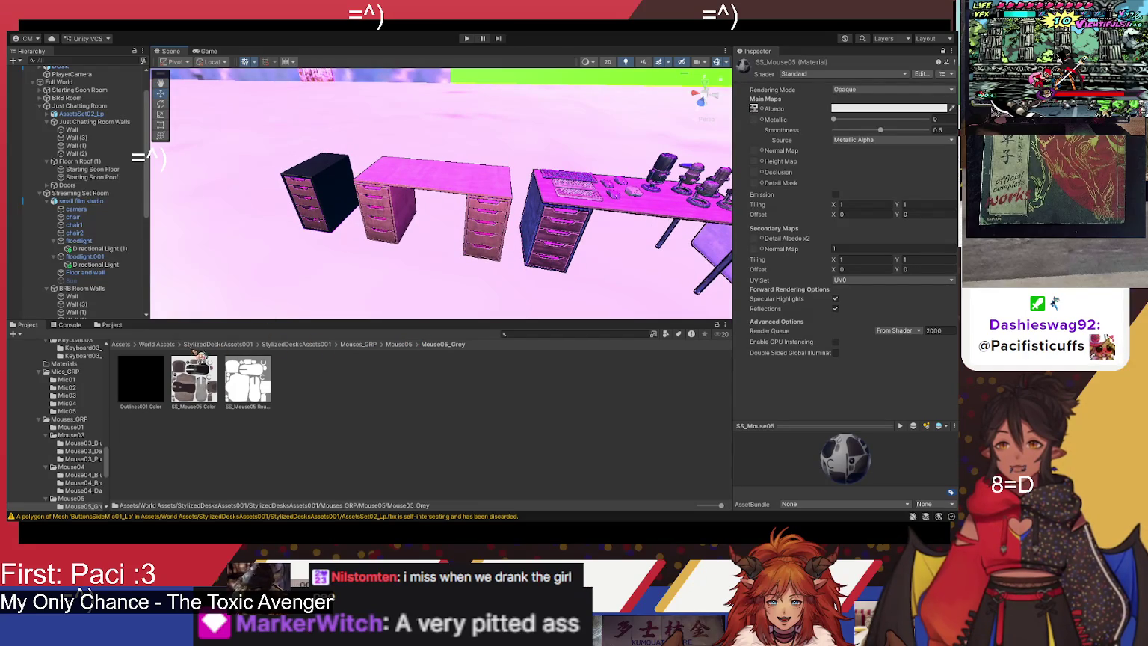
Step: Select the desk top piece in the scene and locate its mesh asset in the Project window
left_click(159, 345)
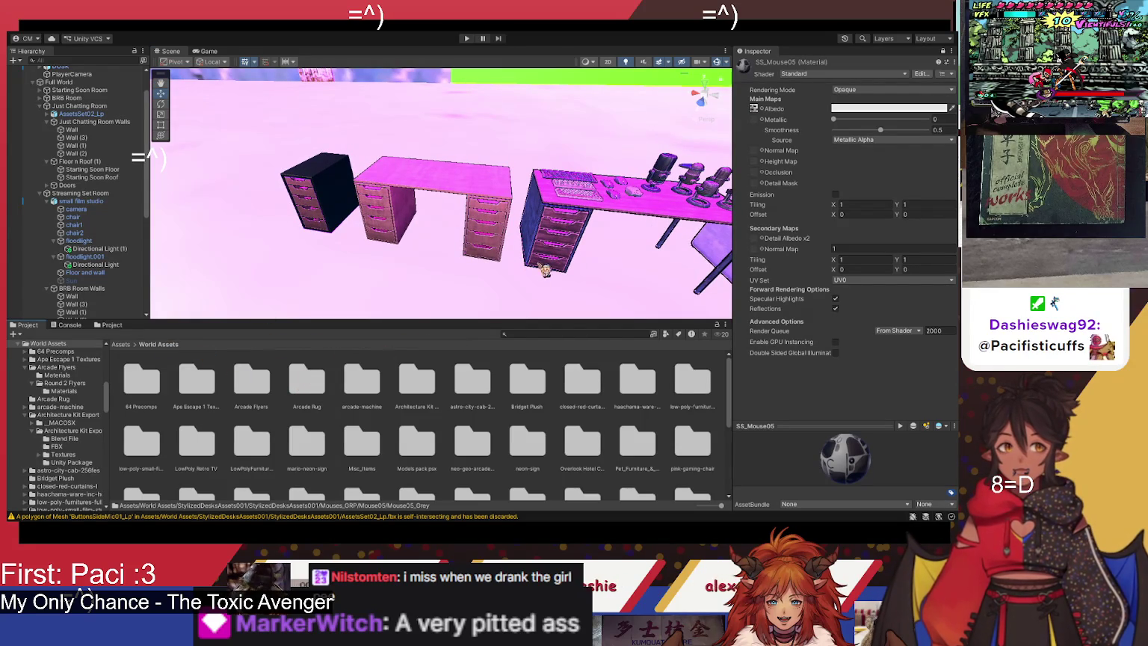
left_click(588, 193)
left_click(647, 216)
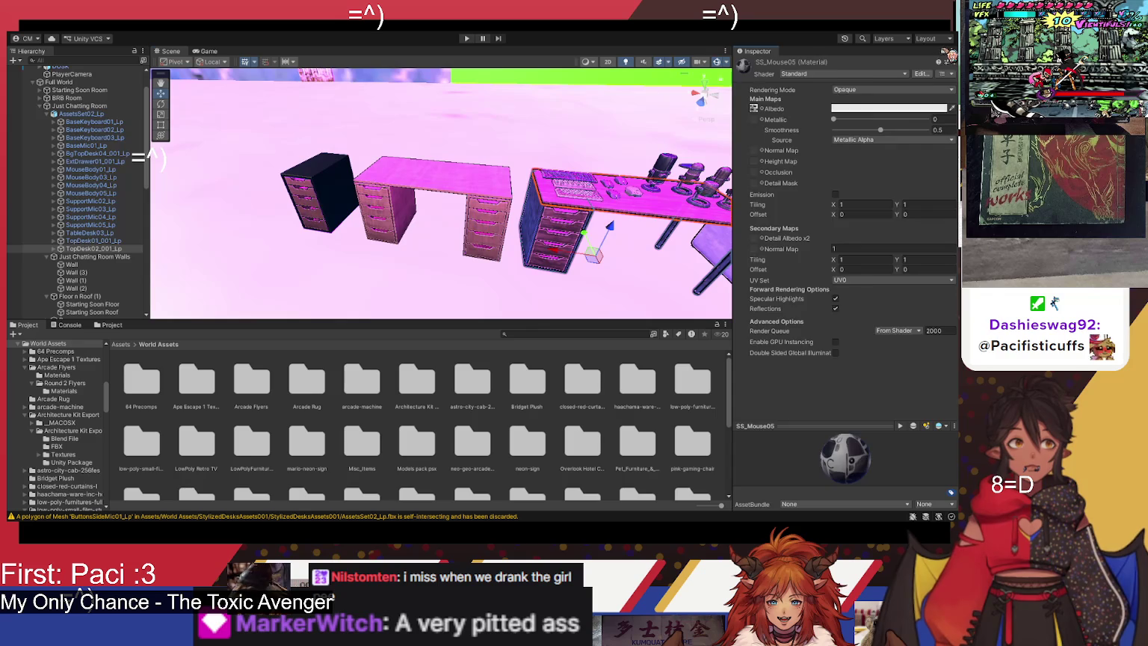
left_click(944, 51)
left_click(860, 147)
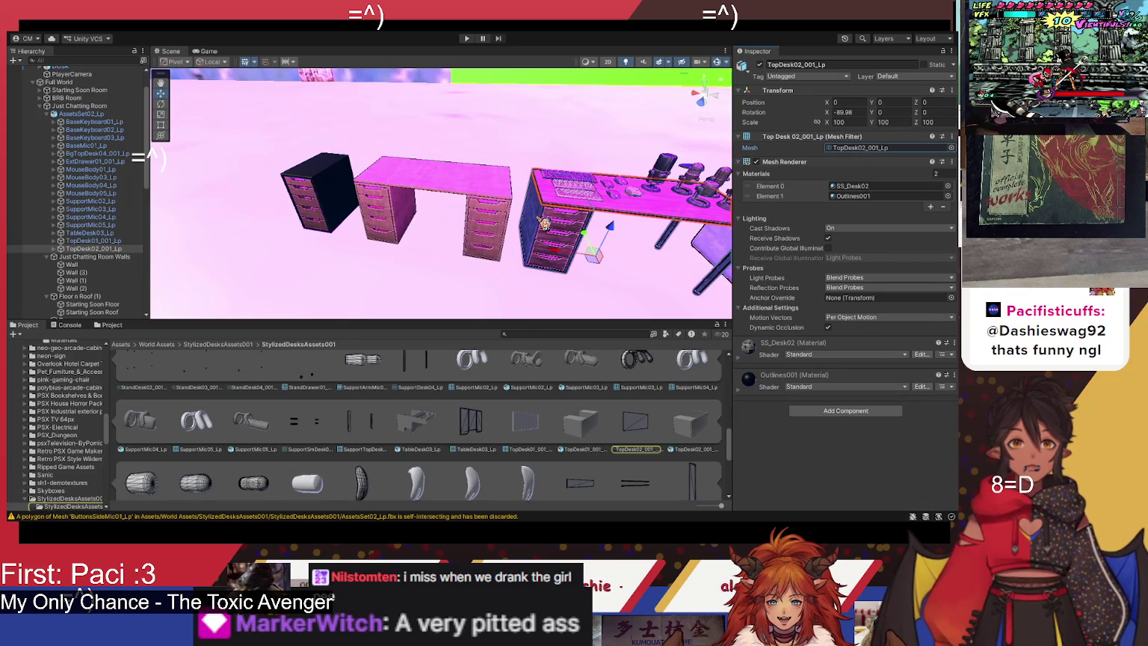
Step: Return to StylizedDesksAssets001 and browse the AssetsSet01_Lp model's contents
left_click(228, 344)
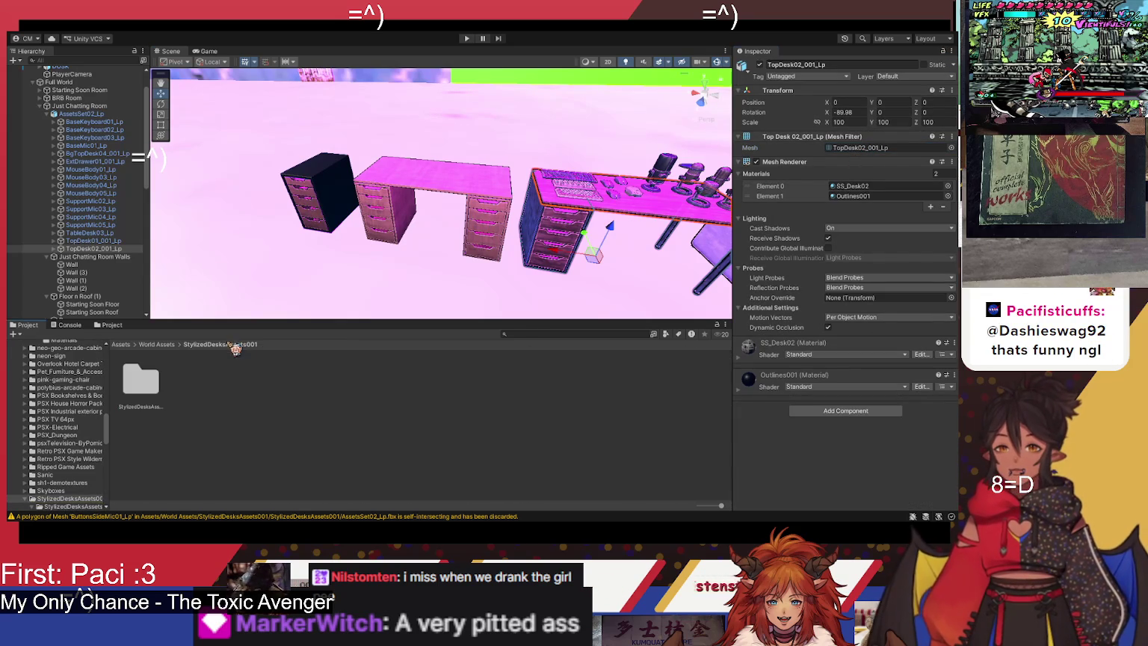
double_click(150, 402)
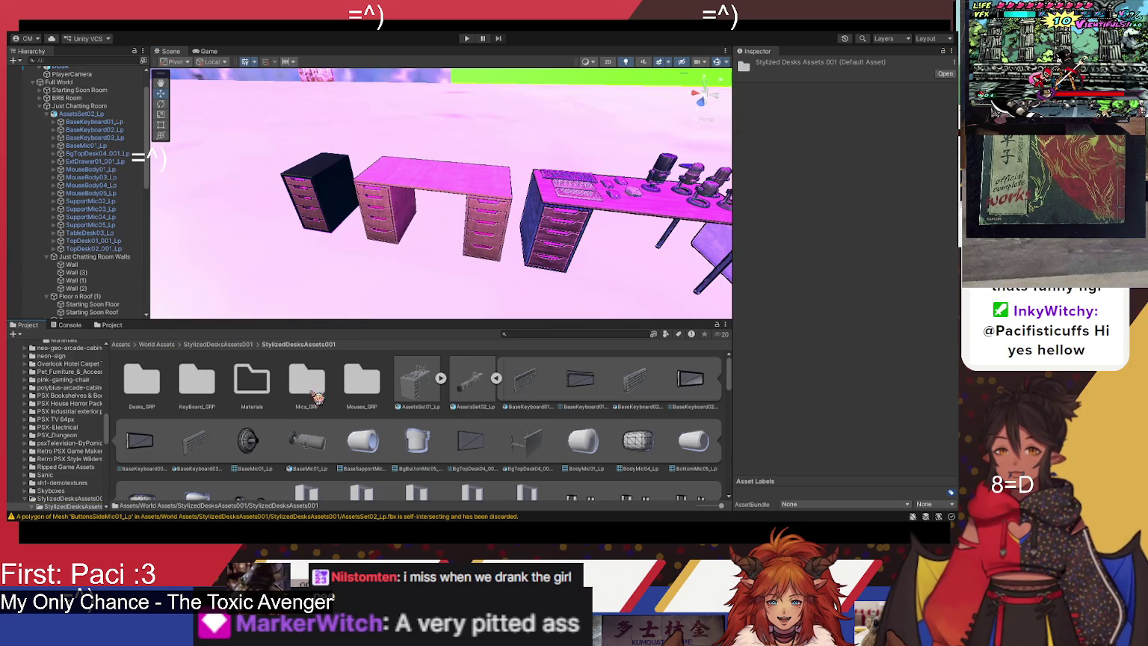
left_click(445, 378)
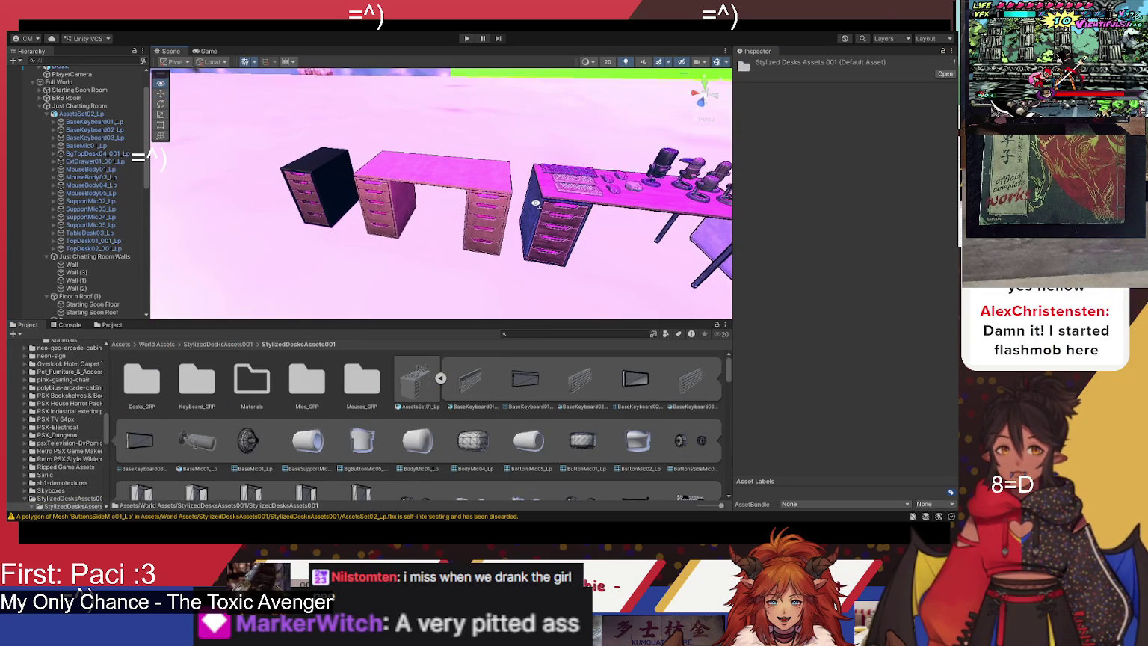
scroll(495, 306, "down", 5)
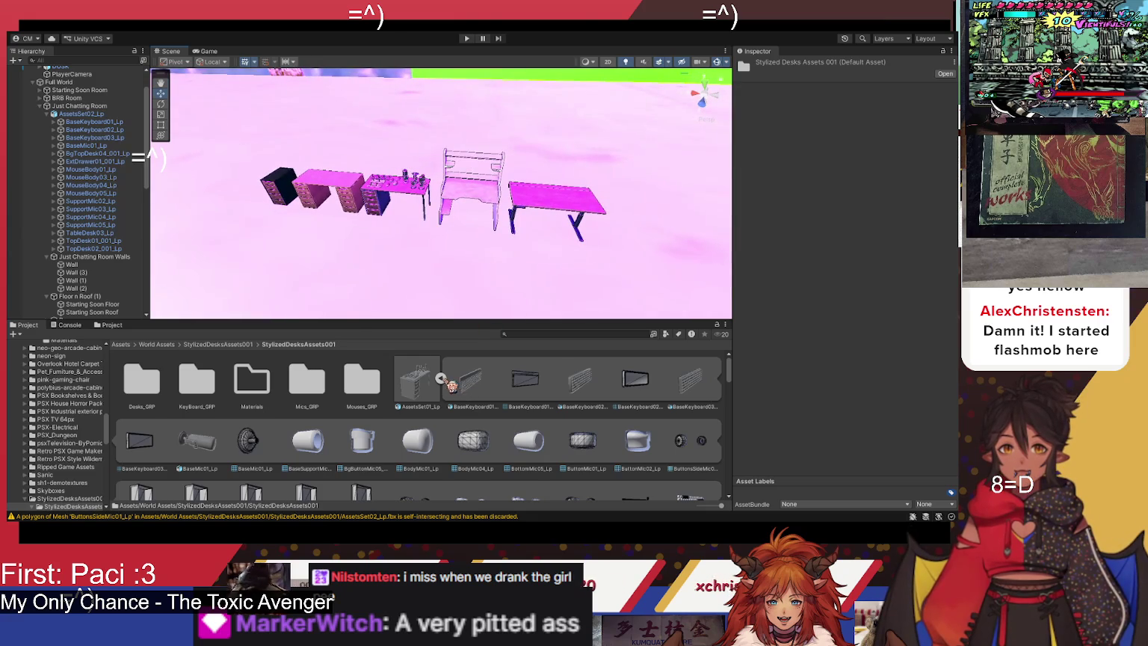
left_click(440, 379)
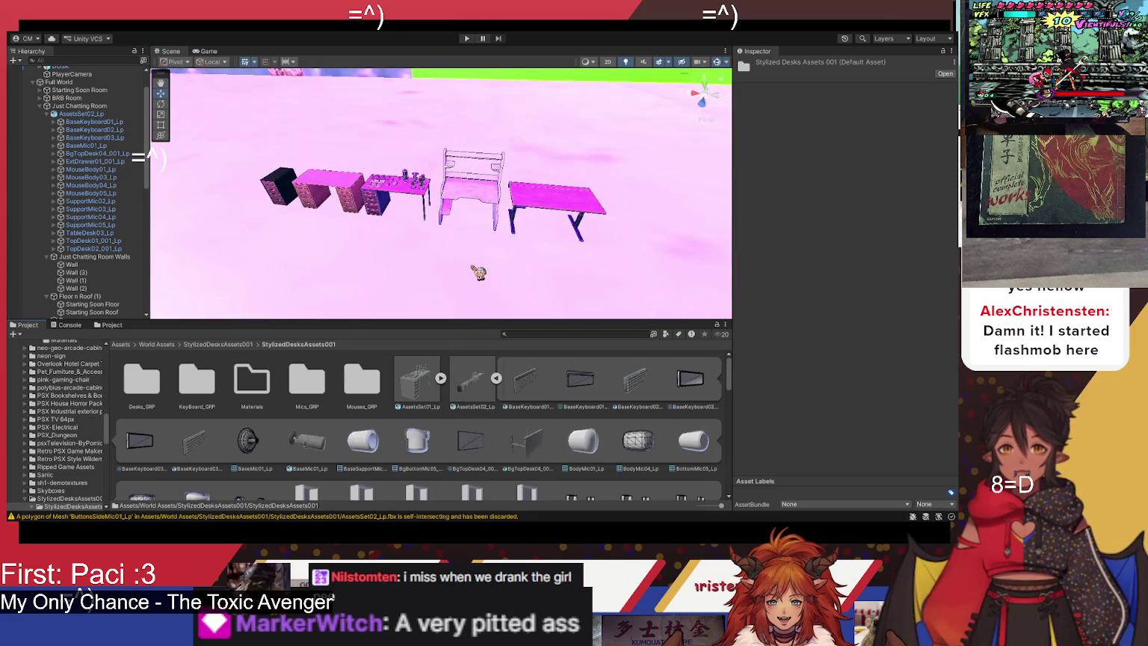
scroll(486, 265, "down", 5)
mouse_move(500, 250)
left_mouse_down()
mouse_move(523, 209)
mouse_move(498, 323)
left_mouse_up()
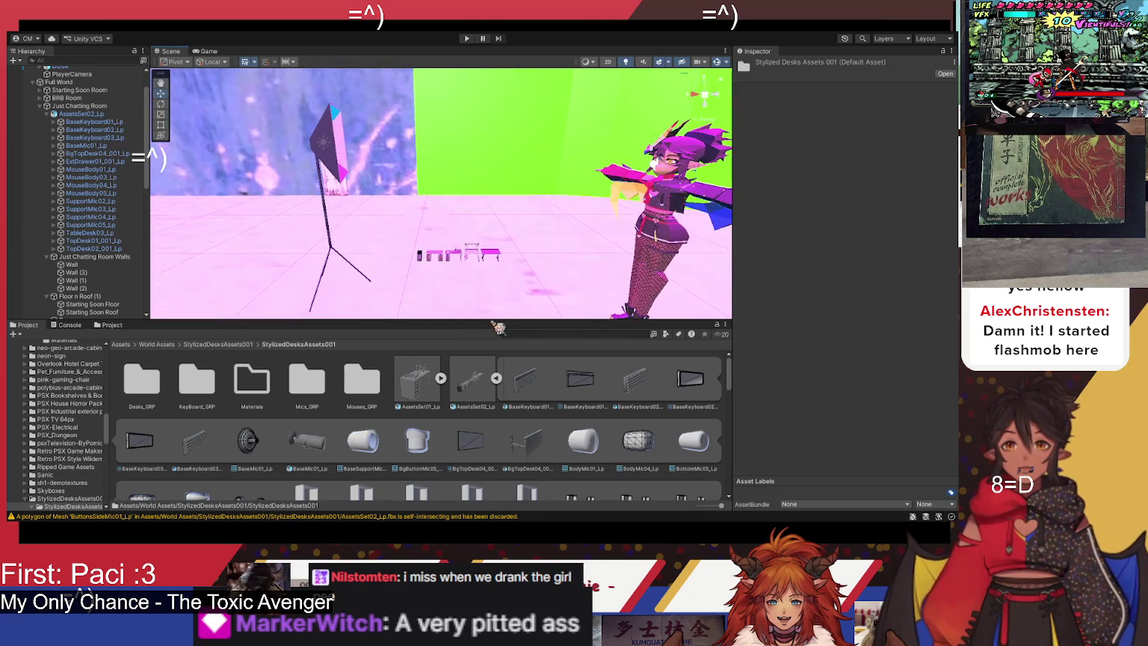
Step: Show the AssetsSet02_Lp model's import settings and select the whole desk set in the Hierarchy
scroll(458, 409, "down", 3)
scroll(457, 410, "down", 10)
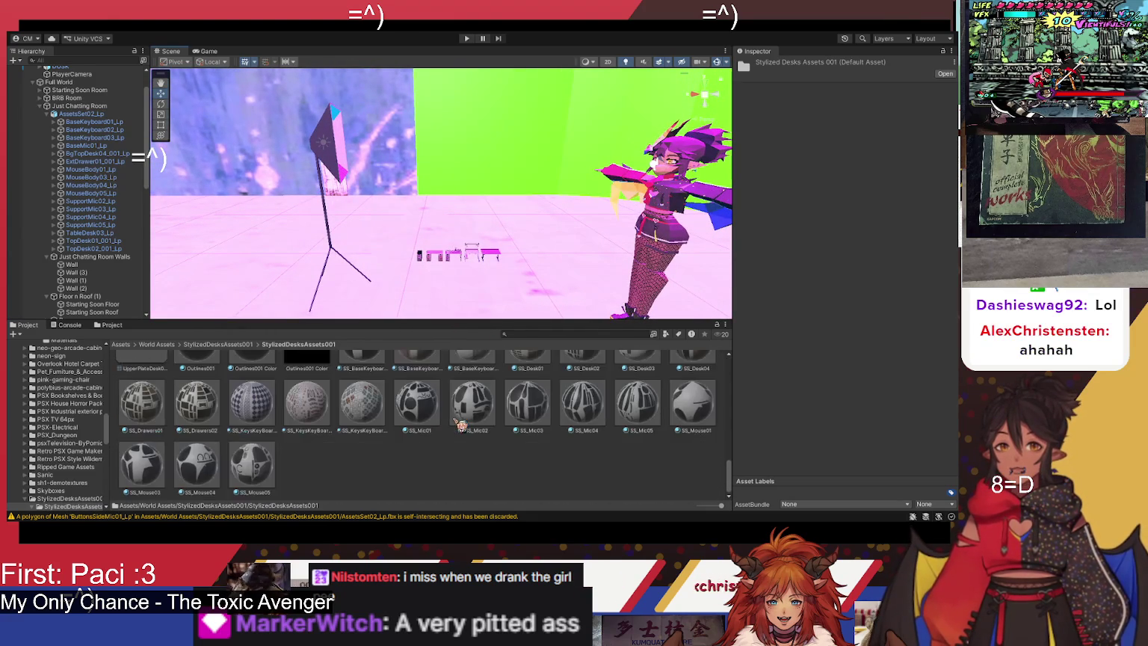
scroll(454, 425, "up", 10)
scroll(449, 427, "up", 3)
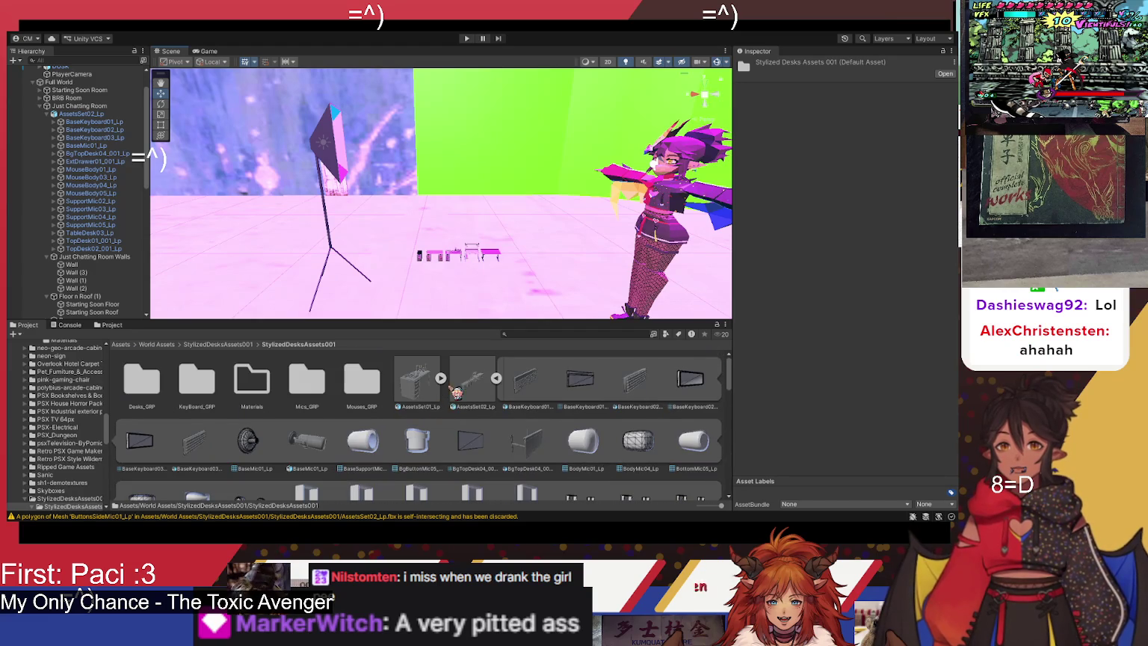
left_click(498, 379)
left_click(478, 394)
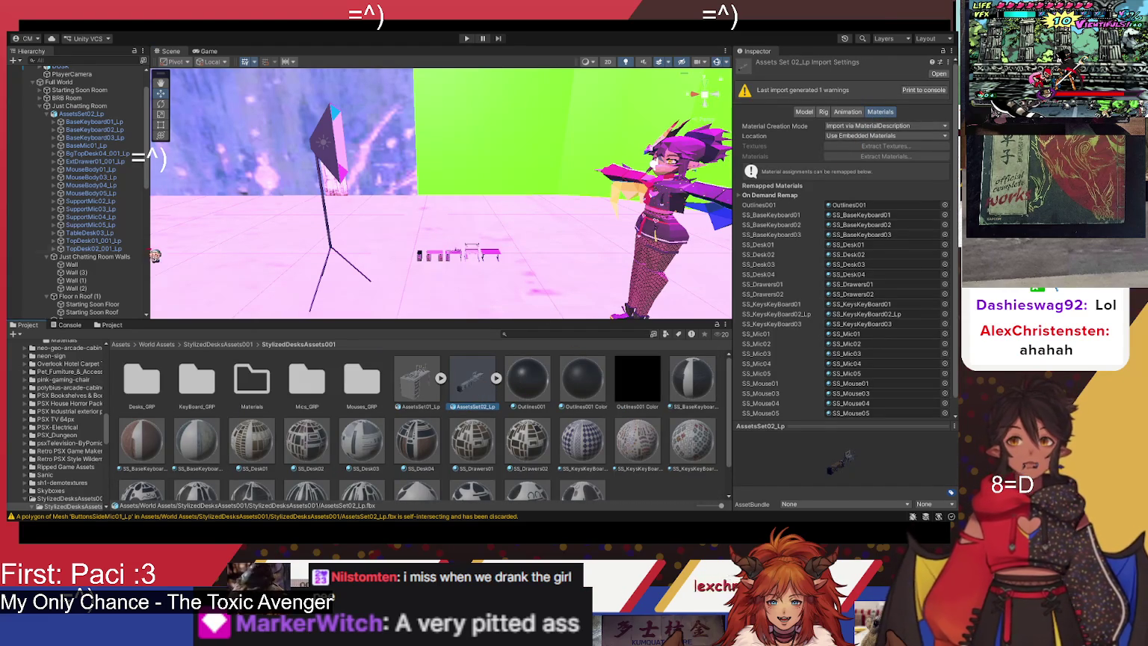
scroll(100, 163, "up", 3)
left_click(84, 143)
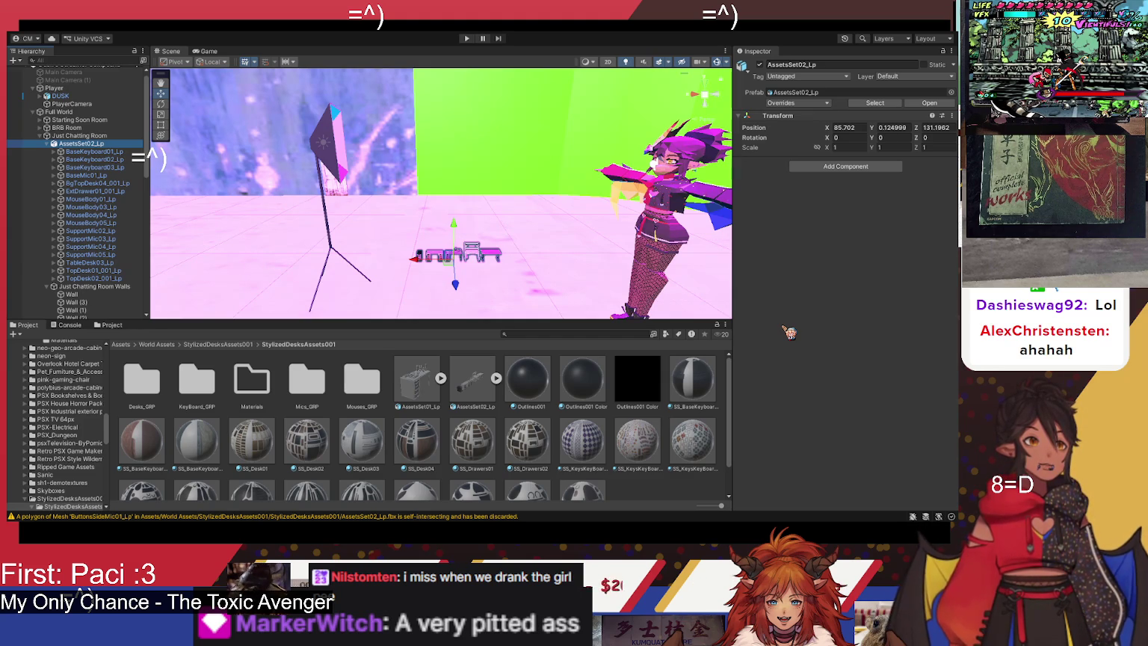
Step: Scale the AssetsSet02_Lp desk set up step by step to 5, 6 and then 7
left_click(844, 147)
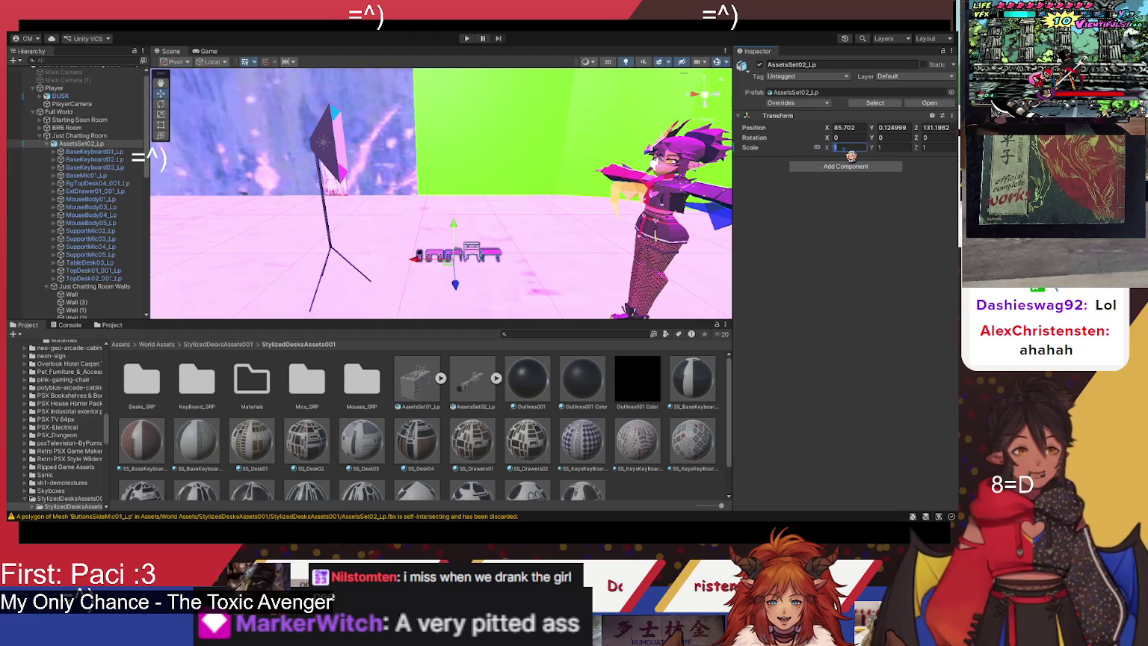
type("5")
mouse_move(613, 171)
left_mouse_down()
mouse_move(560, 168)
mouse_move(703, 235)
mouse_move(542, 217)
left_mouse_up()
left_click(866, 149)
type("6")
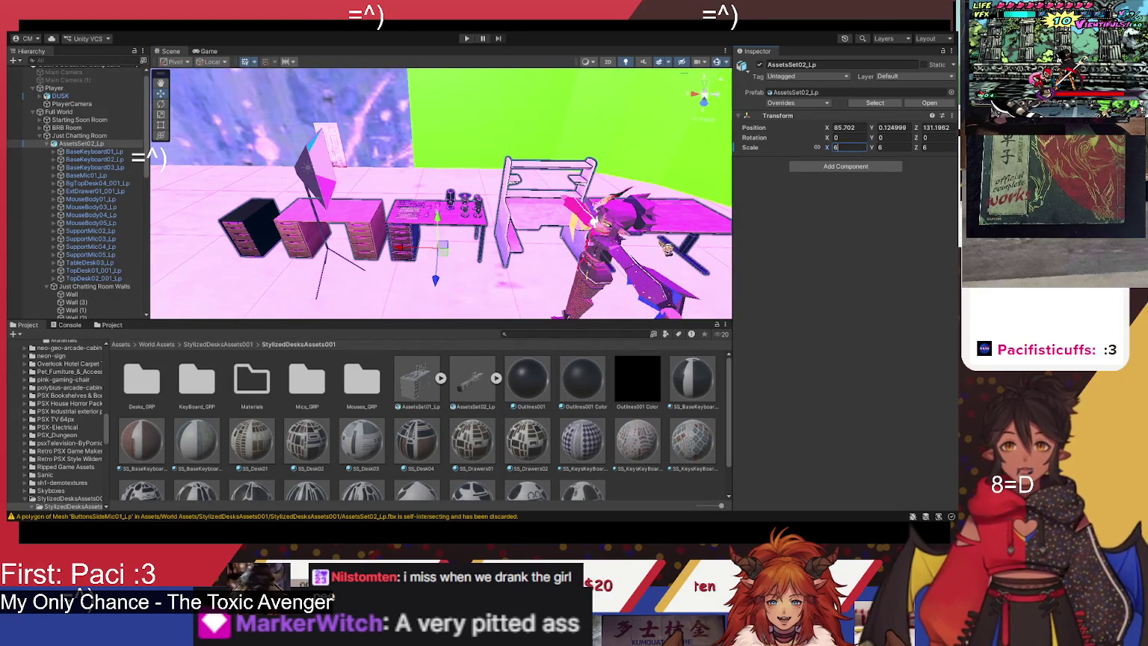
left_click(845, 149)
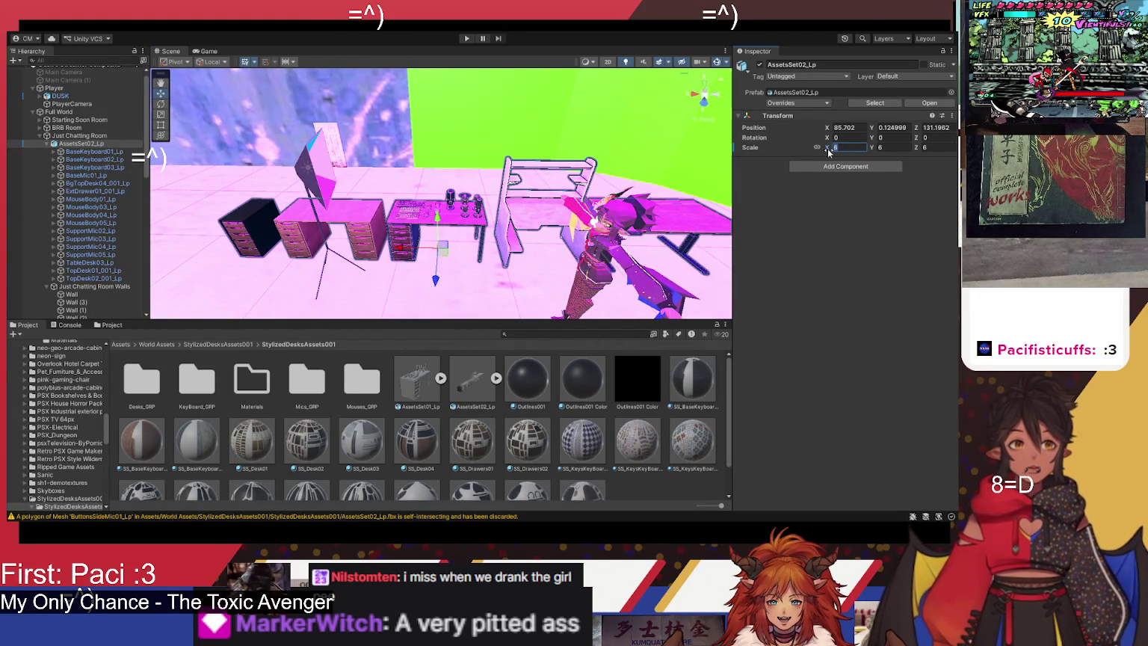
type("7")
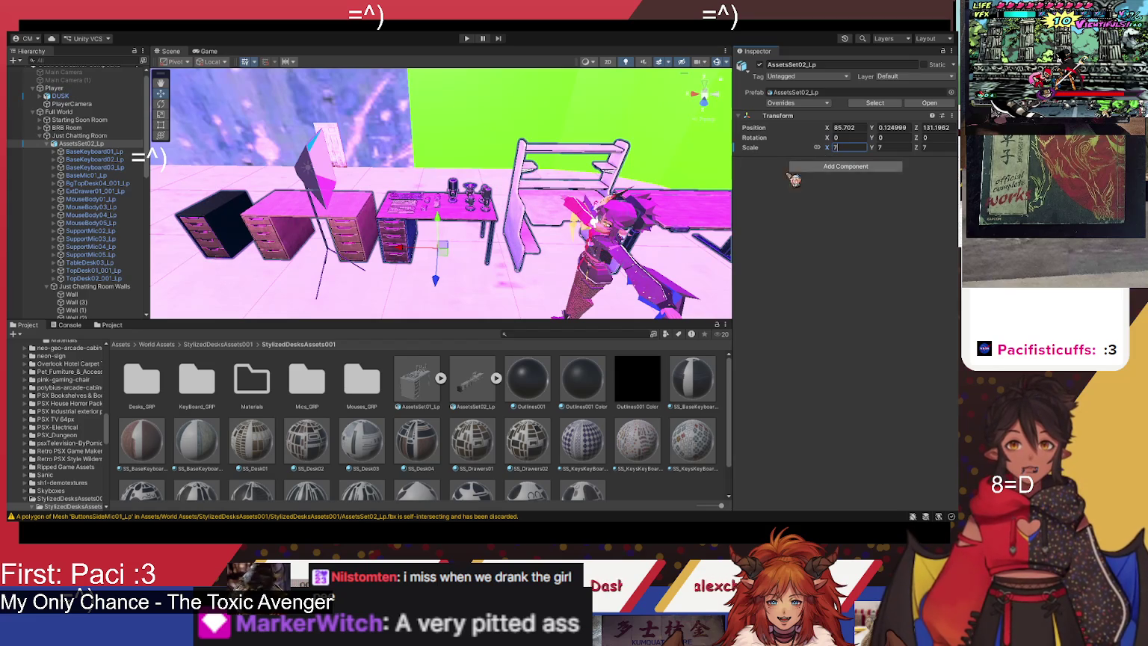
key("Return")
mouse_move(504, 237)
left_mouse_down()
mouse_move(652, 213)
mouse_move(554, 211)
left_mouse_up()
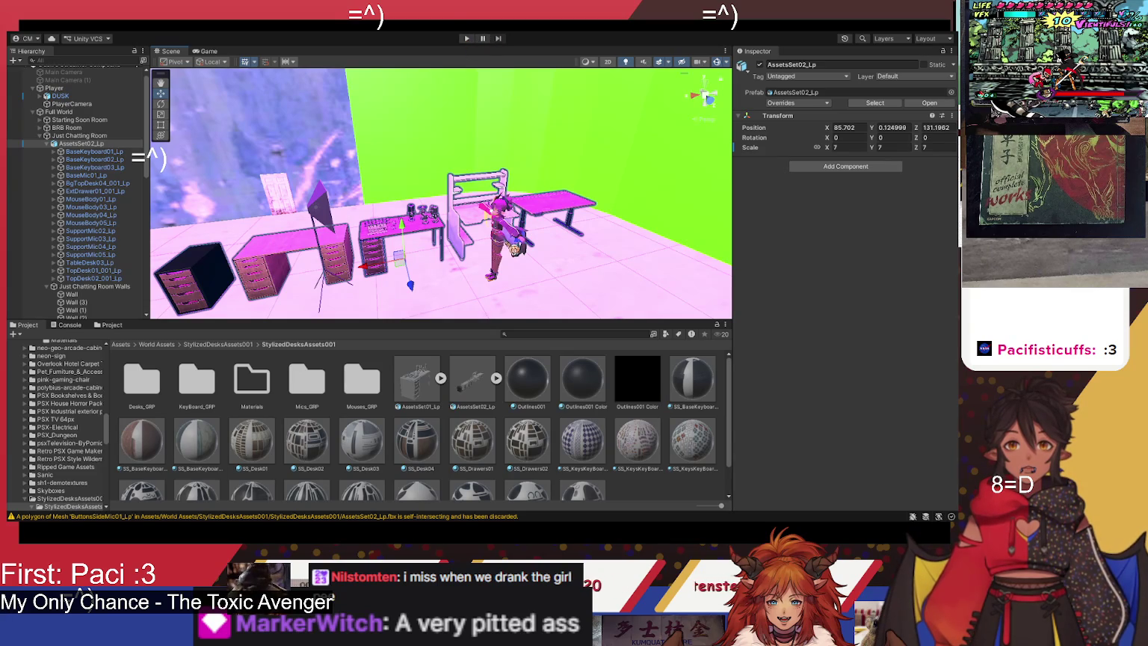
left_click_drag(400, 110, 842, 140)
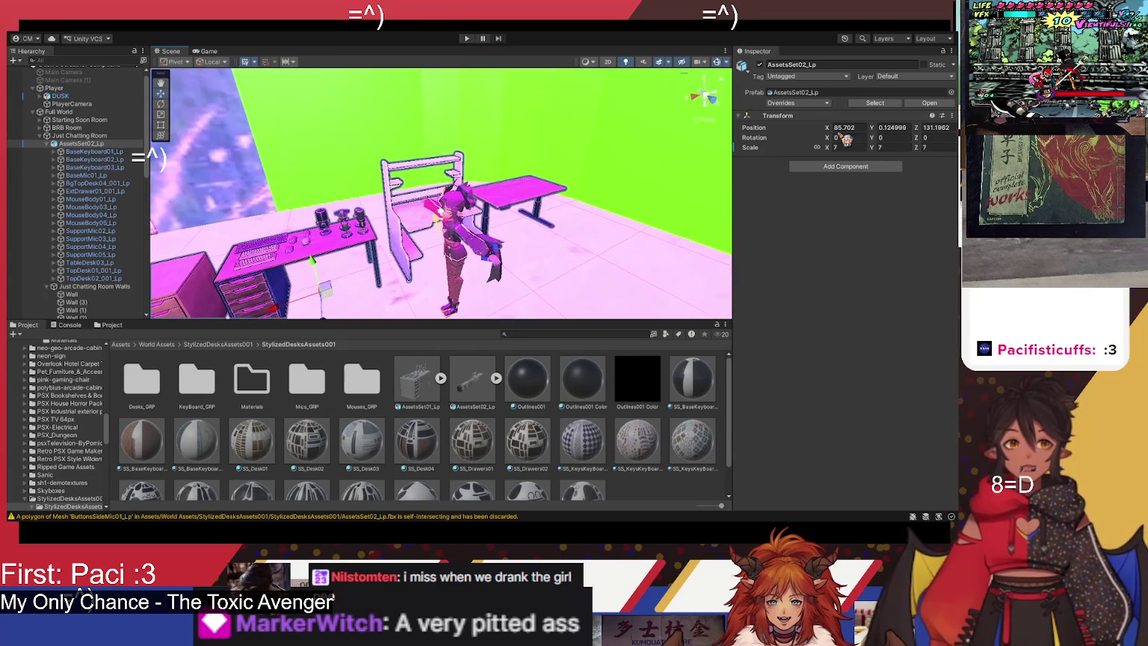
Step: Raise the desk set's scale to 8 and compare it with the avatar
left_click(846, 147)
type("8")
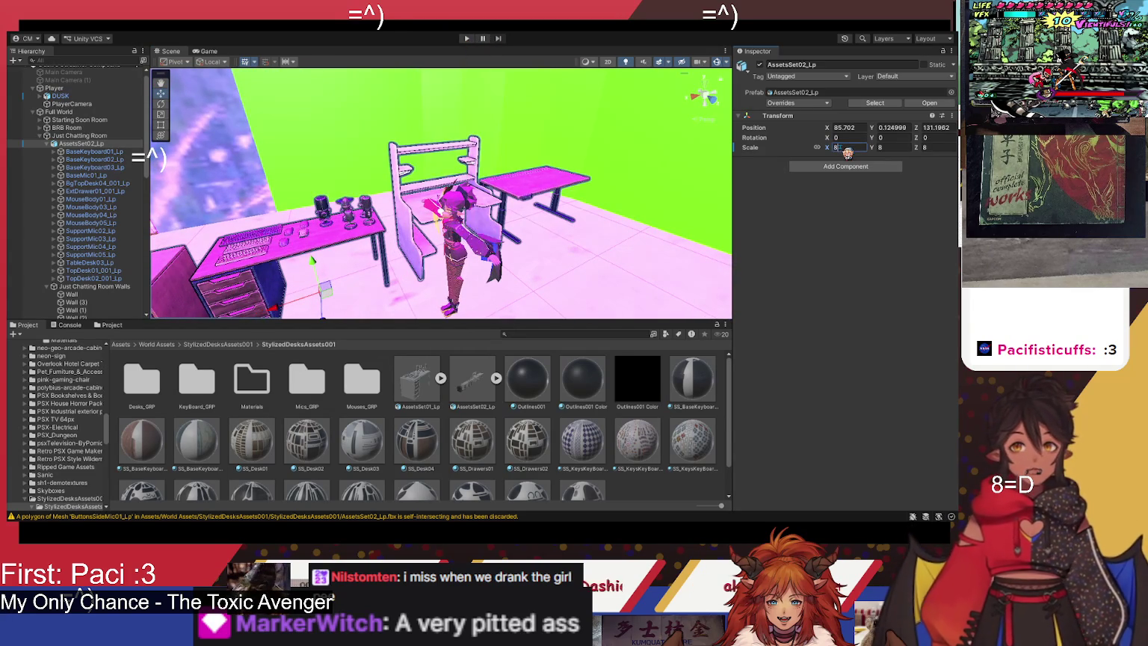
mouse_move(620, 264)
left_mouse_down()
mouse_move(530, 246)
mouse_move(624, 235)
mouse_move(607, 248)
left_mouse_up()
Step: Rotate the Player to Y 180 and drag it along X to 74.72, 7.54, 136.84
left_click(606, 248)
left_click(54, 87)
left_click(890, 112)
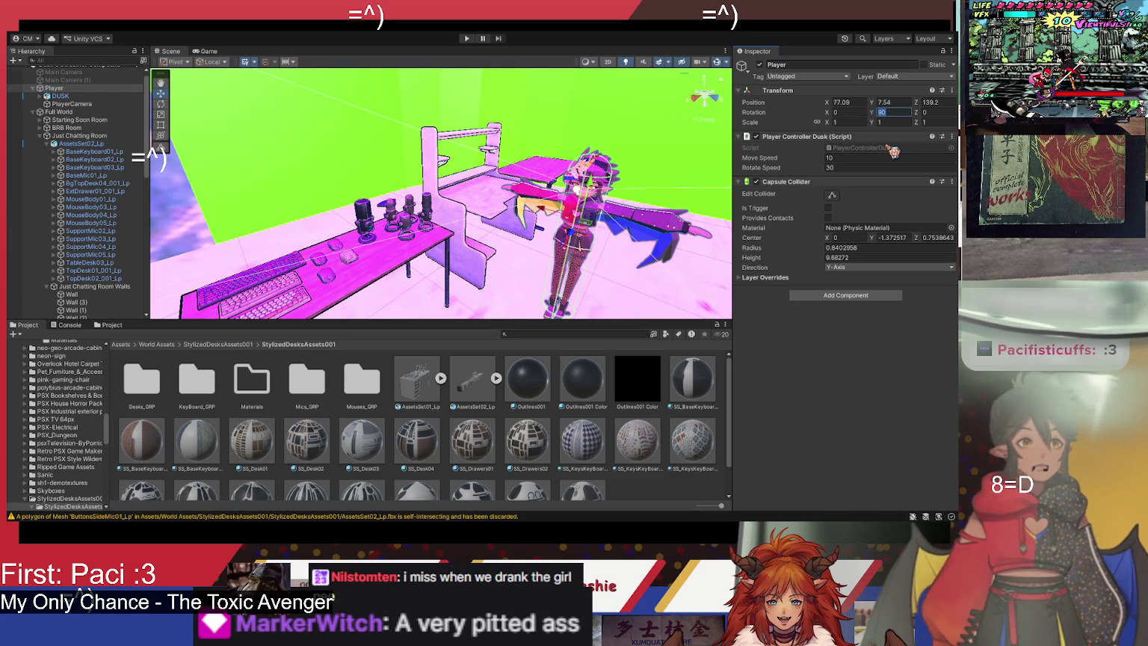
type("180")
key("Return")
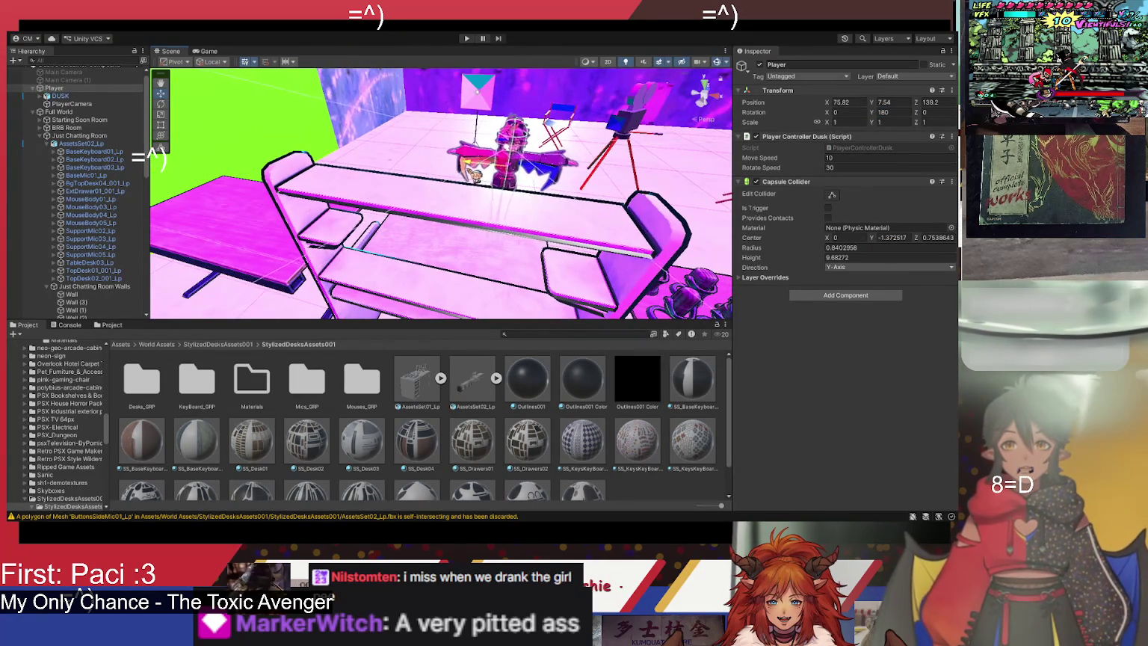
mouse_move(280, 286)
left_mouse_down()
mouse_move(371, 199)
mouse_move(394, 254)
mouse_move(617, 186)
mouse_move(729, 168)
left_mouse_up()
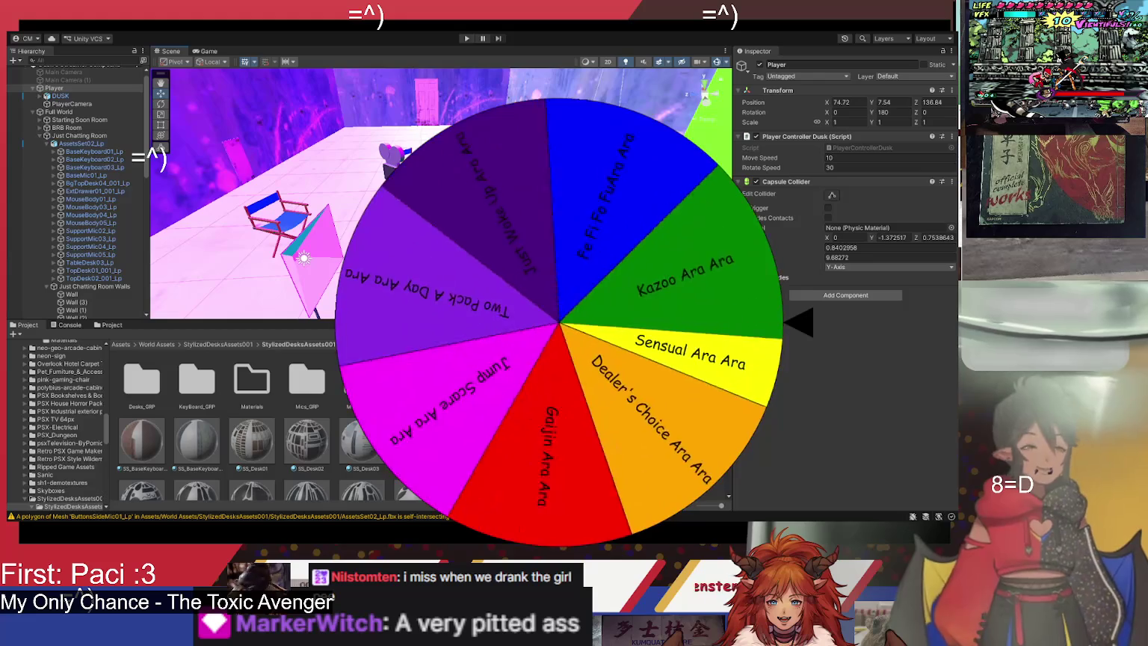
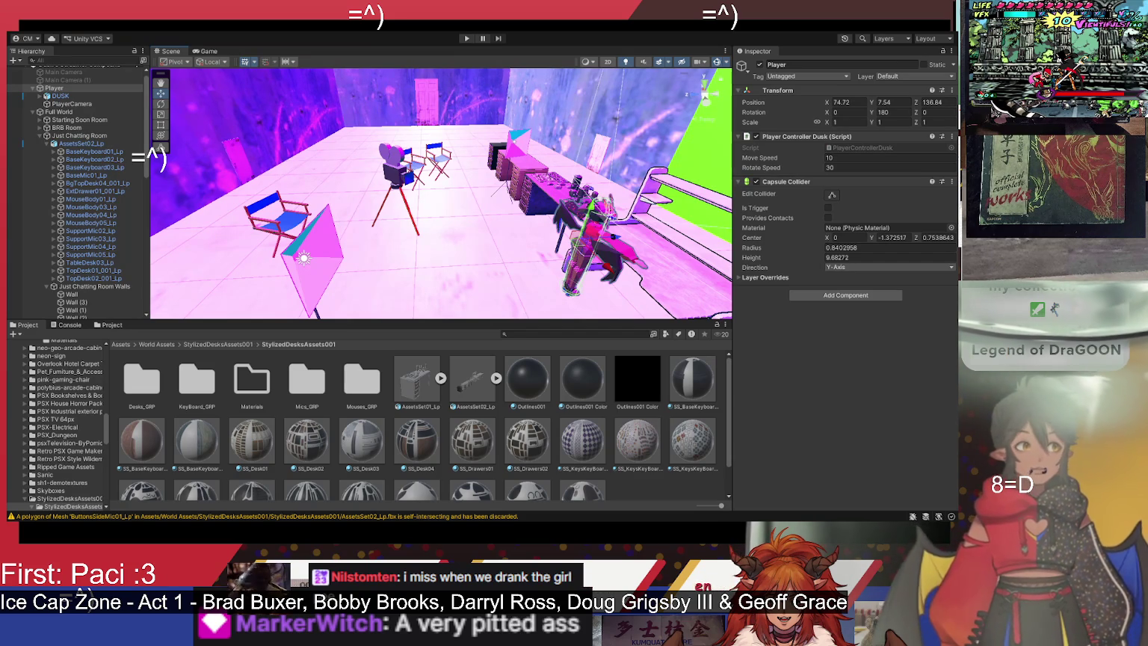
Step: Set the Player avatar's height to about 6.2 beside the desks, then start play mode to test
mouse_move(523, 179)
left_mouse_down()
mouse_move(656, 152)
mouse_move(661, 161)
mouse_move(361, 244)
mouse_move(348, 190)
mouse_move(381, 180)
mouse_move(410, 301)
mouse_move(661, 310)
left_mouse_up()
left_click_drag(569, 174, 574, 171)
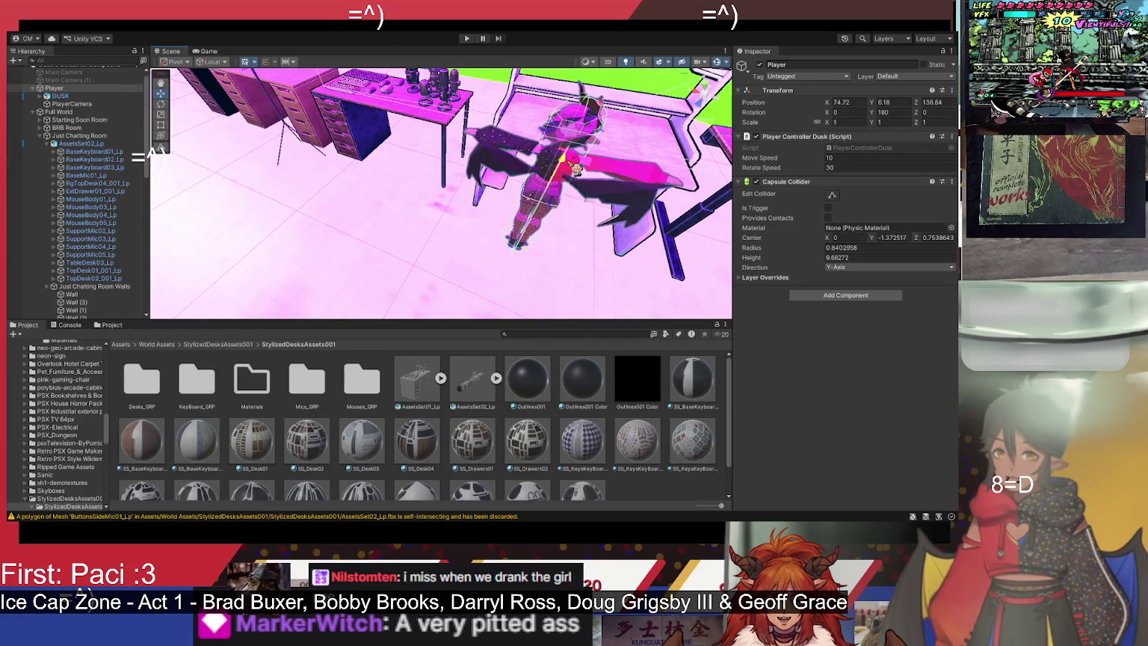
mouse_move(599, 217)
left_mouse_down()
mouse_move(460, 202)
mouse_move(419, 179)
left_mouse_up()
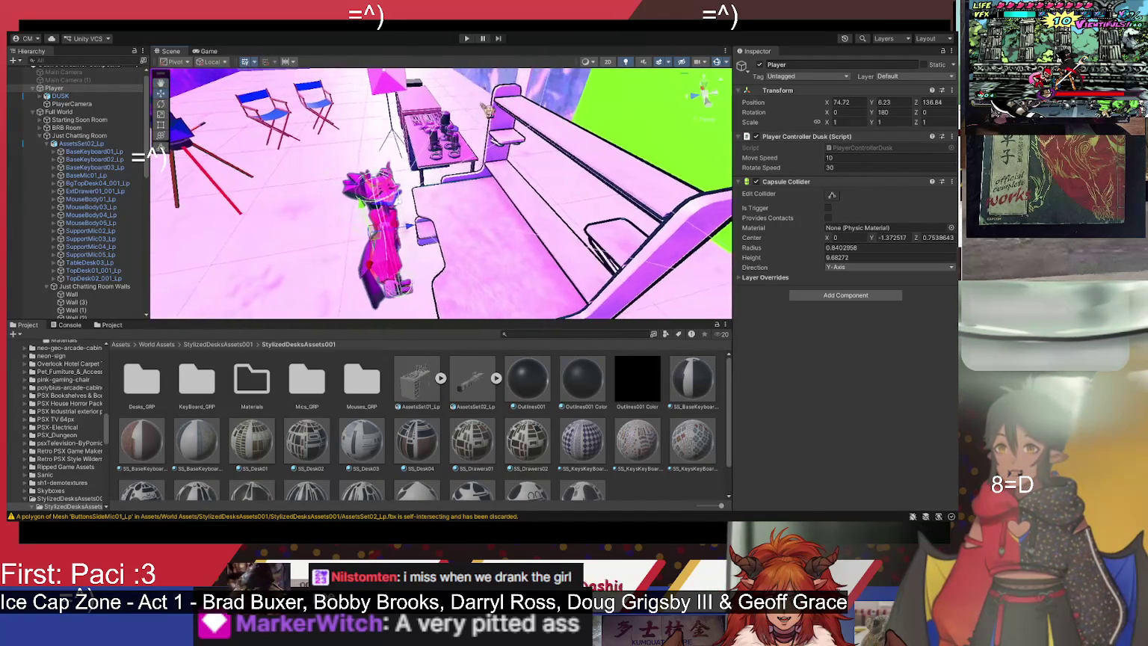
left_click(467, 39)
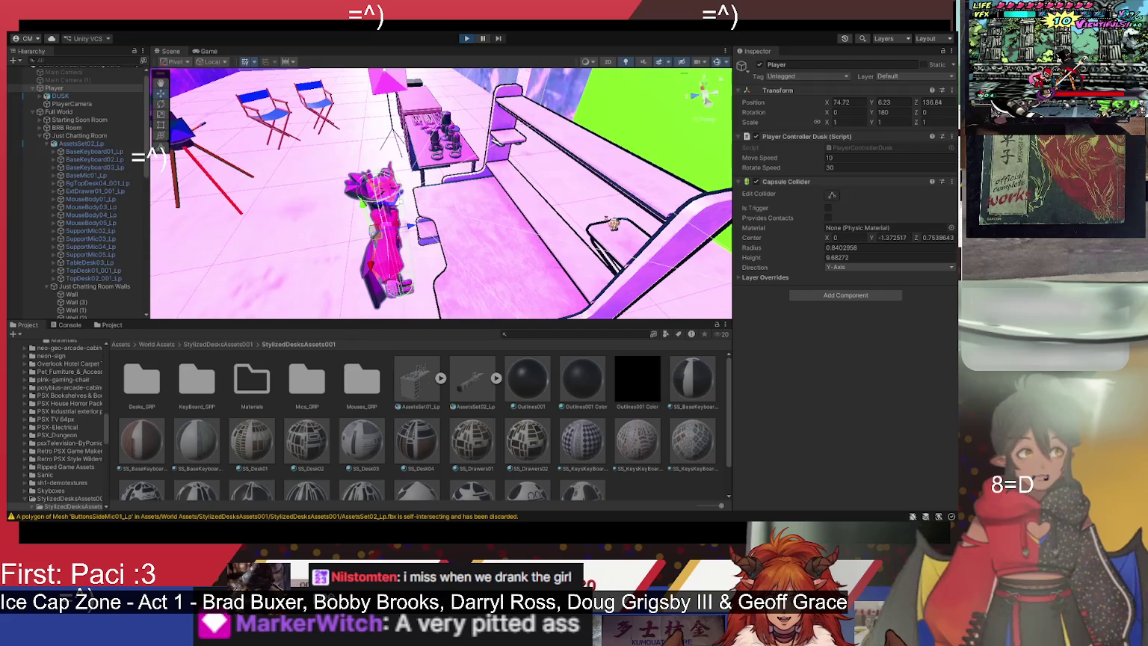
key("d")
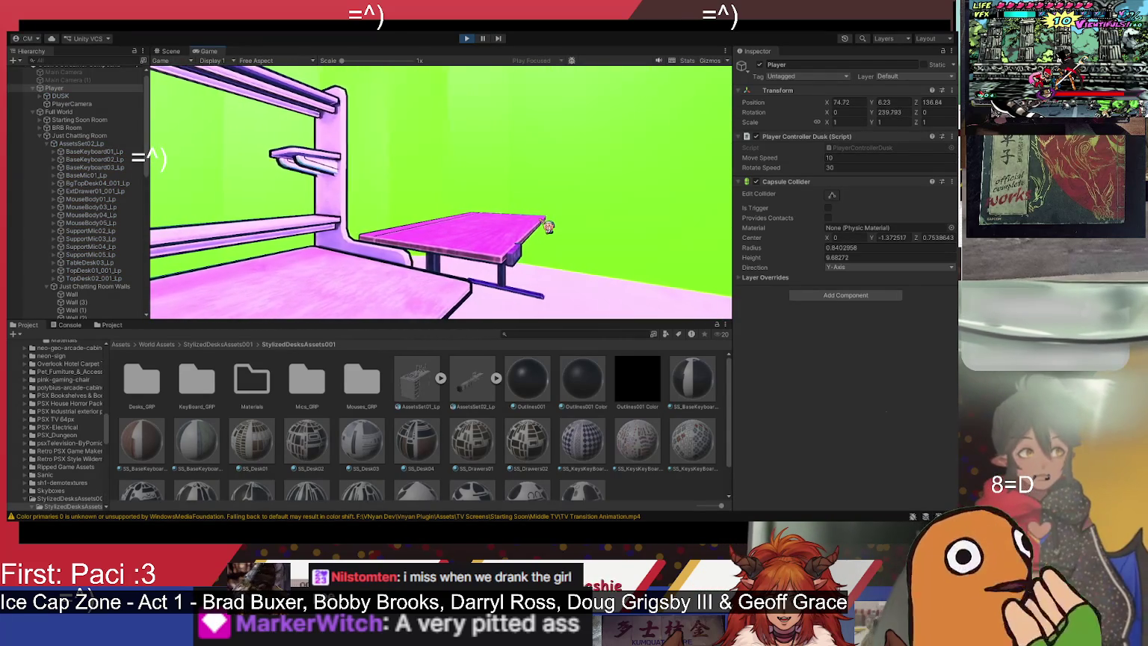
key("a")
key("a")
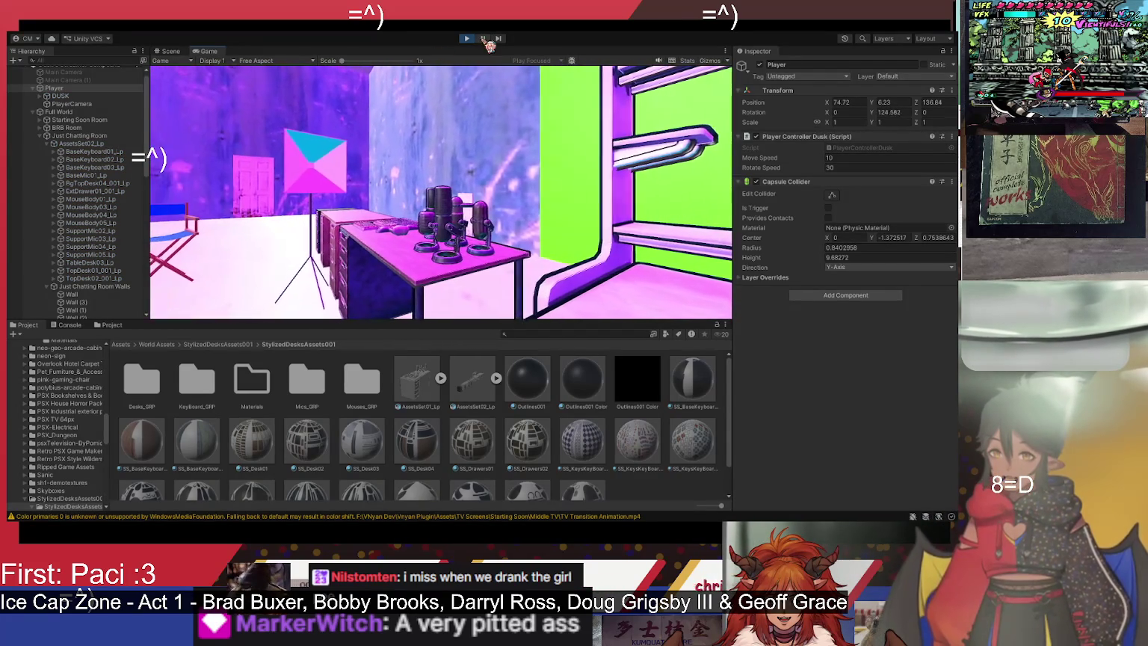
left_click(467, 38)
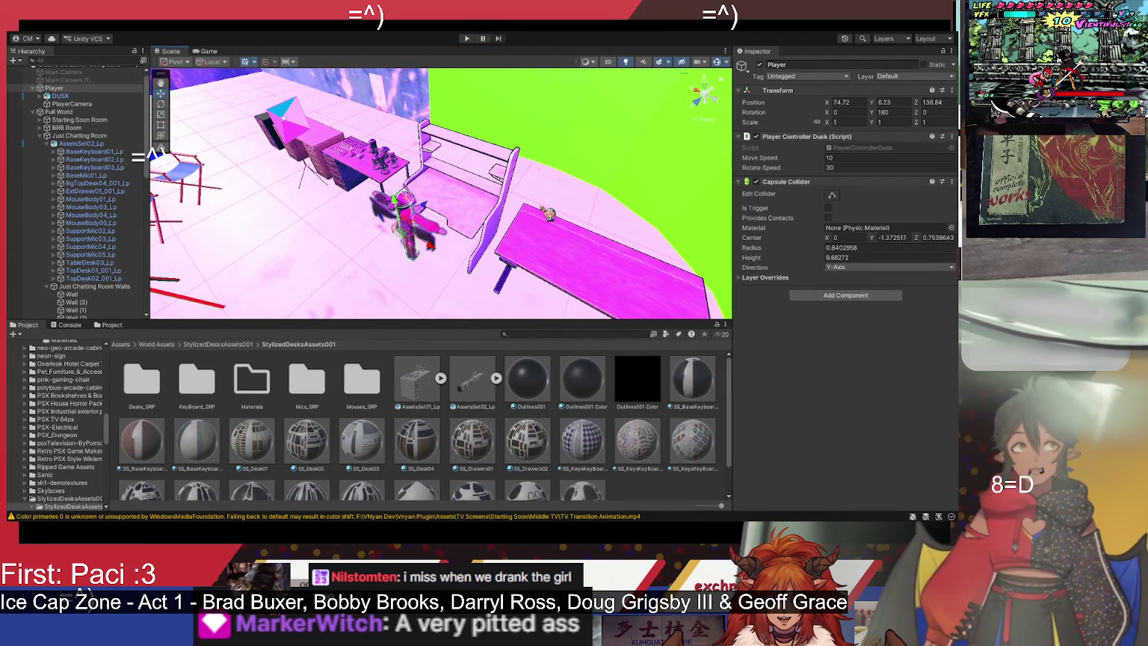
Step: Fly the view close to the desks and select BaseKeyboard01_Lp and the AssetsSet02_Lp group
left_click_drag(484, 178, 604, 150)
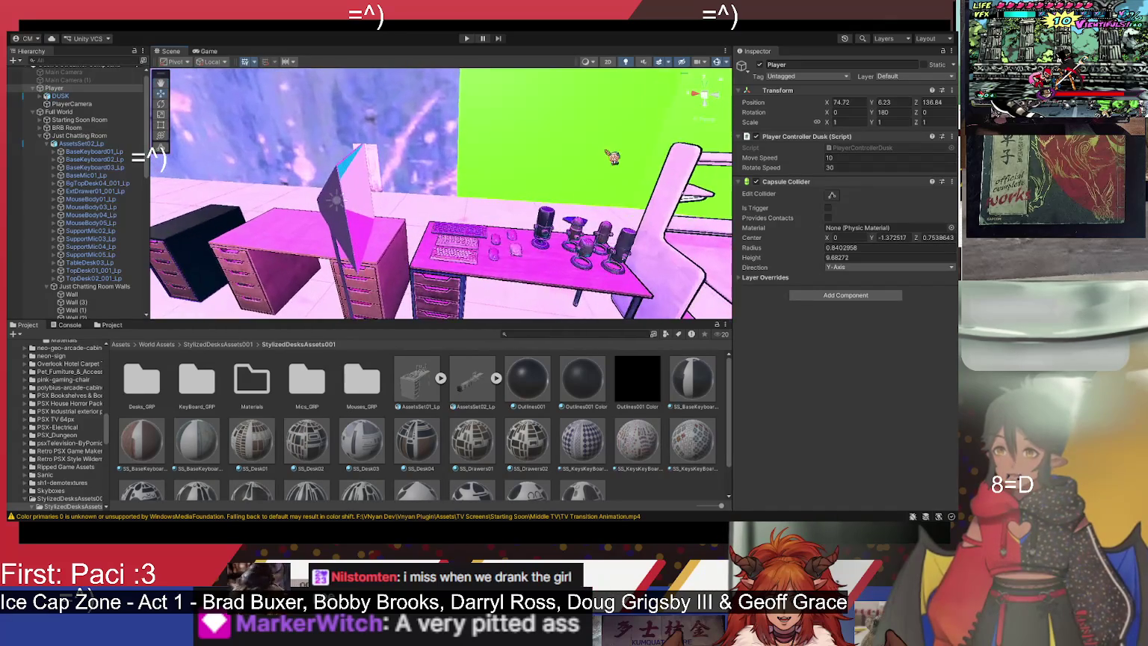
left_click_drag(547, 275, 579, 272)
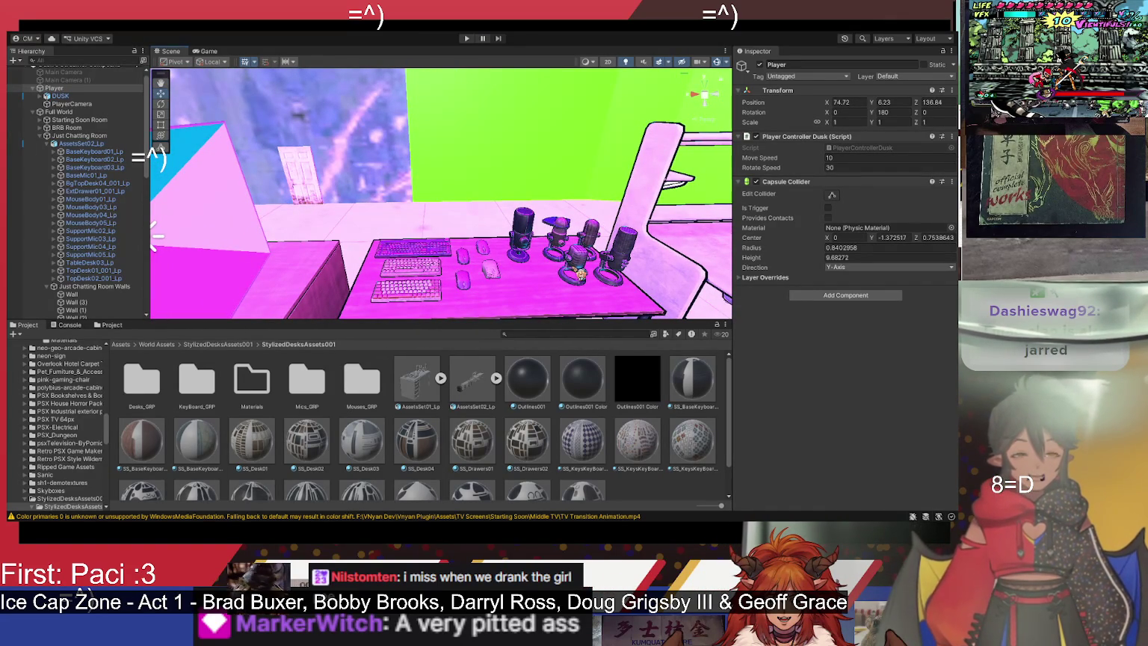
left_click_drag(581, 275, 536, 277)
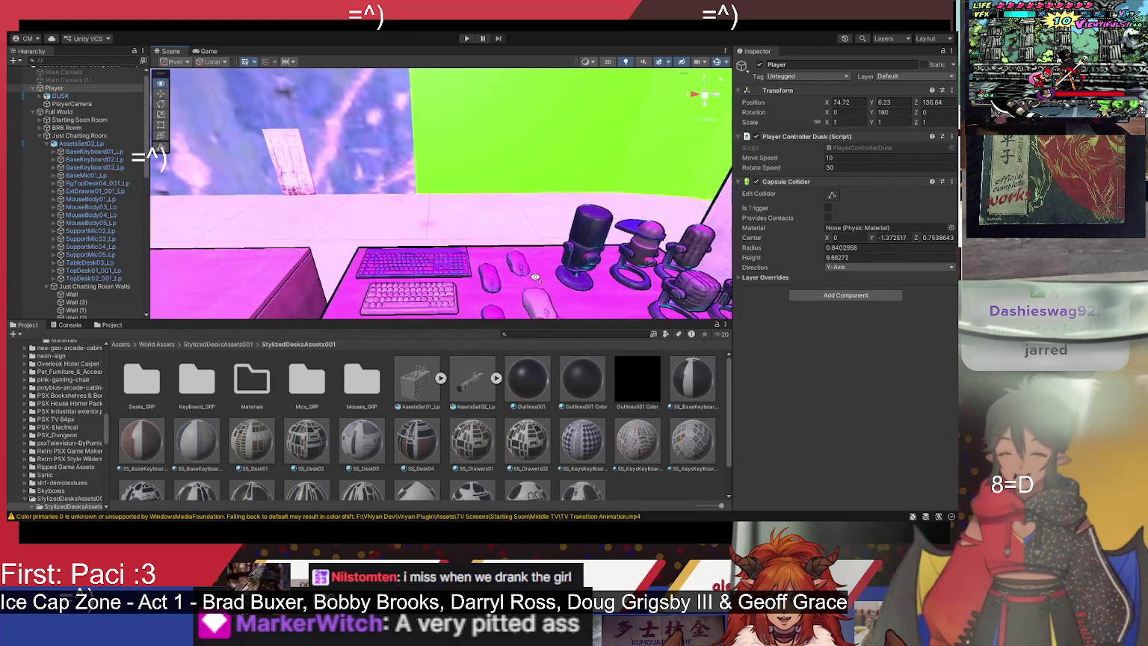
scroll(535, 278, "down", 5)
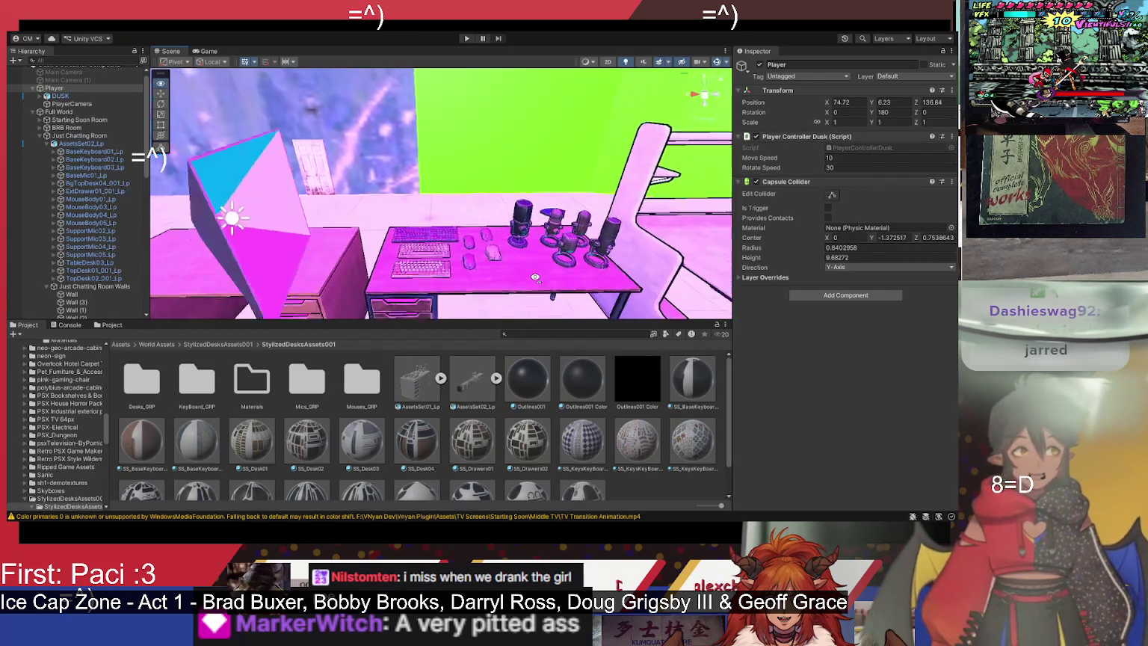
left_click(105, 152)
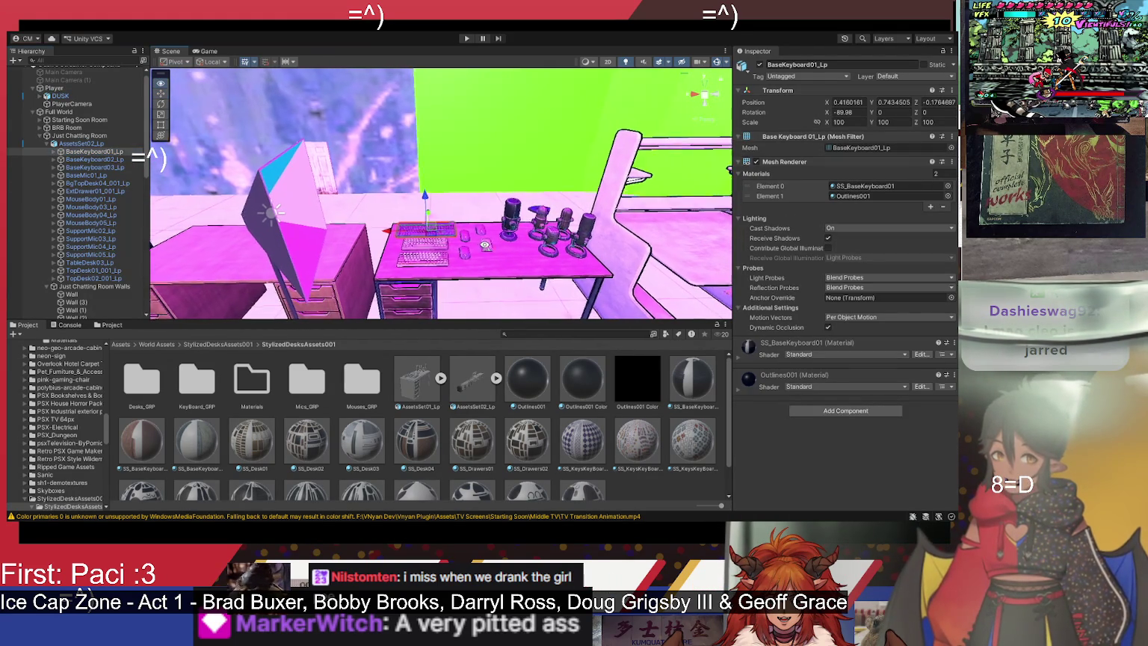
scroll(485, 245, "up", 5)
left_click(461, 279)
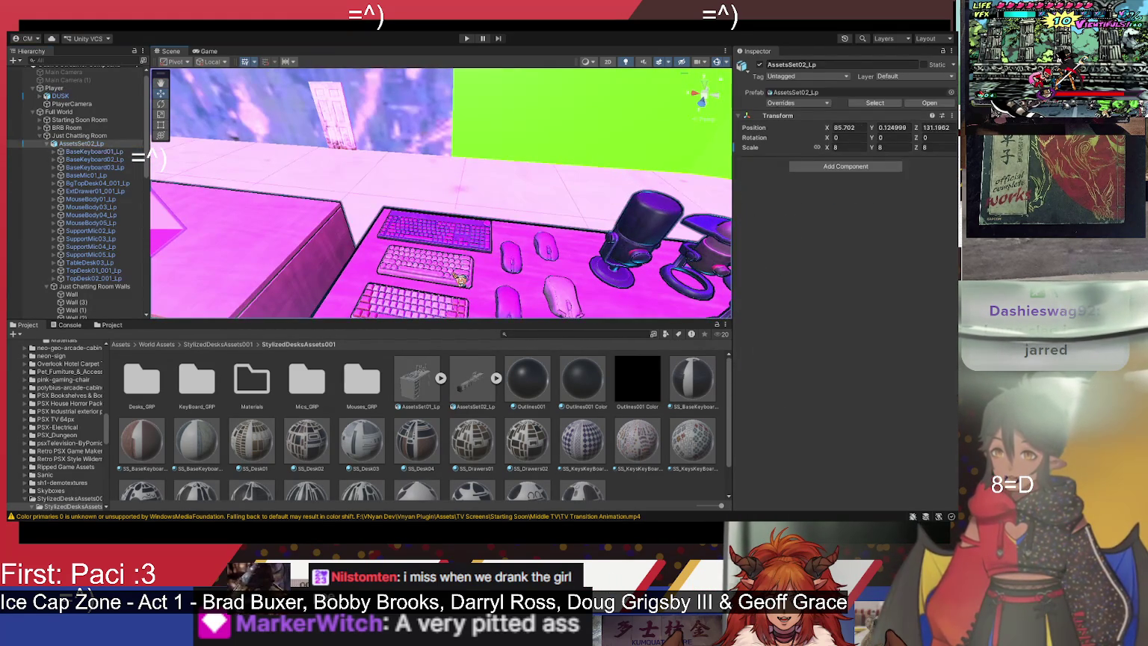
Step: Hide the keyboards BaseKeyboard02_Lp and BaseKeyboard03_Lp
left_click(123, 160)
left_click(759, 64)
left_click(461, 290)
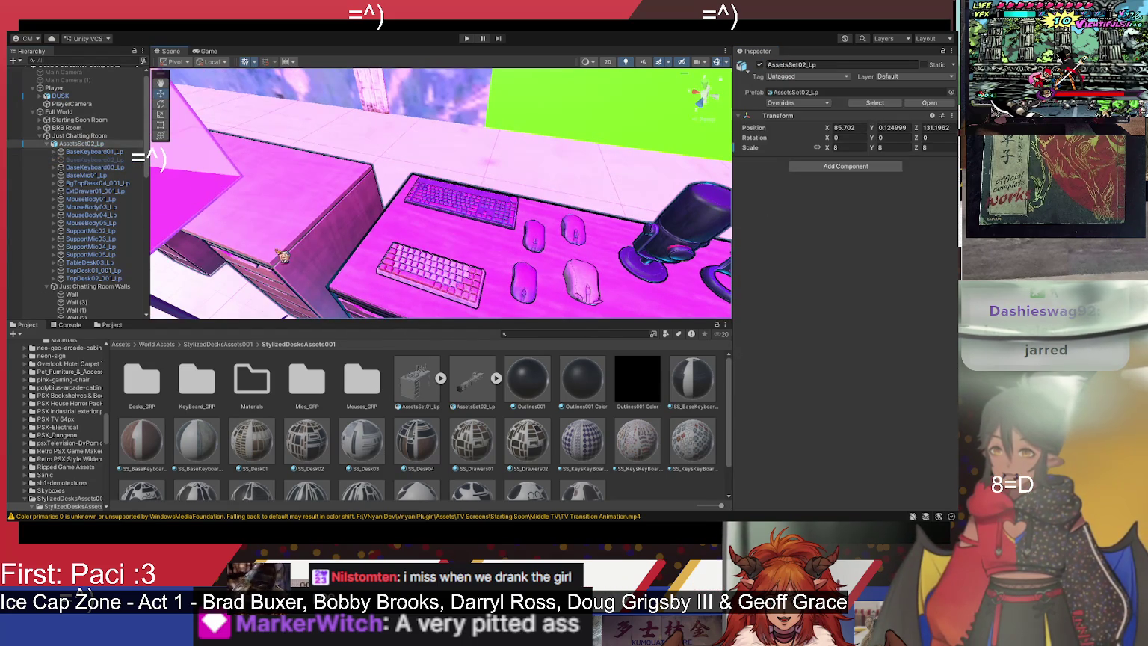
left_click(99, 167)
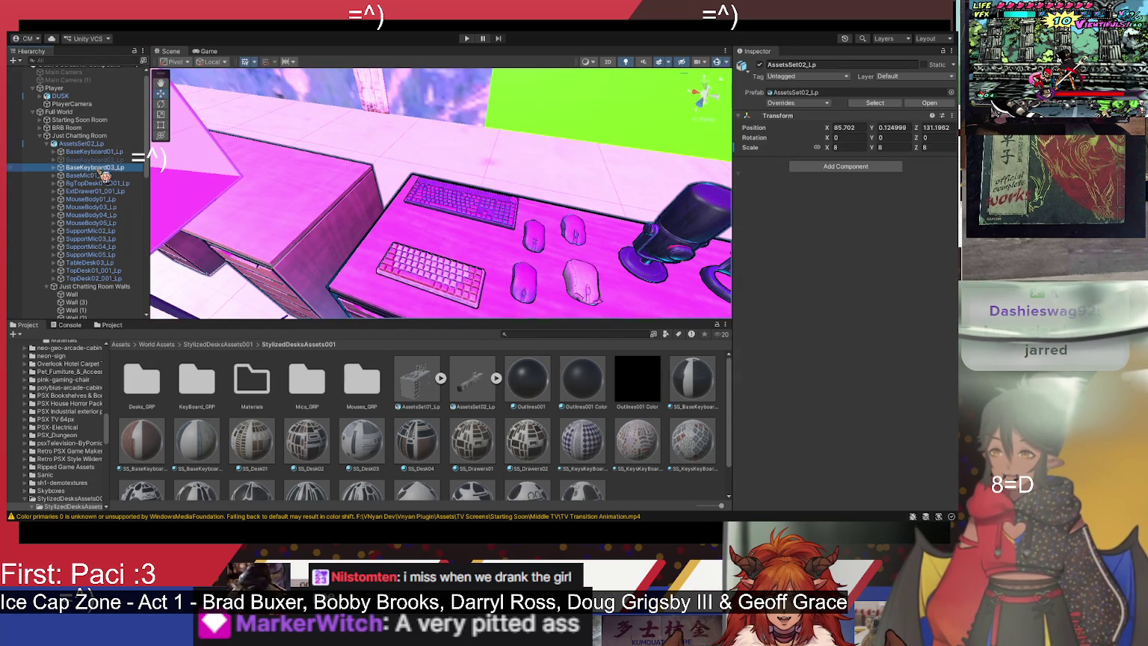
left_click(759, 64)
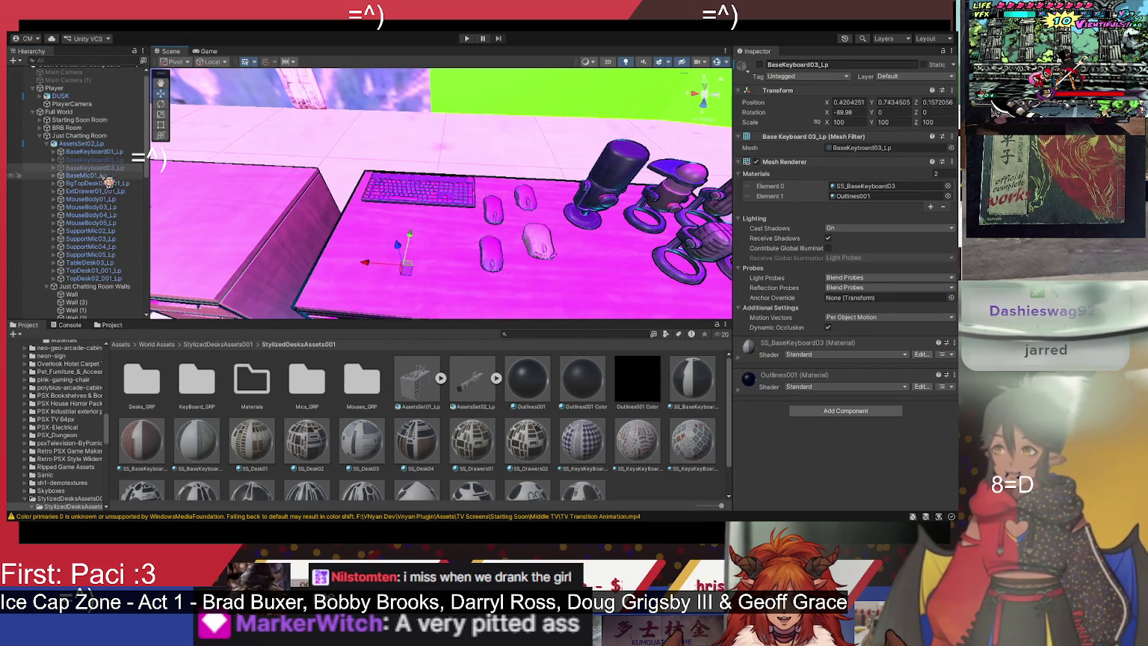
Step: Hide the microphone BaseMic01_Lp and select the desk top BgTopDesk04_001_Lp
left_click(105, 175)
mouse_move(398, 198)
left_mouse_down()
mouse_move(485, 191)
mouse_move(472, 184)
left_mouse_up()
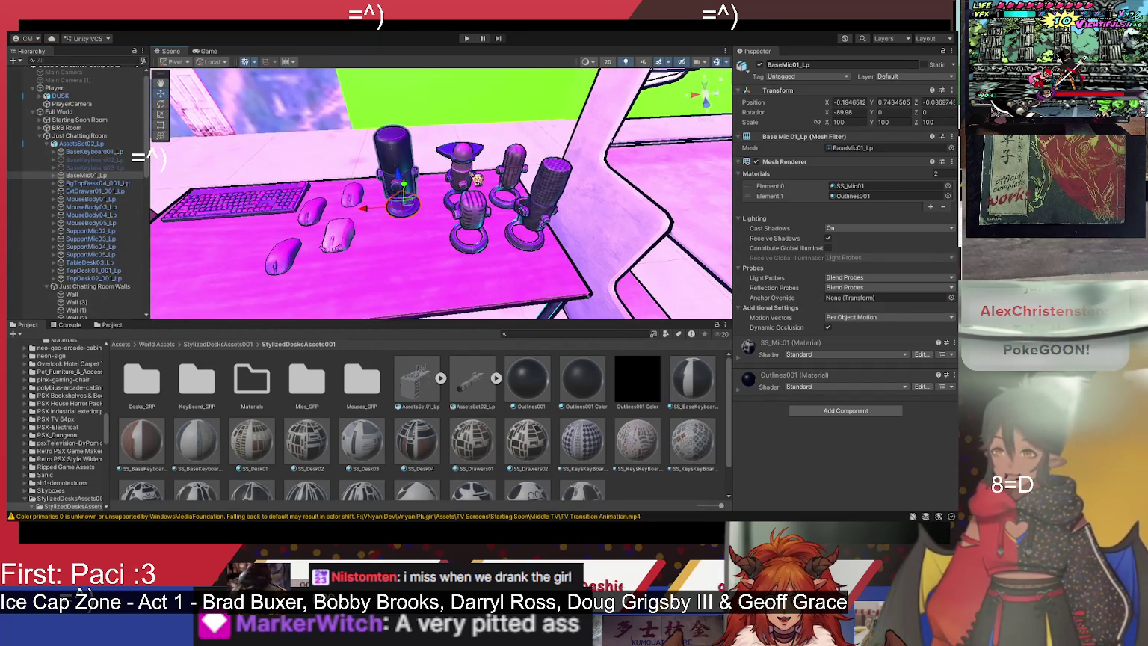
left_click(760, 65)
left_click(139, 184)
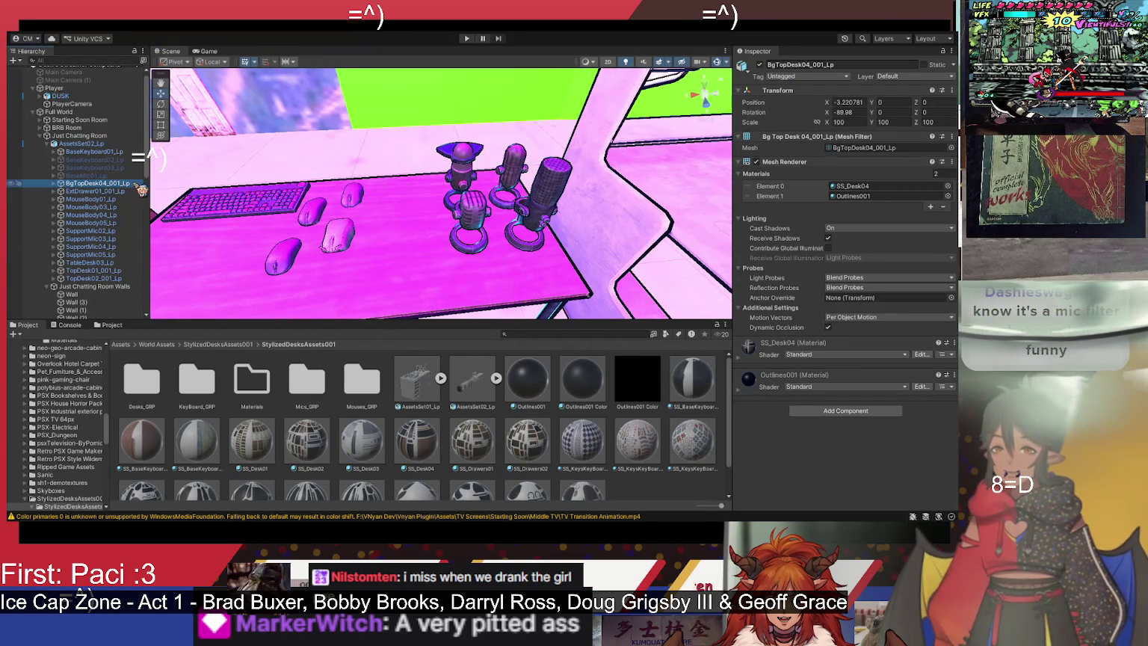
mouse_move(351, 202)
left_mouse_down()
mouse_move(280, 192)
mouse_move(363, 191)
left_mouse_up()
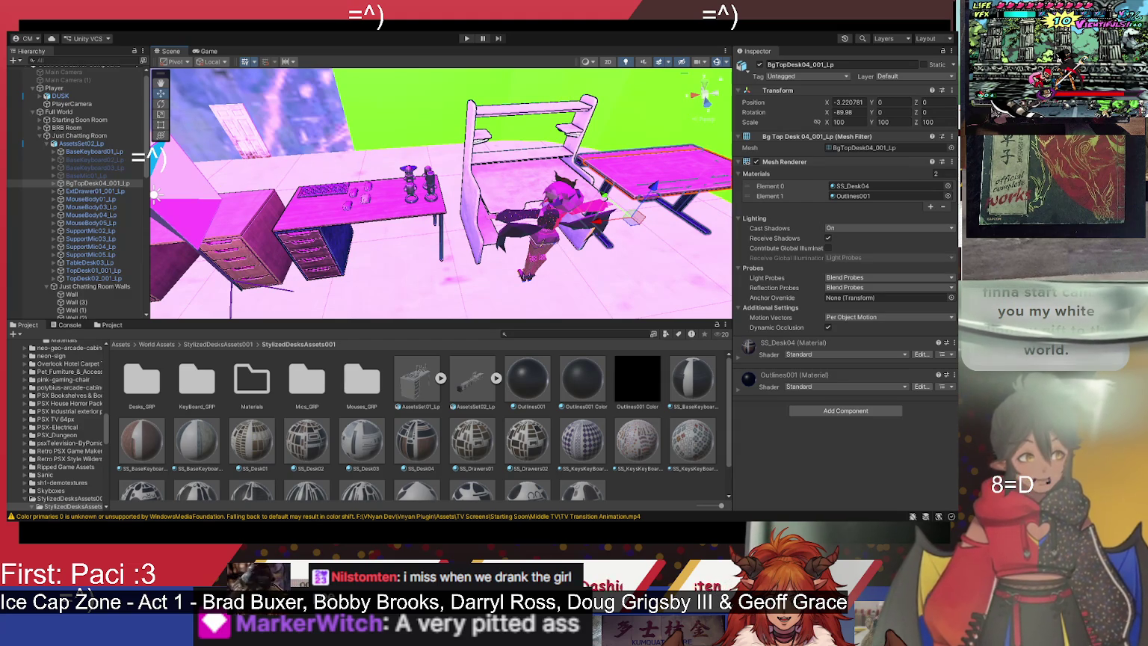
mouse_move(580, 255)
left_mouse_down()
mouse_move(580, 231)
mouse_move(541, 208)
mouse_move(612, 182)
mouse_move(487, 196)
left_mouse_up()
Step: Hide MouseBody03_Lp and MouseBody04_Lp, leaving MouseBody05_Lp as the only mouse
left_click(118, 216)
left_click(120, 199)
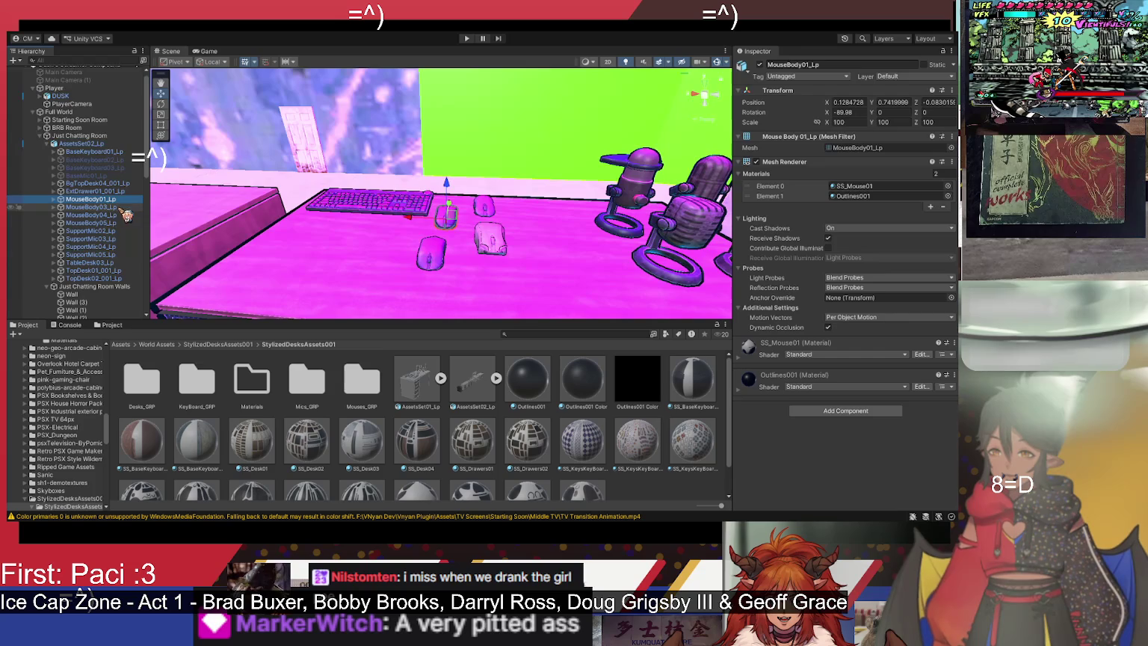
mouse_move(410, 215)
left_mouse_down()
mouse_move(383, 246)
mouse_move(529, 222)
left_mouse_up()
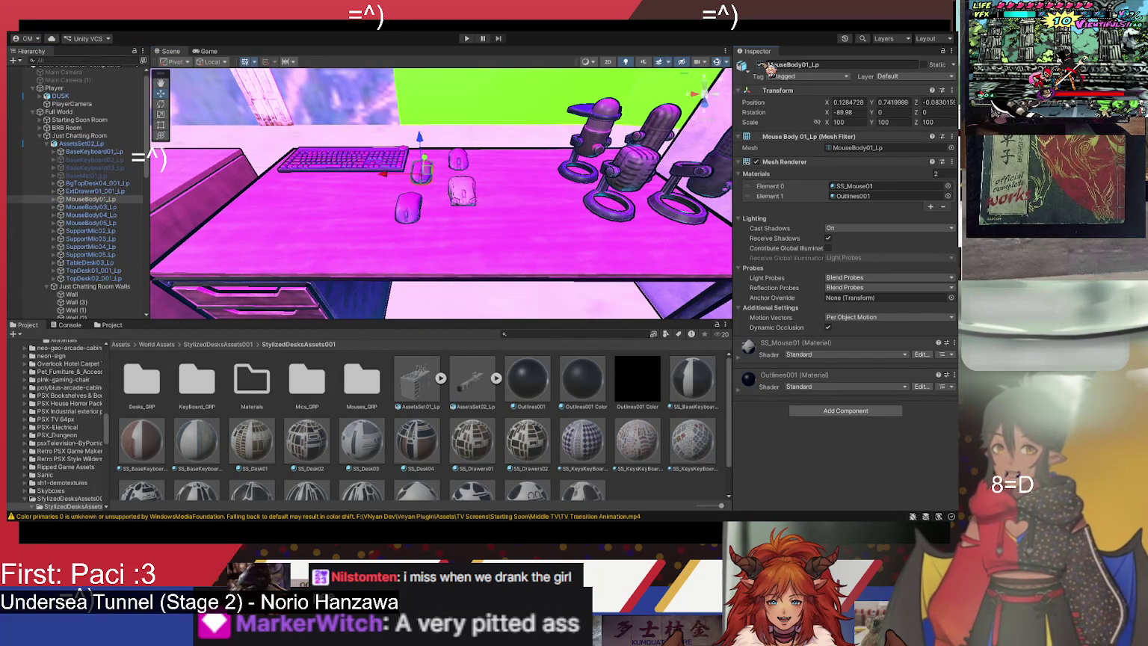
left_click(105, 207)
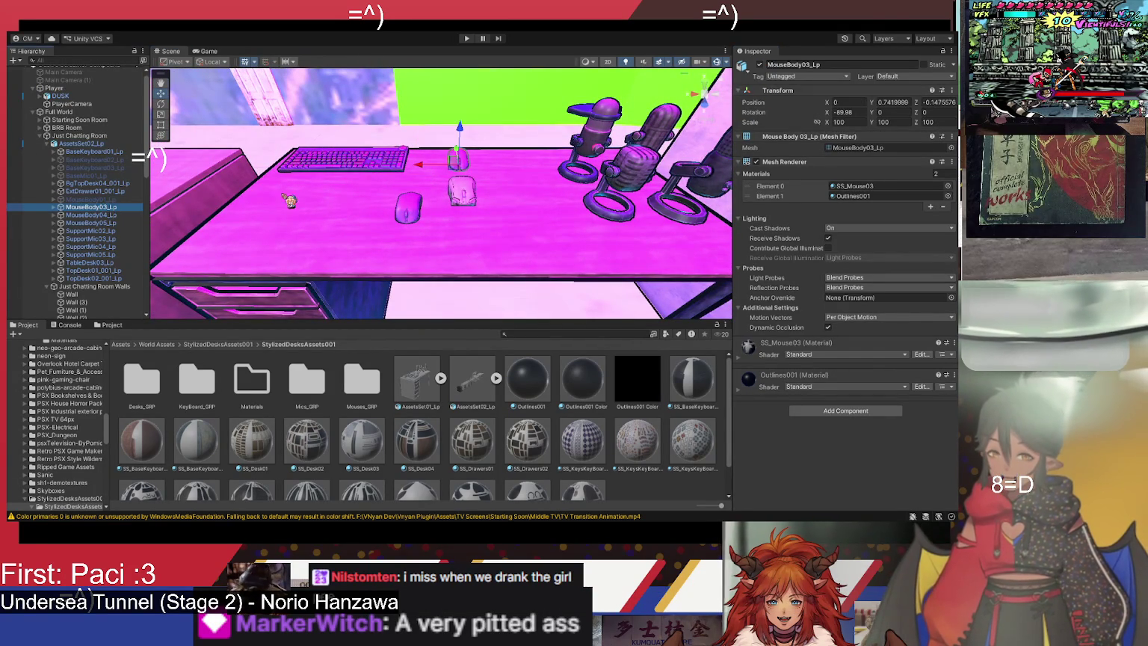
left_click(760, 64)
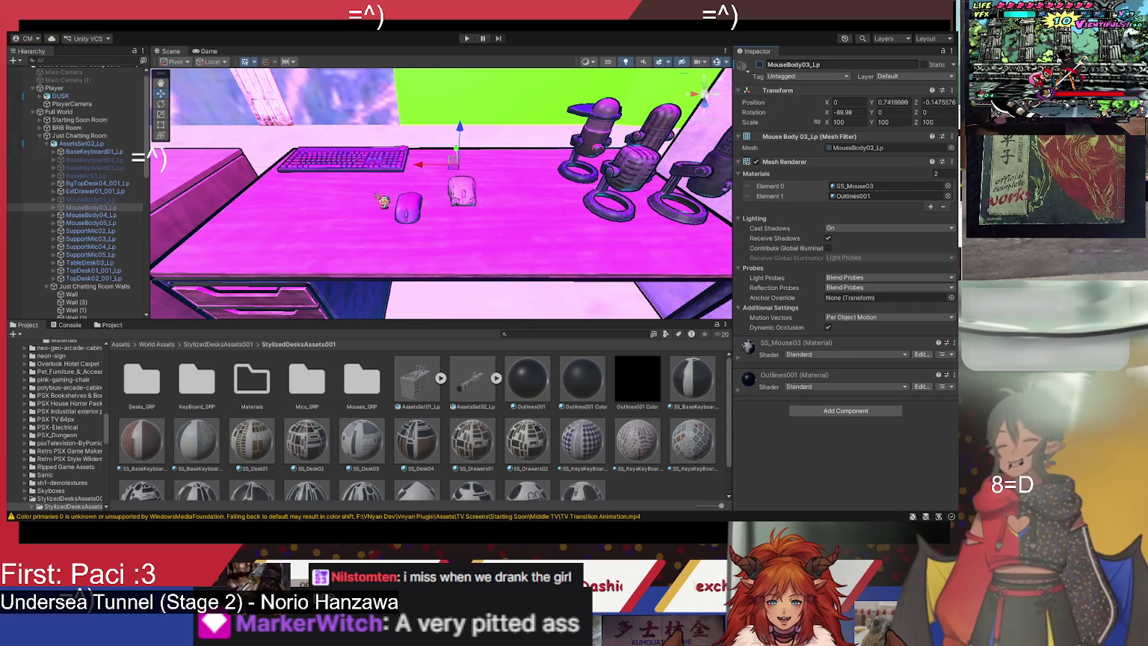
left_click(112, 214)
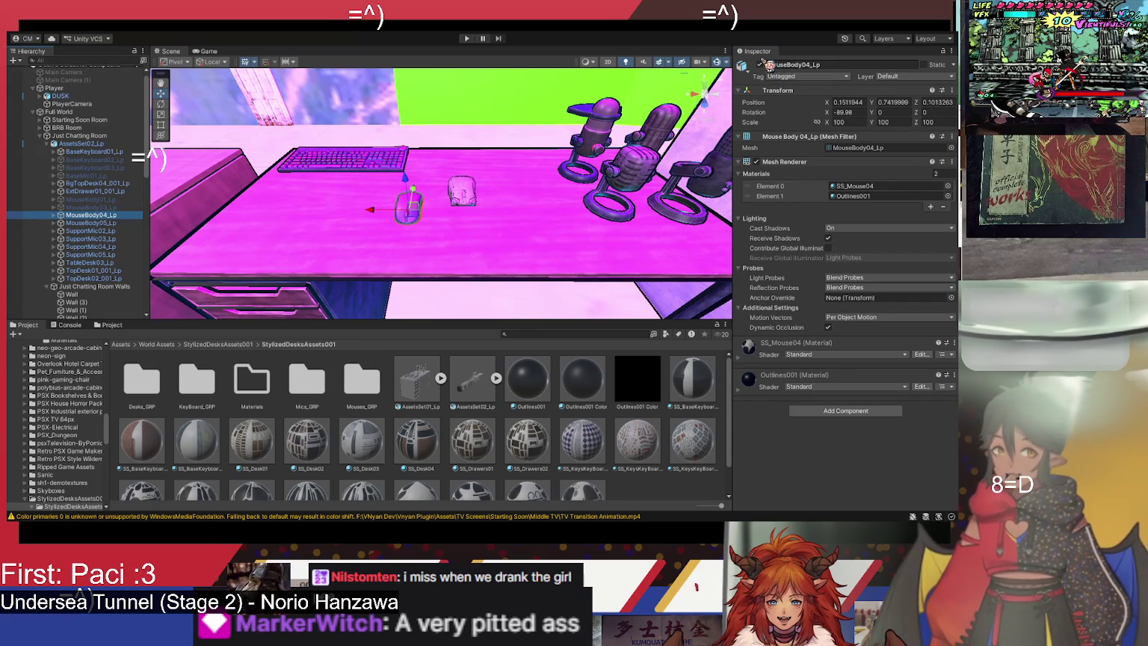
left_click(760, 65)
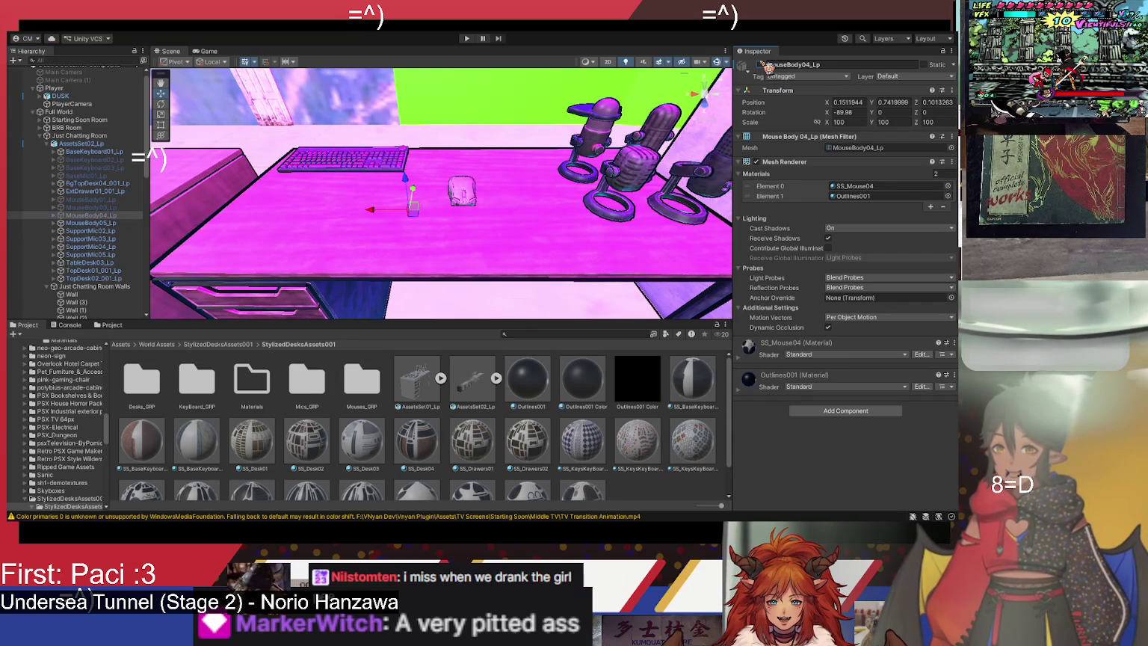
left_click(129, 224)
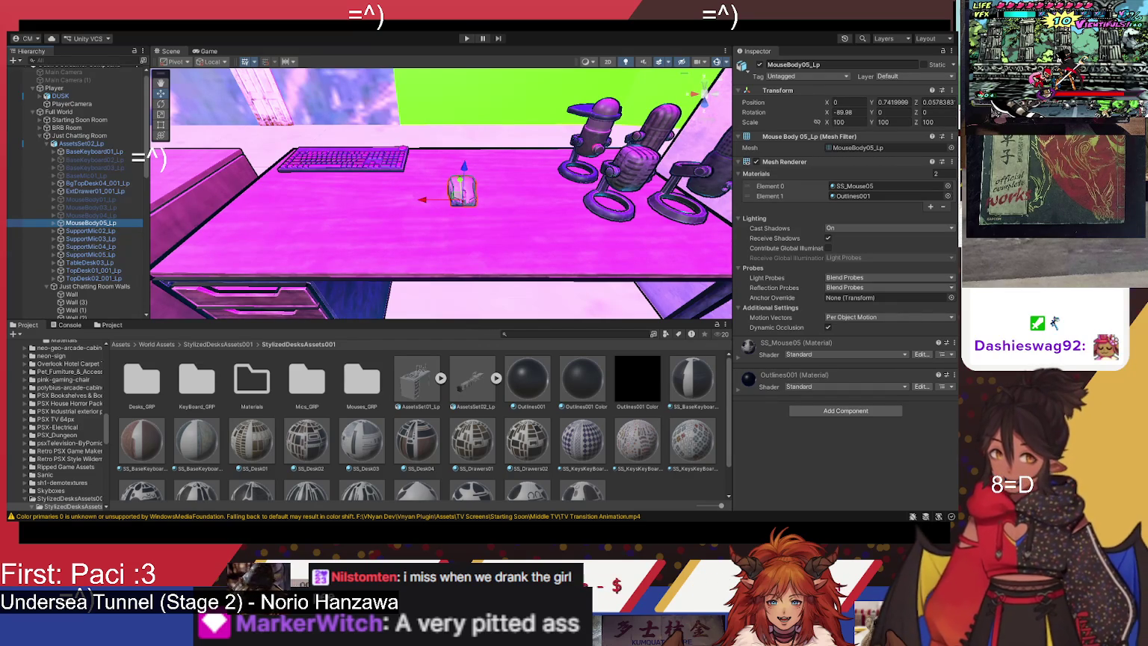
left_click(108, 223)
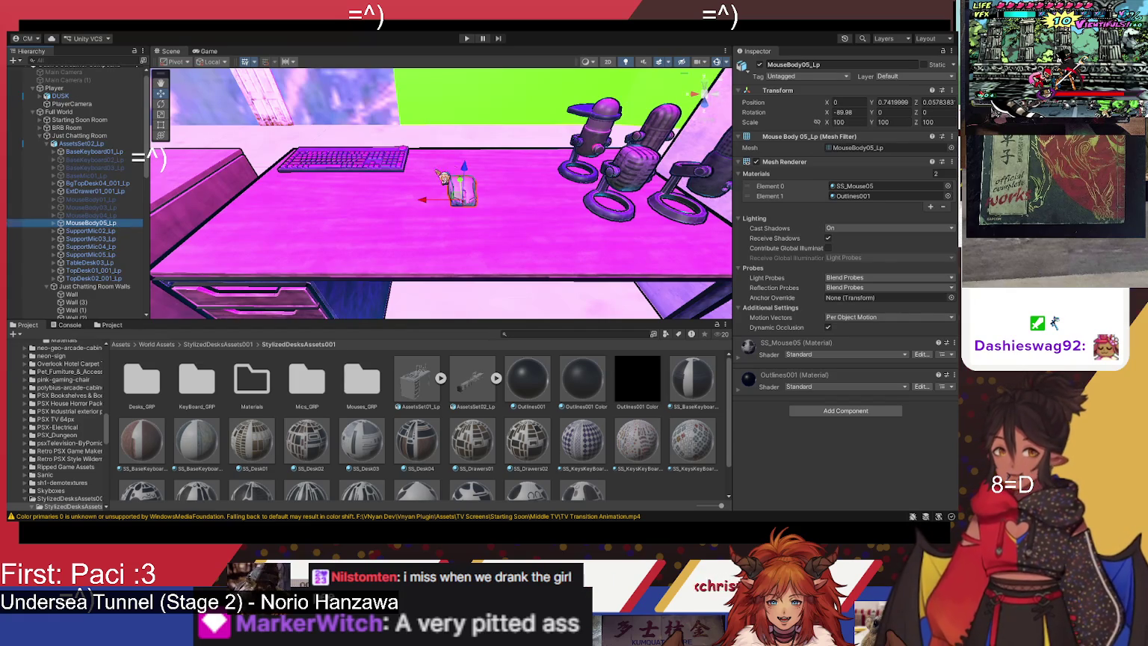
Step: Set MouseBody05_Lp's Y rotation to 180 so the mouse faces the opposite way
left_click(885, 112)
type("90")
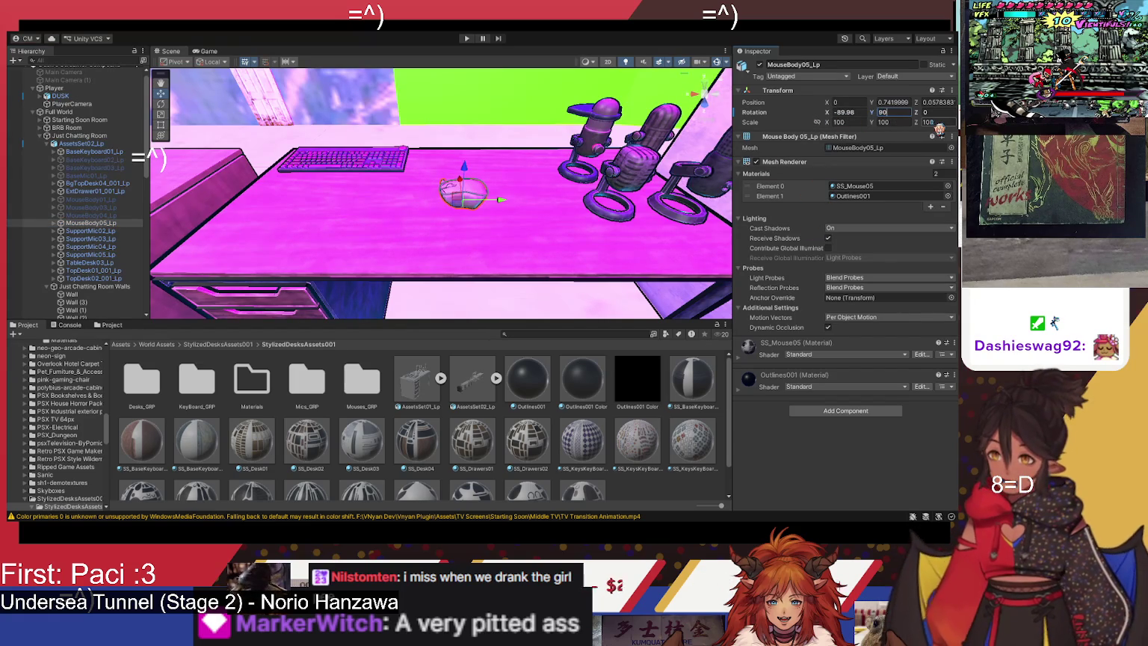
key("BackSpace")
key("BackSpace")
type("80")
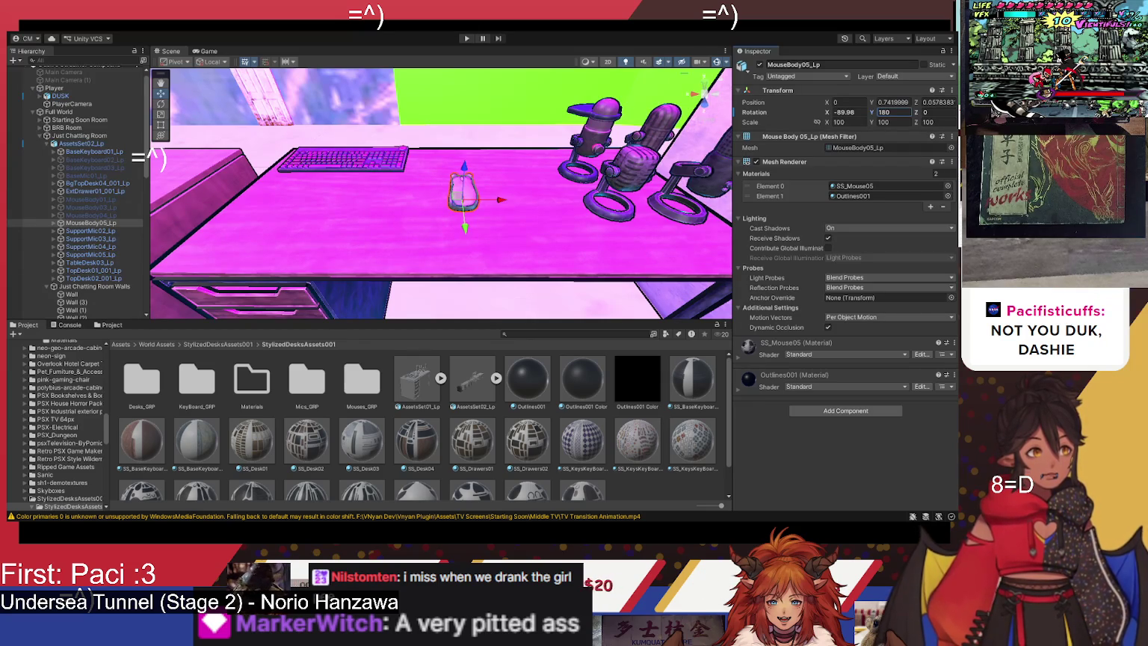
left_click_drag(479, 187, 556, 174)
left_click(556, 176)
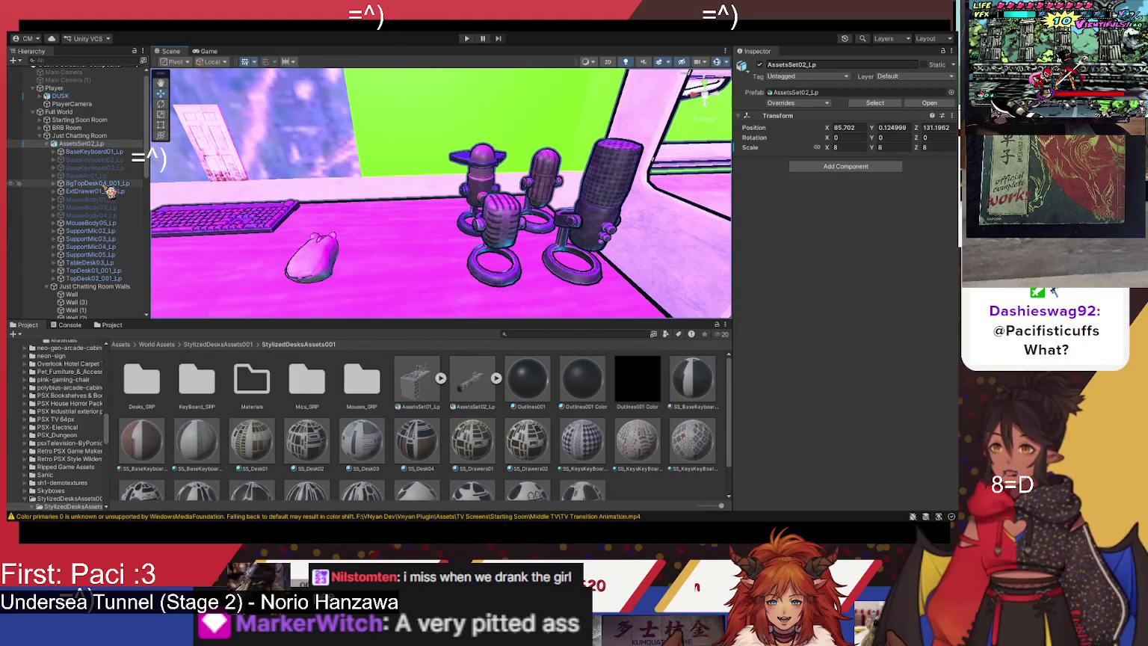
Step: Frame the desk set and select the TopDesk02_001_Lp desk top
left_click_drag(294, 171, 265, 187)
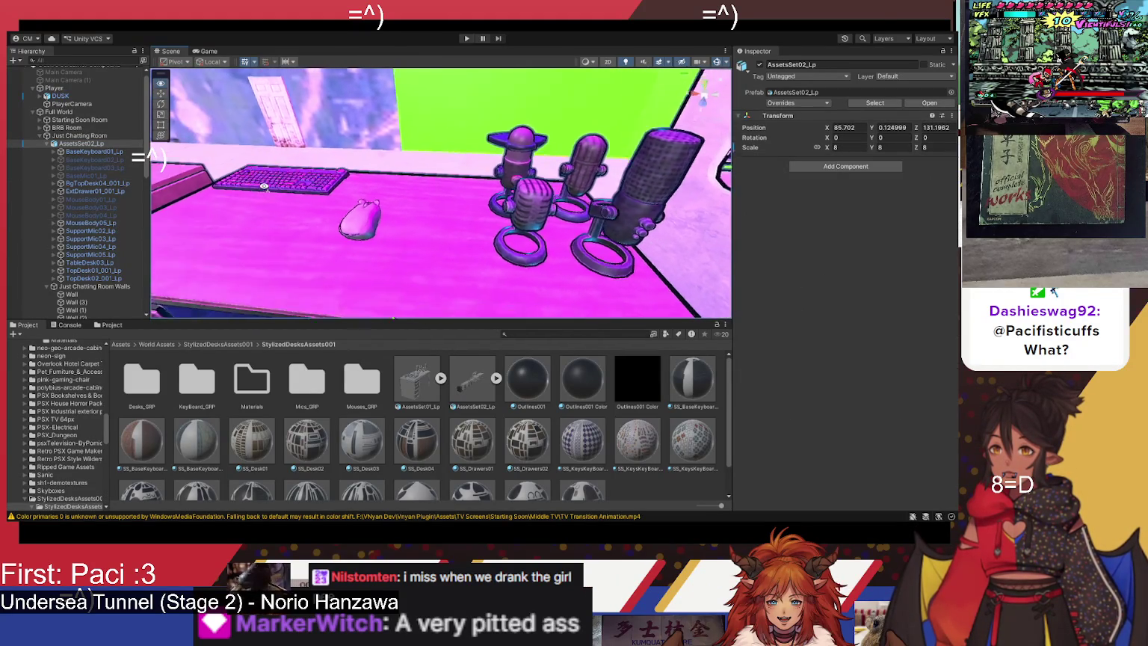
key("f")
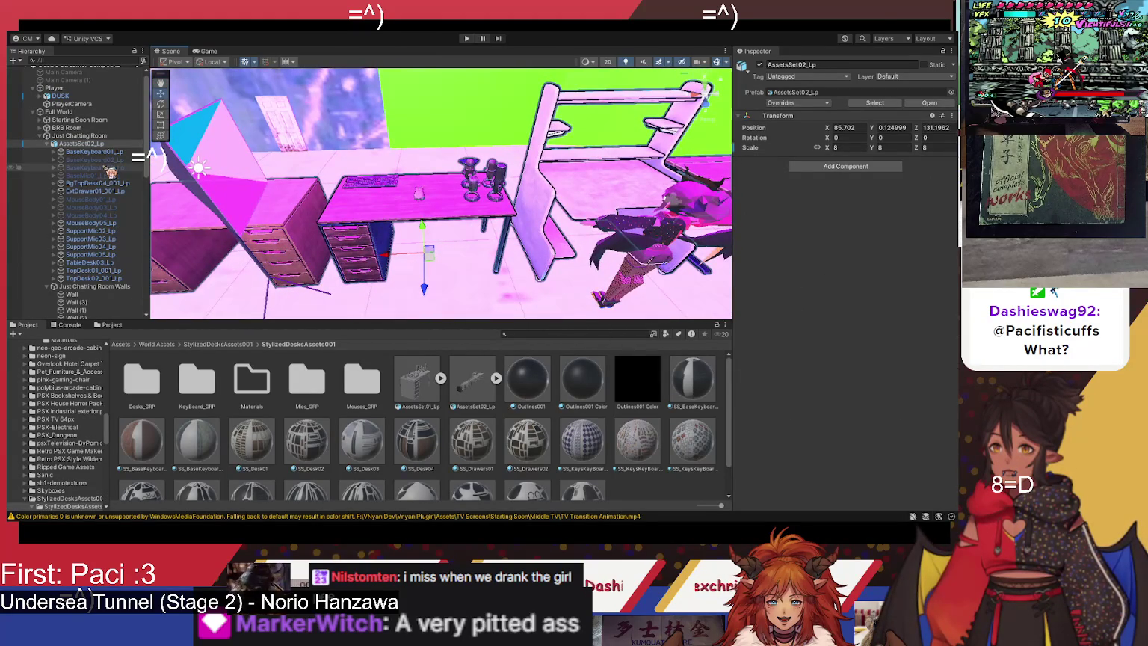
left_click(104, 152)
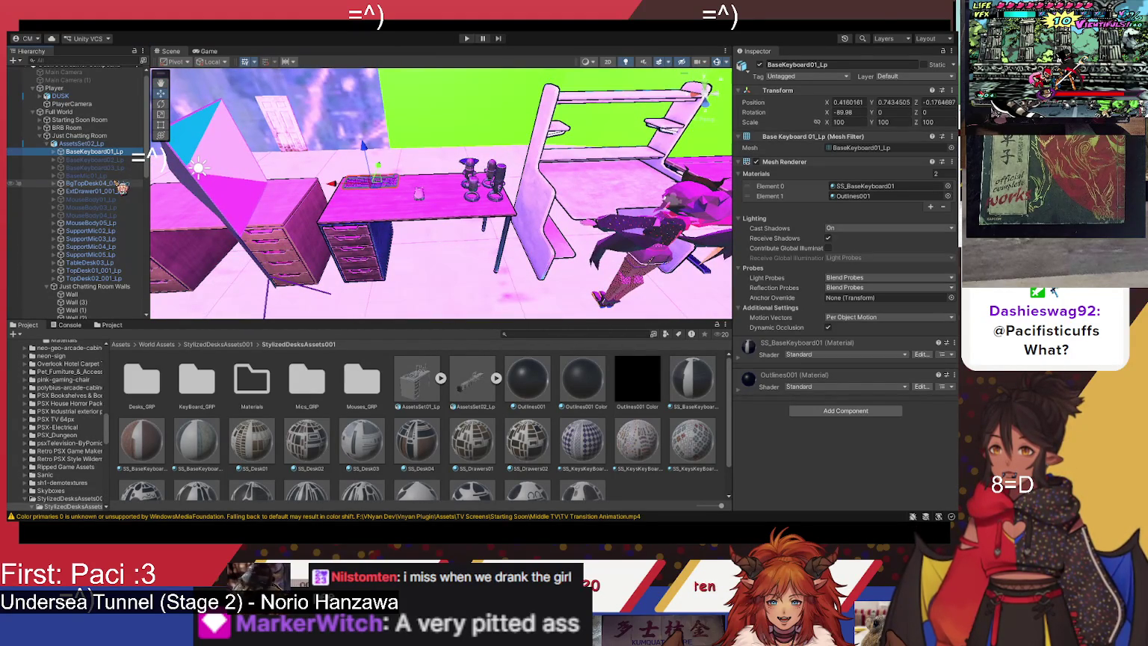
left_click(348, 224)
left_click(352, 226)
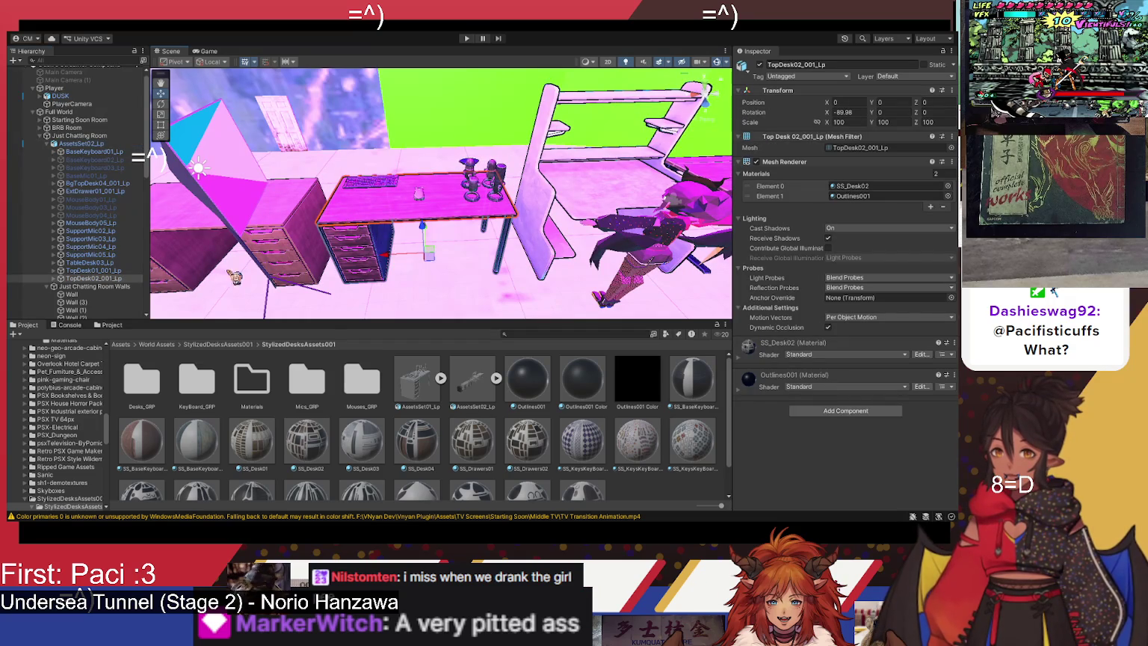
left_click(126, 272)
left_click(121, 280)
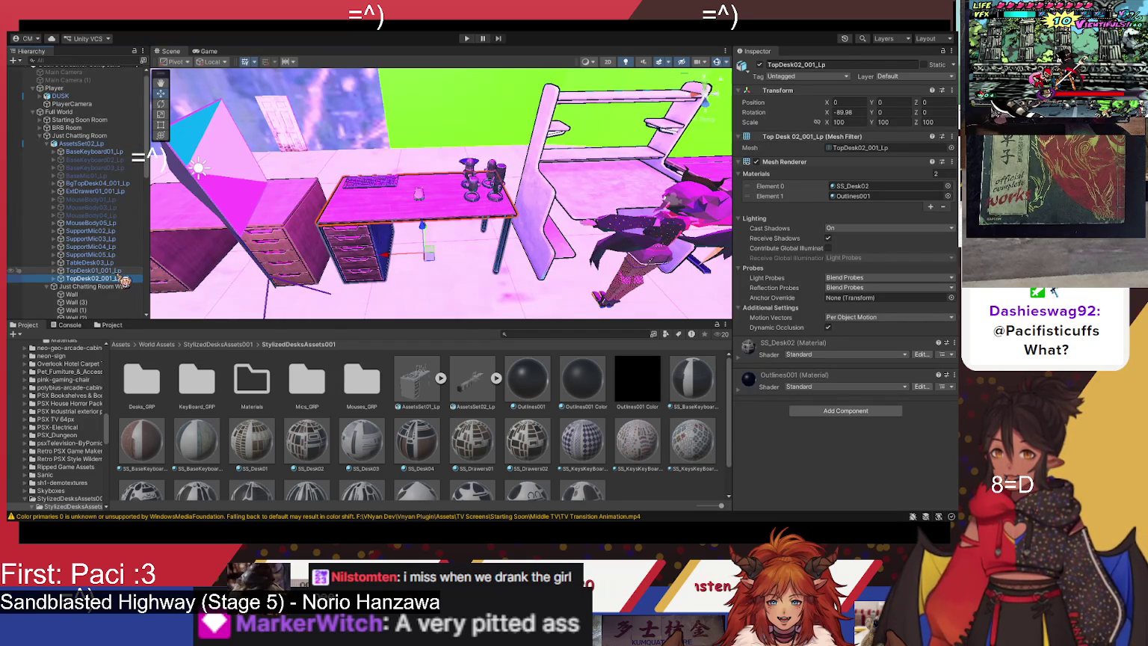
left_click(77, 263)
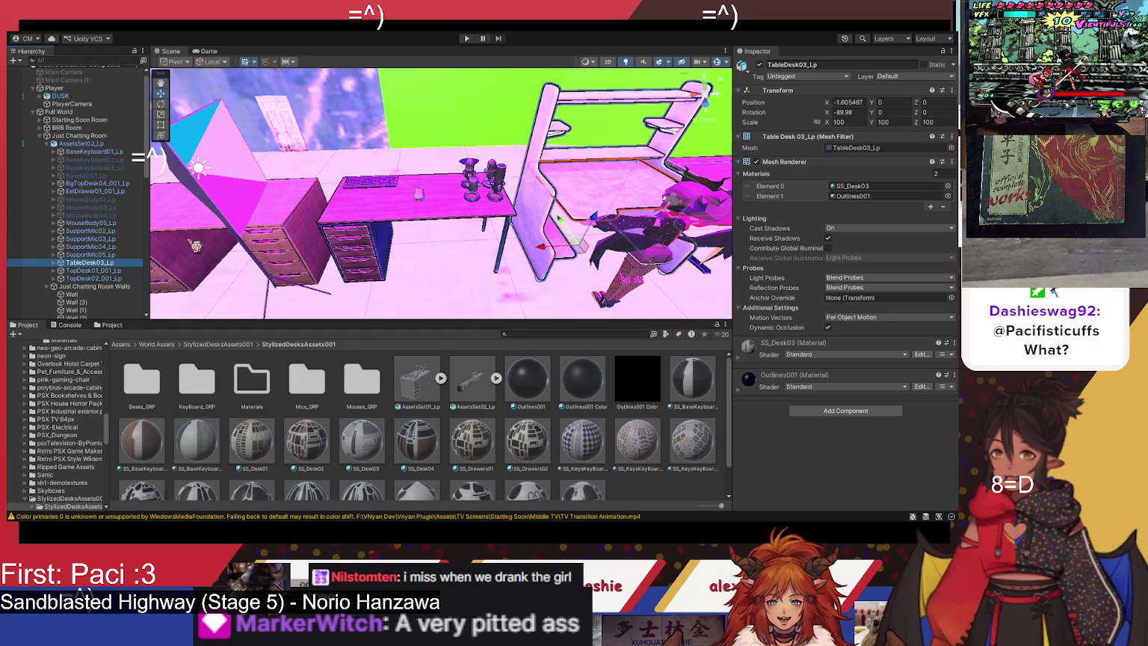
left_click(91, 271)
left_click(96, 278)
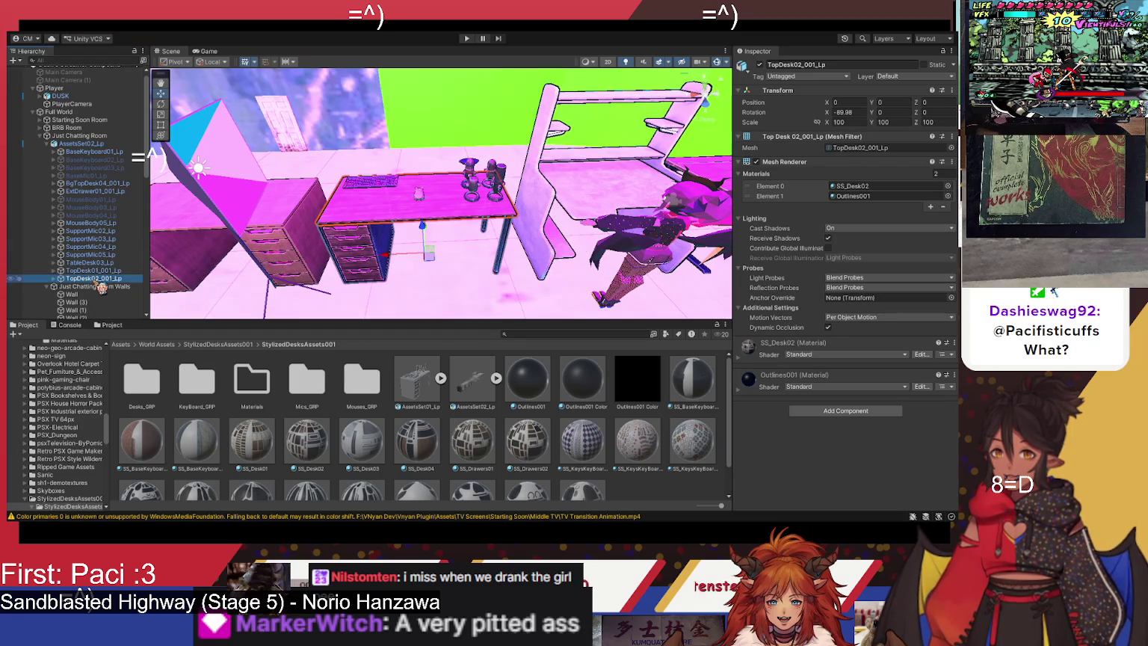
Step: Duplicate the keyboard, mouse and desk top and place the copies under Just Chatting Room
left_click(96, 152, "ctrl")
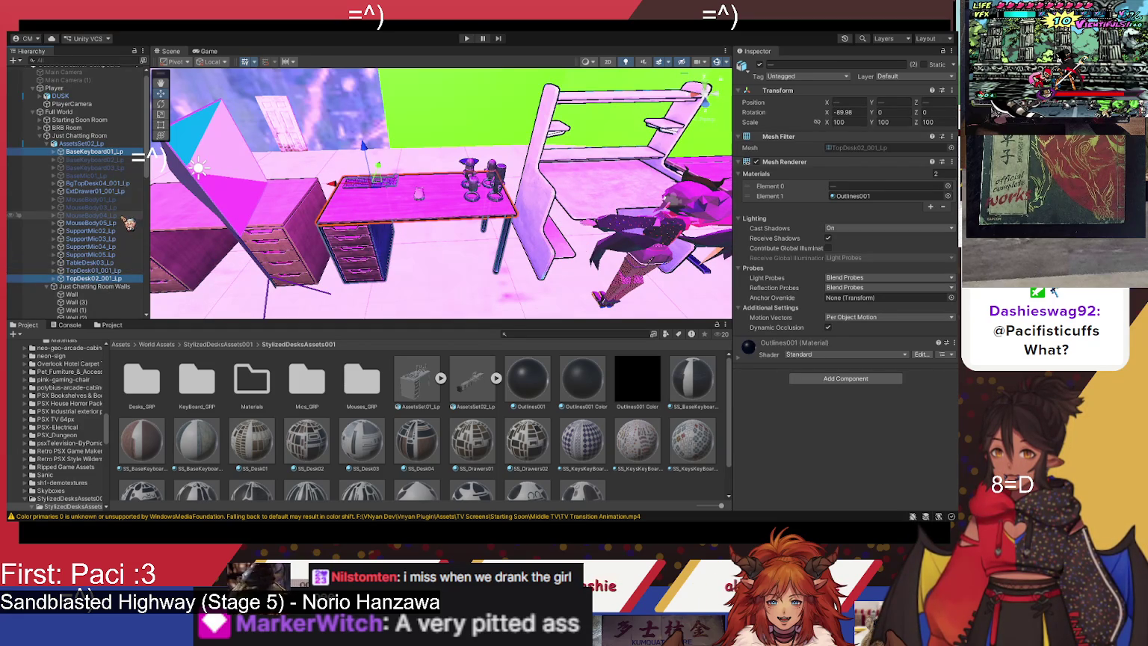
left_click(123, 224, "ctrl")
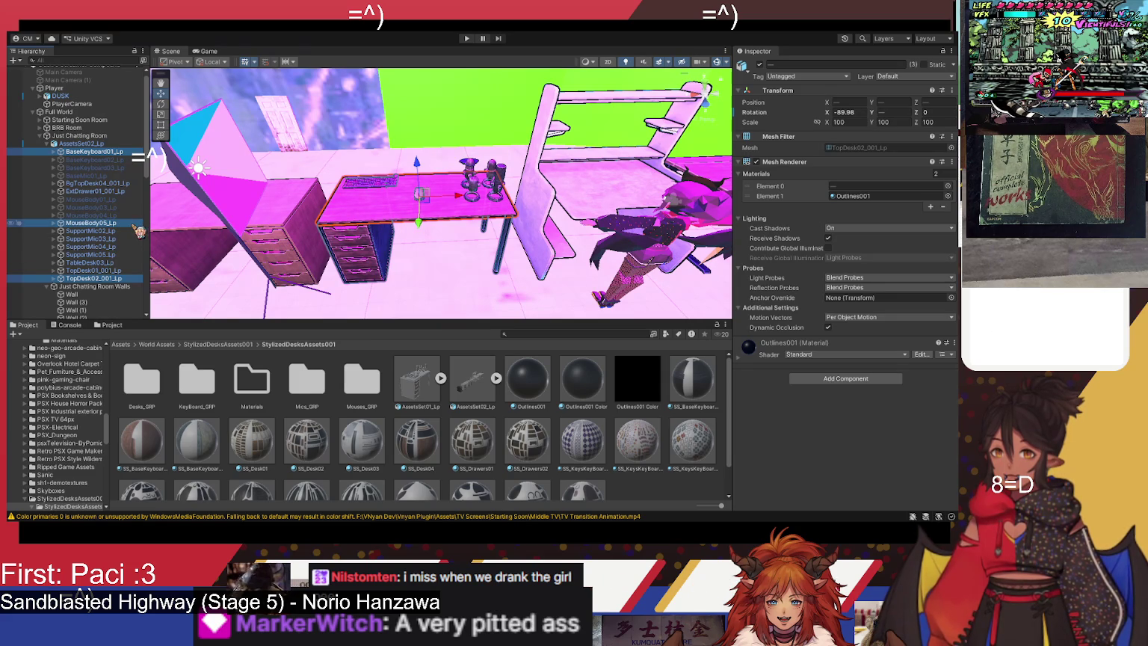
key("ctrl+d")
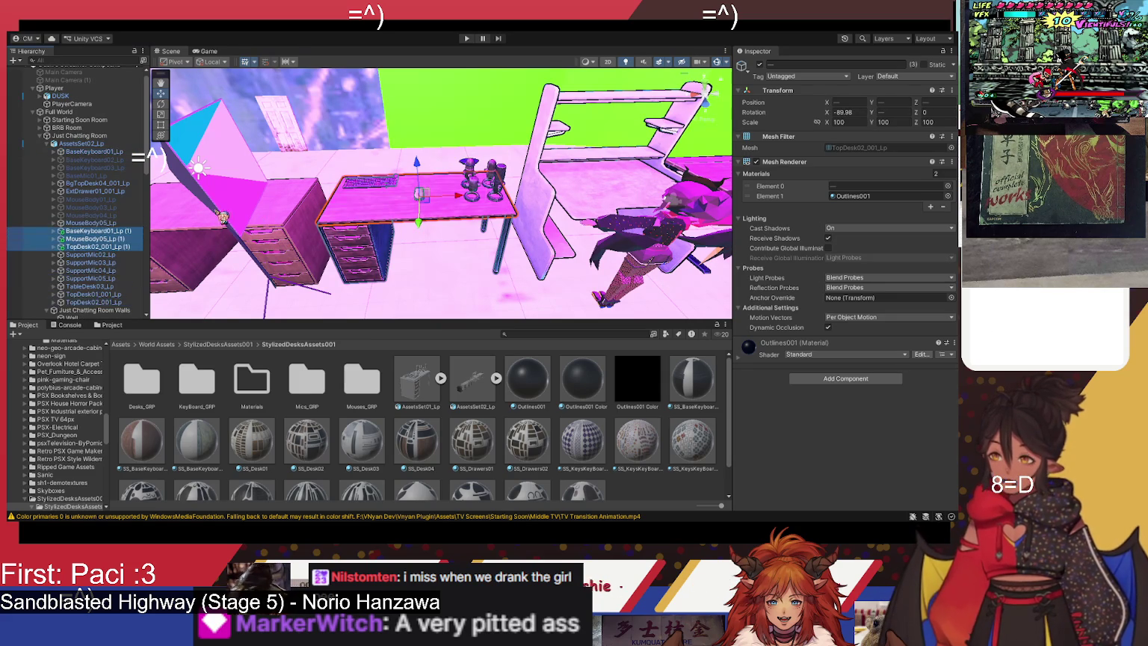
left_click_drag(123, 240, 120, 141)
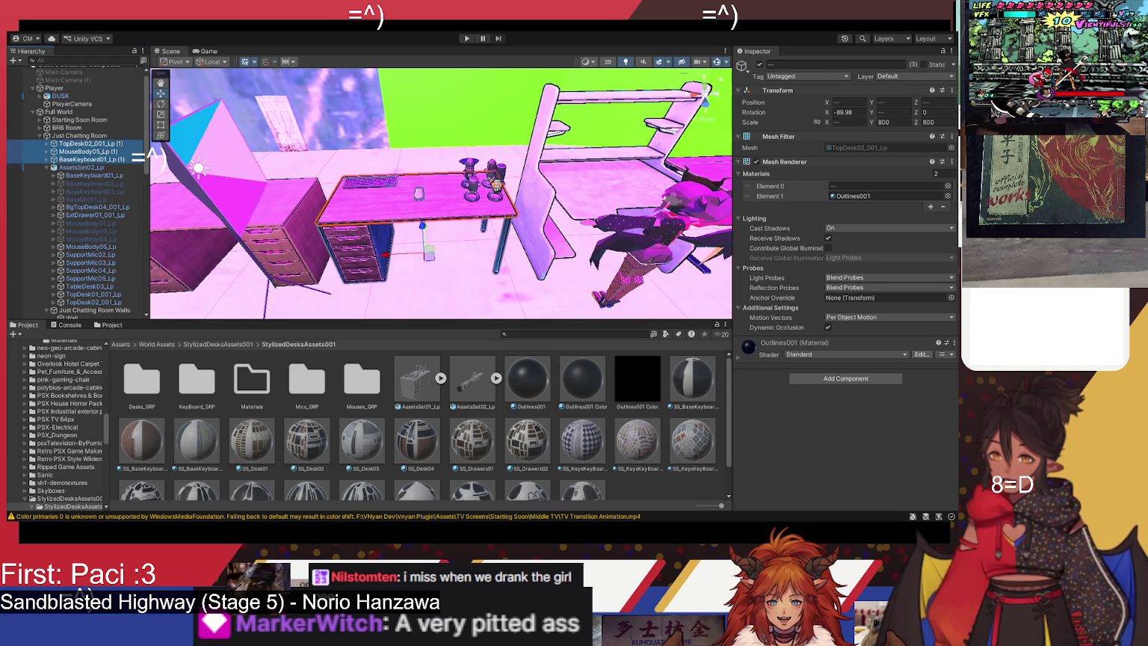
Step: Duplicate the SupportMic05_Lp microphone and move the copy out of the AssetsSet02_Lp group
left_click(499, 187)
left_click(505, 187)
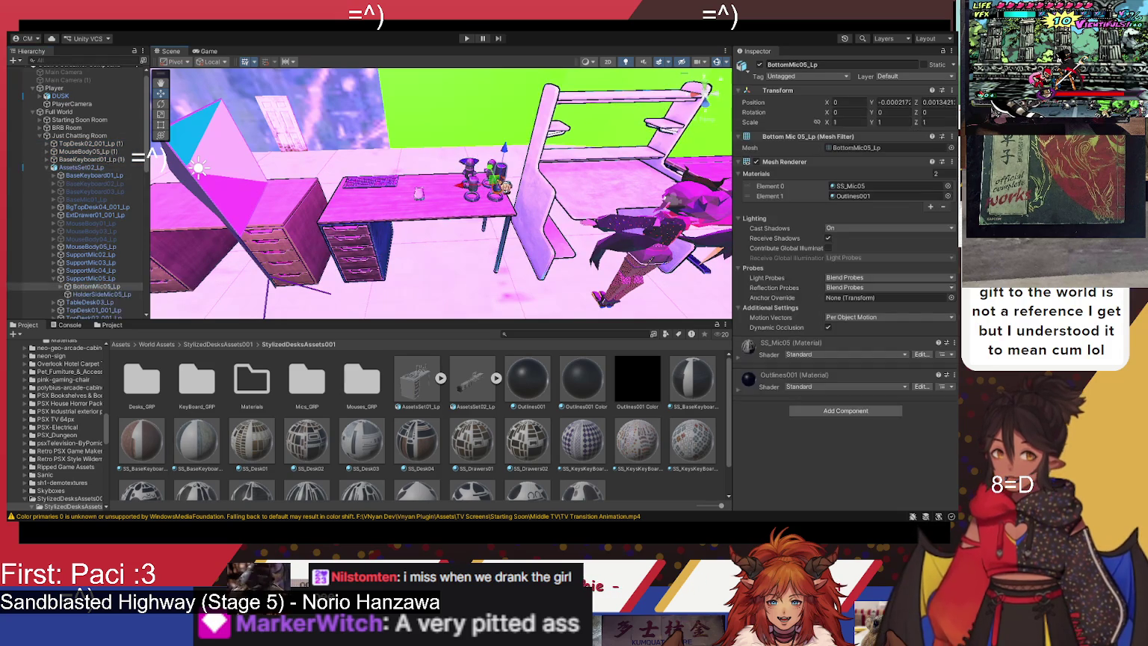
key("f")
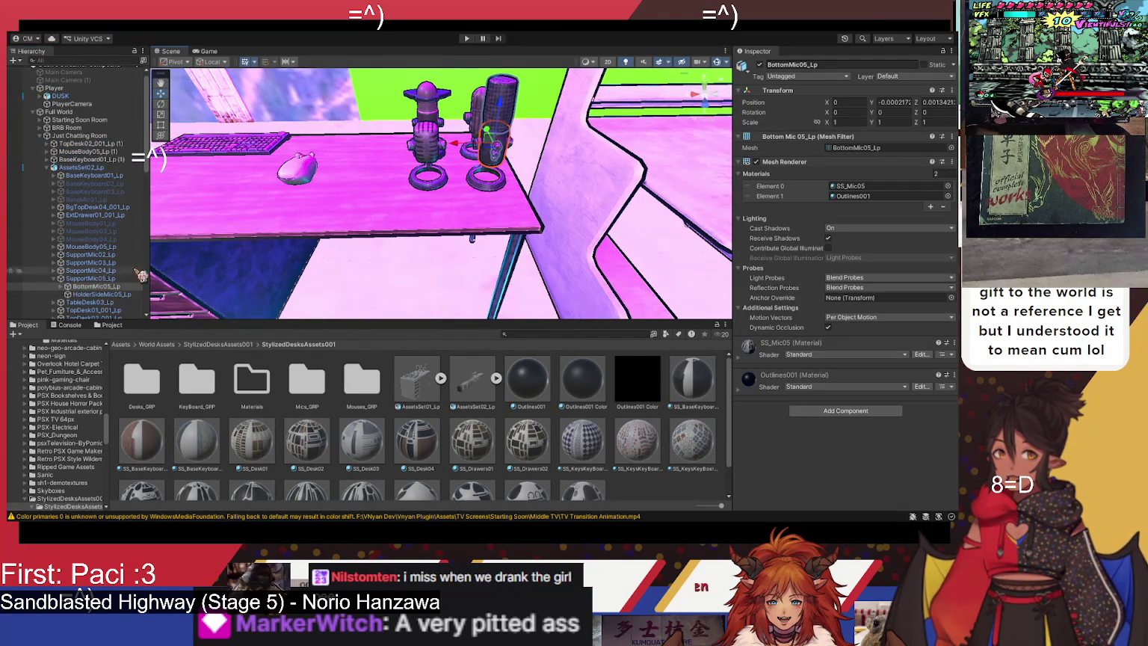
left_click(115, 279)
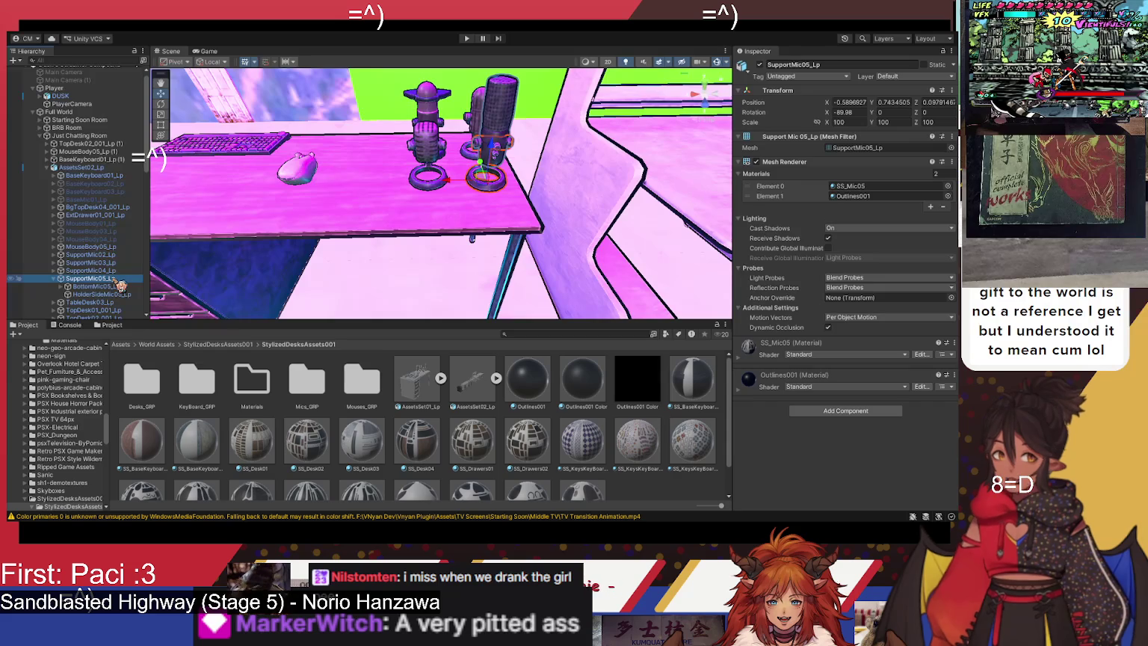
key("ctrl+d")
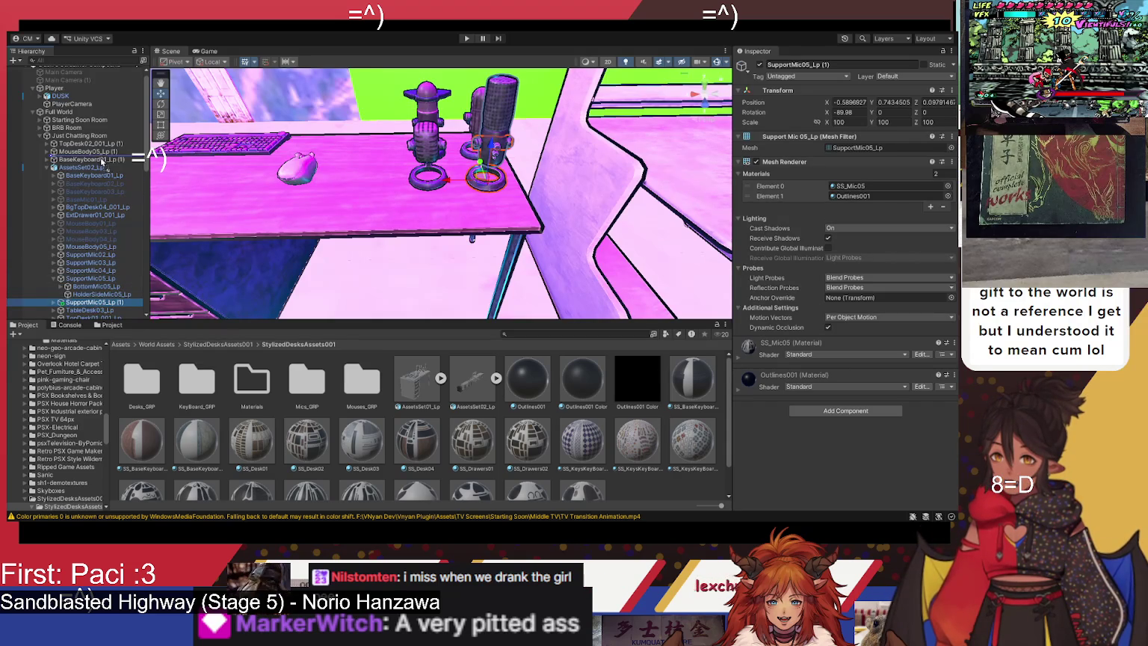
left_click_drag(104, 169, 102, 164)
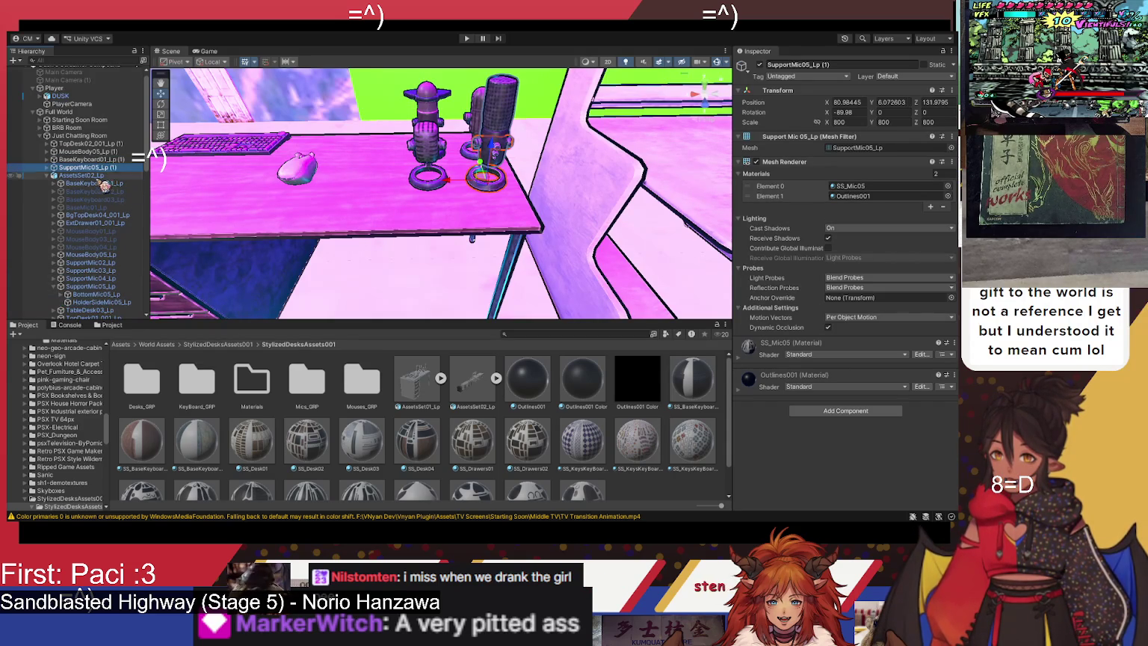
left_click(53, 175)
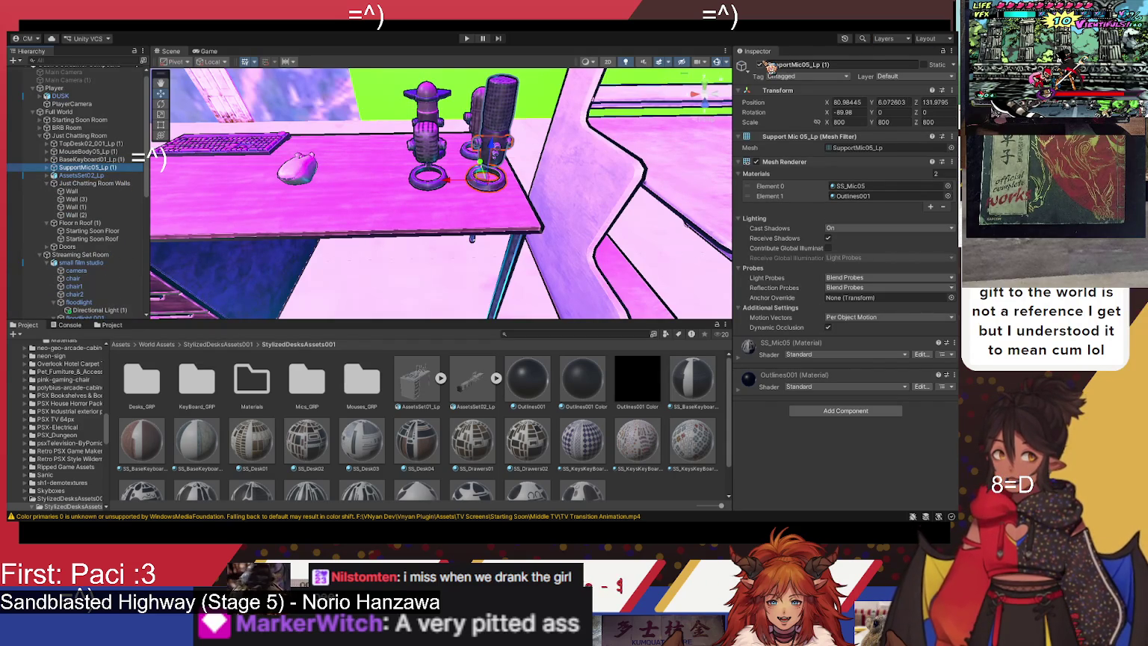
left_click(761, 65)
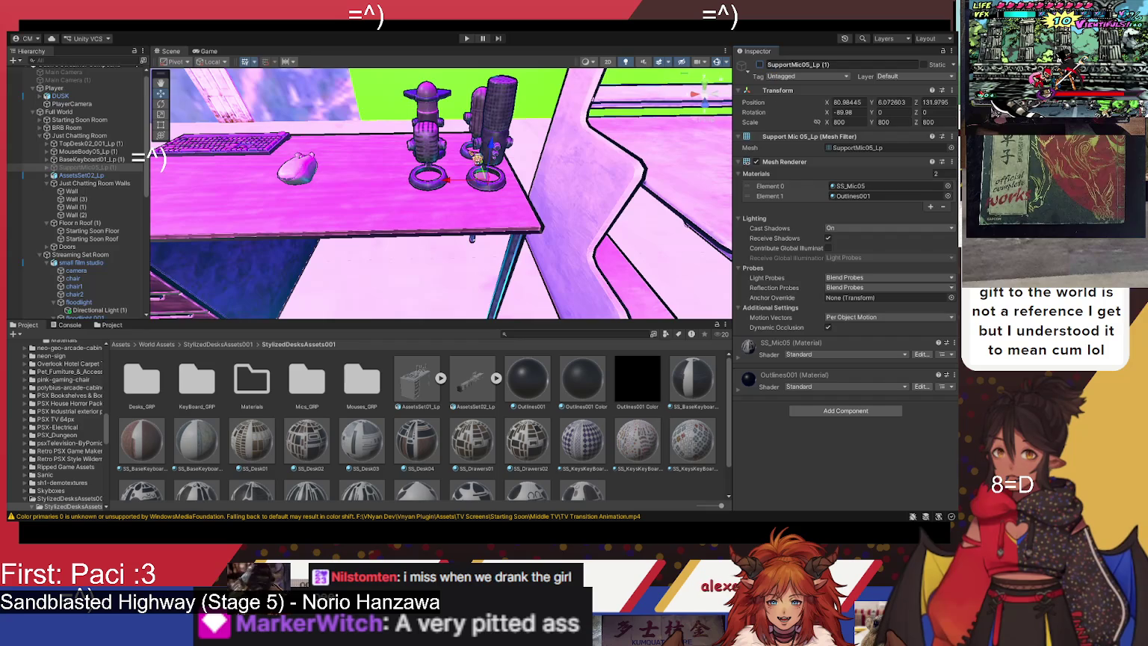
left_click(761, 65)
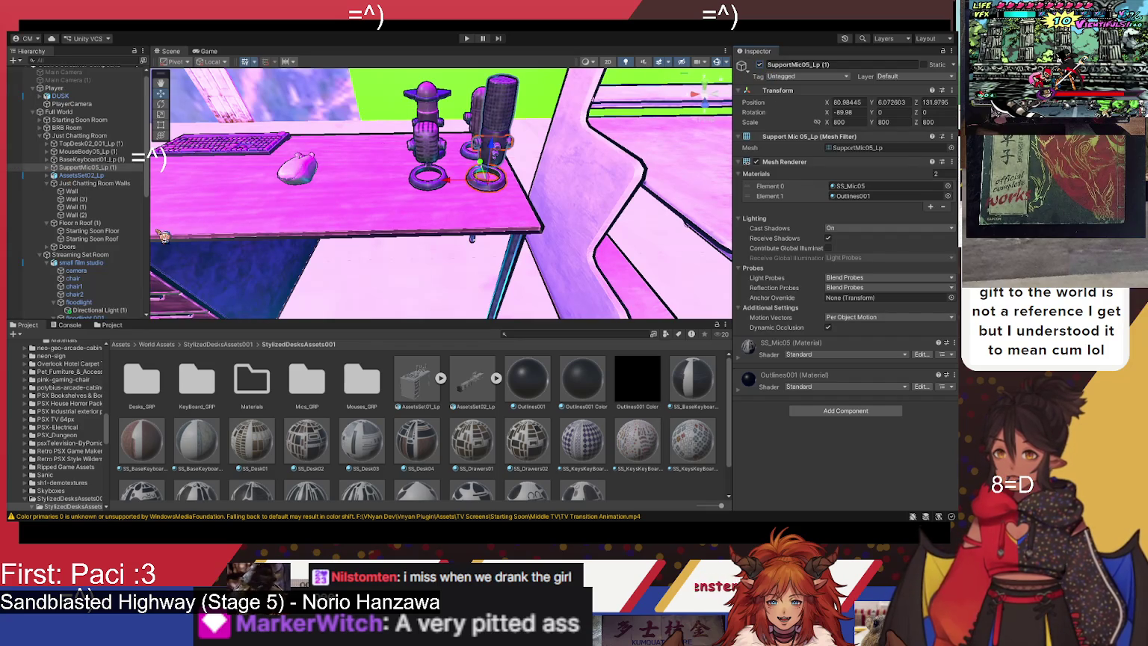
left_click(81, 175)
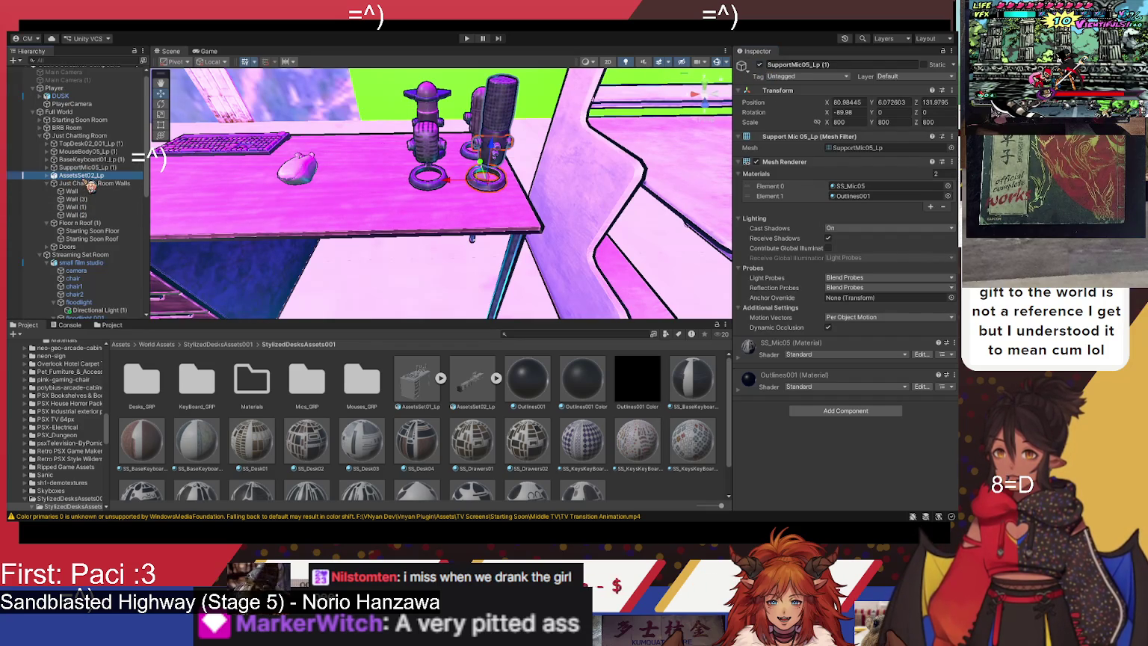
Step: Move the original desk set along X to -89 and hide it
left_click(761, 65)
scroll(475, 172, "down", 5)
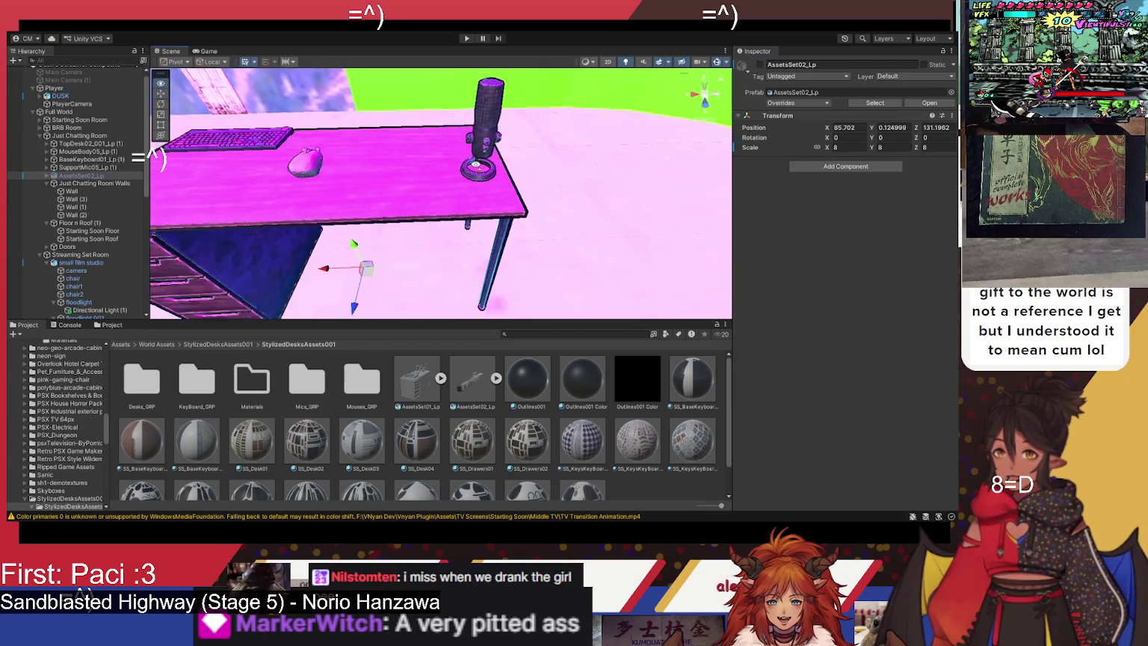
scroll(474, 173, "down", 8)
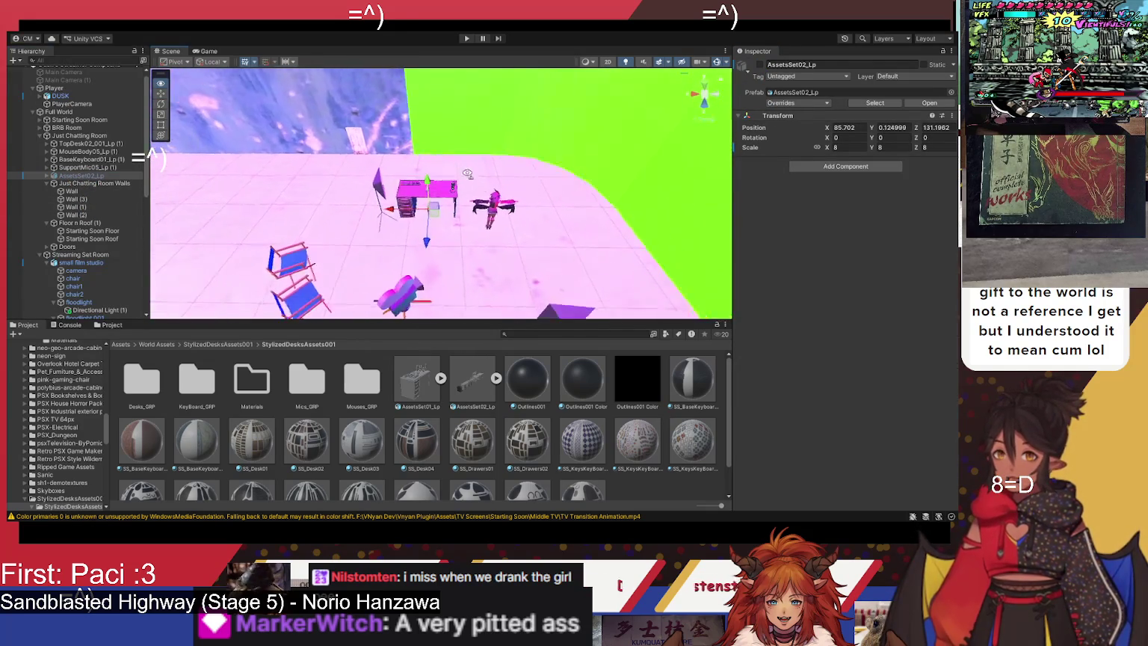
key("f")
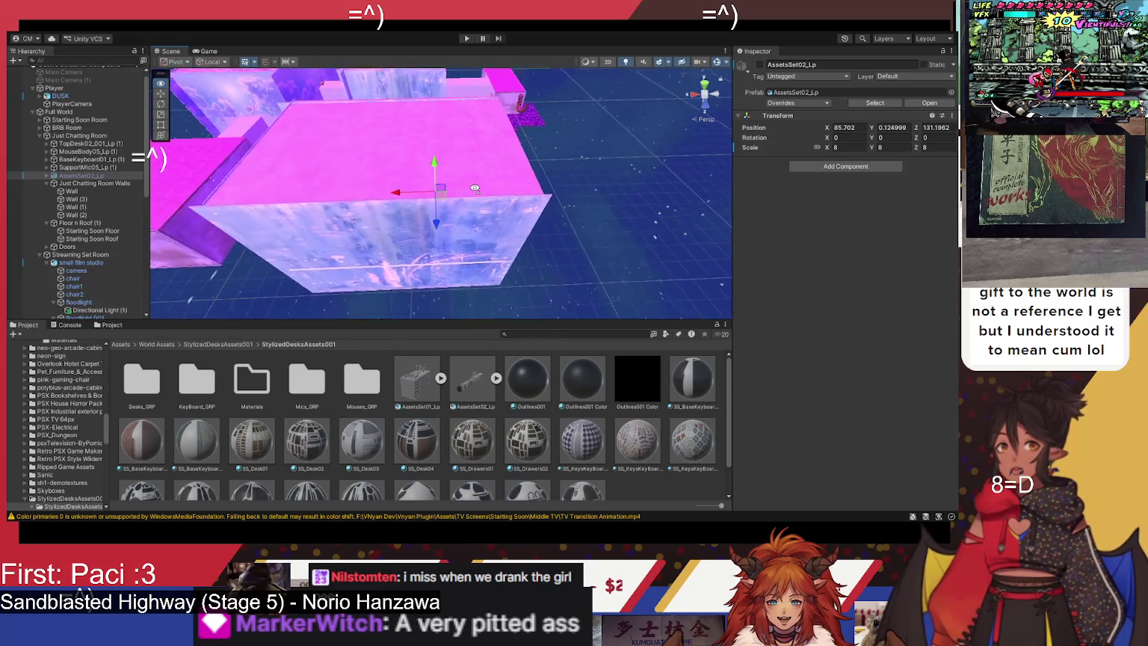
left_click(761, 65)
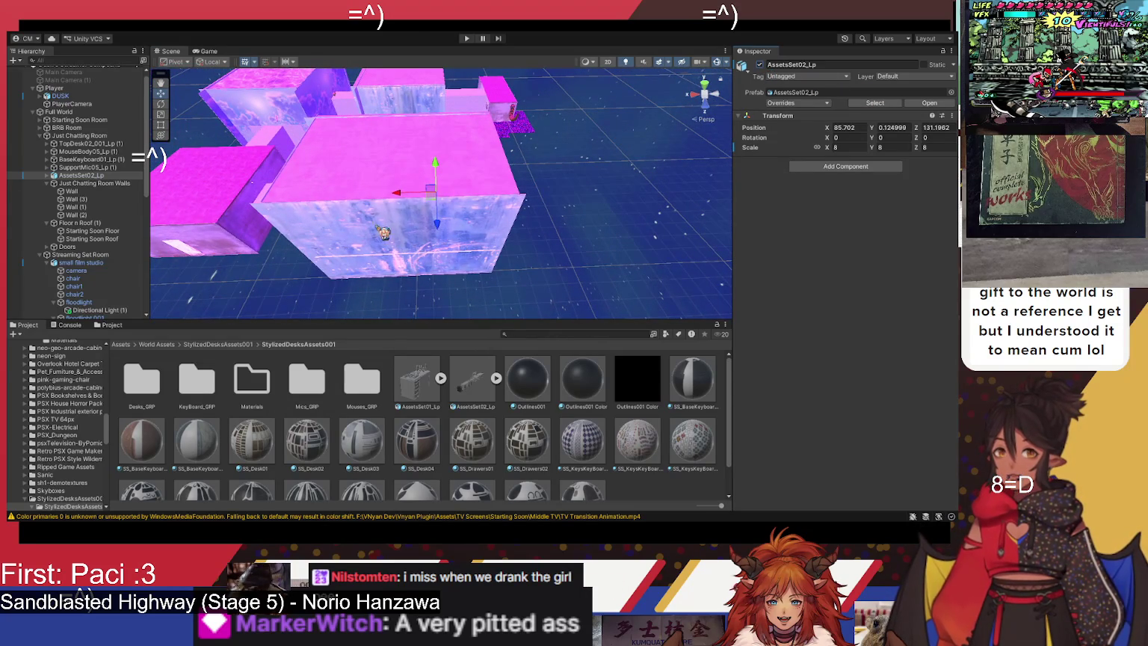
mouse_move(407, 193)
left_mouse_down()
mouse_move(568, 194)
mouse_move(649, 222)
mouse_move(607, 174)
mouse_move(593, 93)
left_mouse_up()
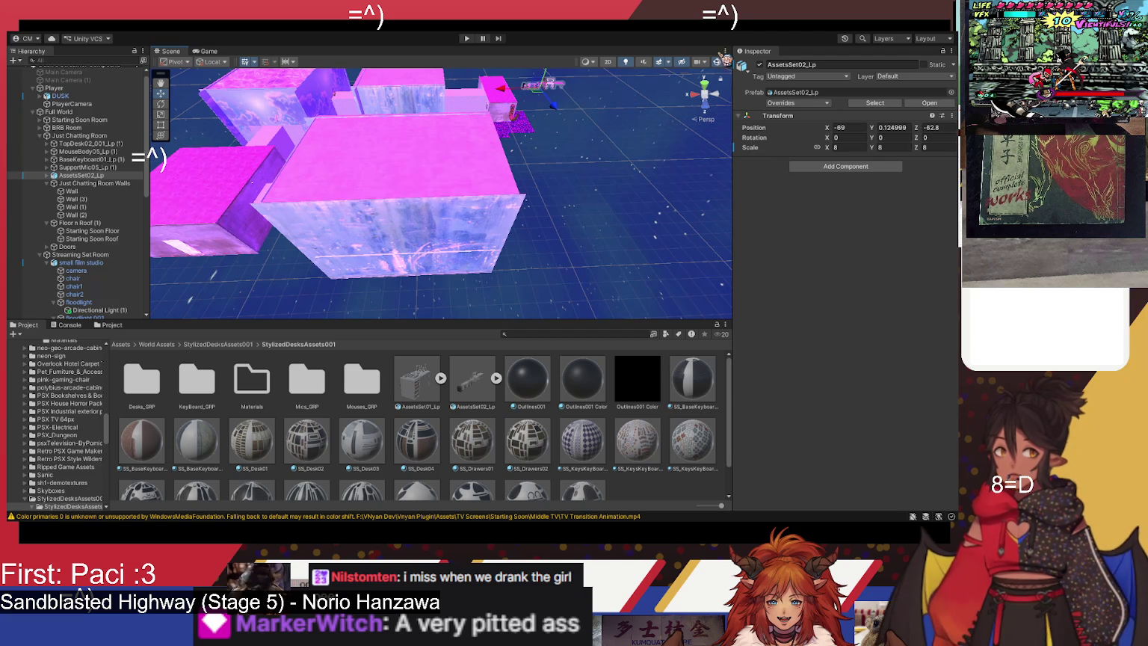
left_click(761, 65)
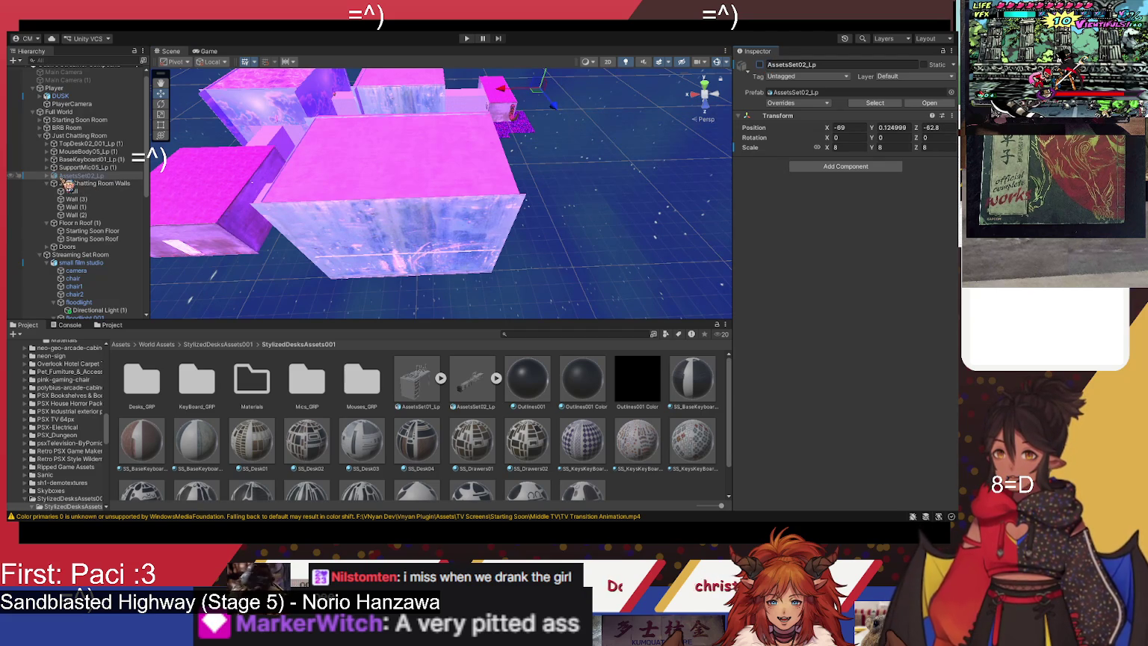
Step: Rename the desk set to 'Desks and Shit' and nest it inside the Assets group
double_click(792, 65)
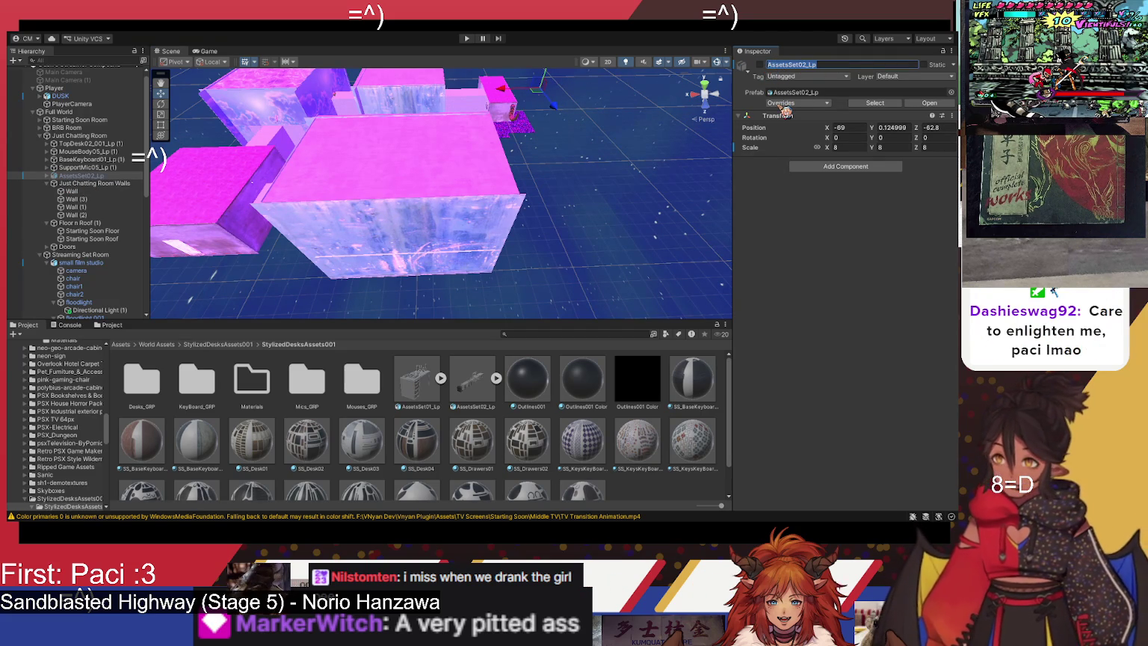
type("Desk")
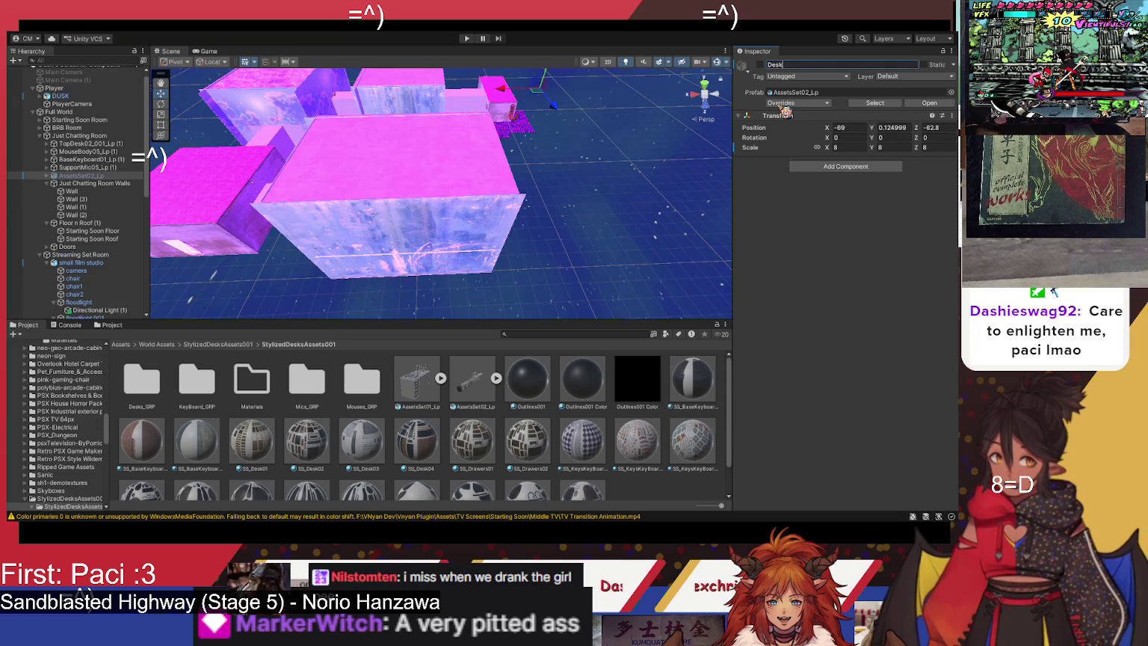
type("s and Shit")
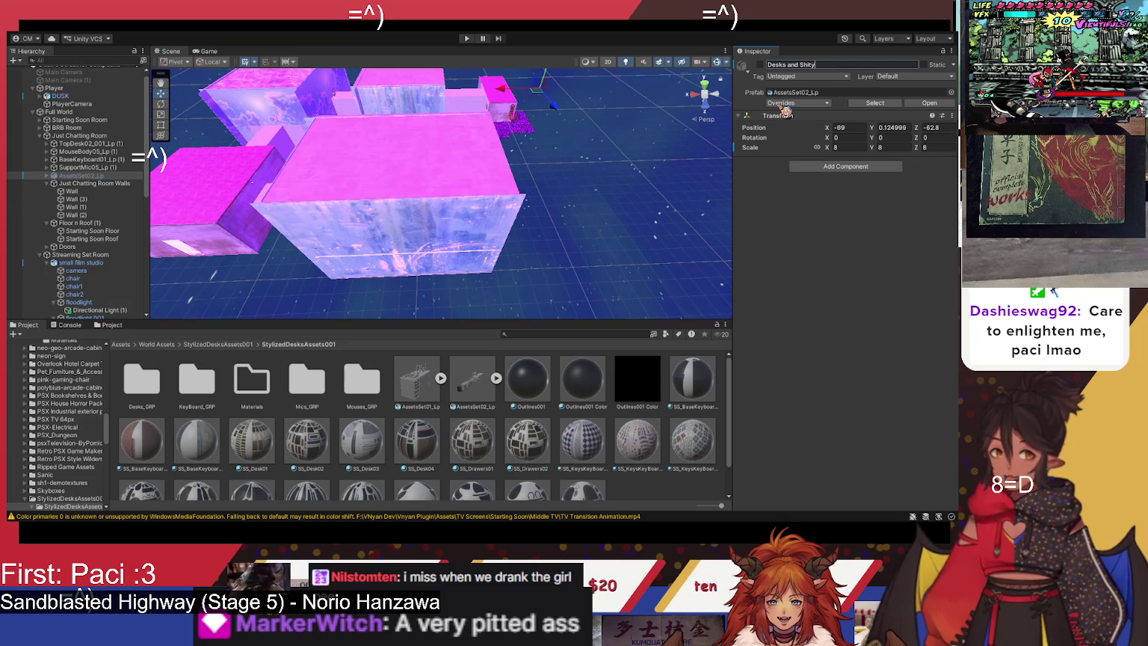
key("Return")
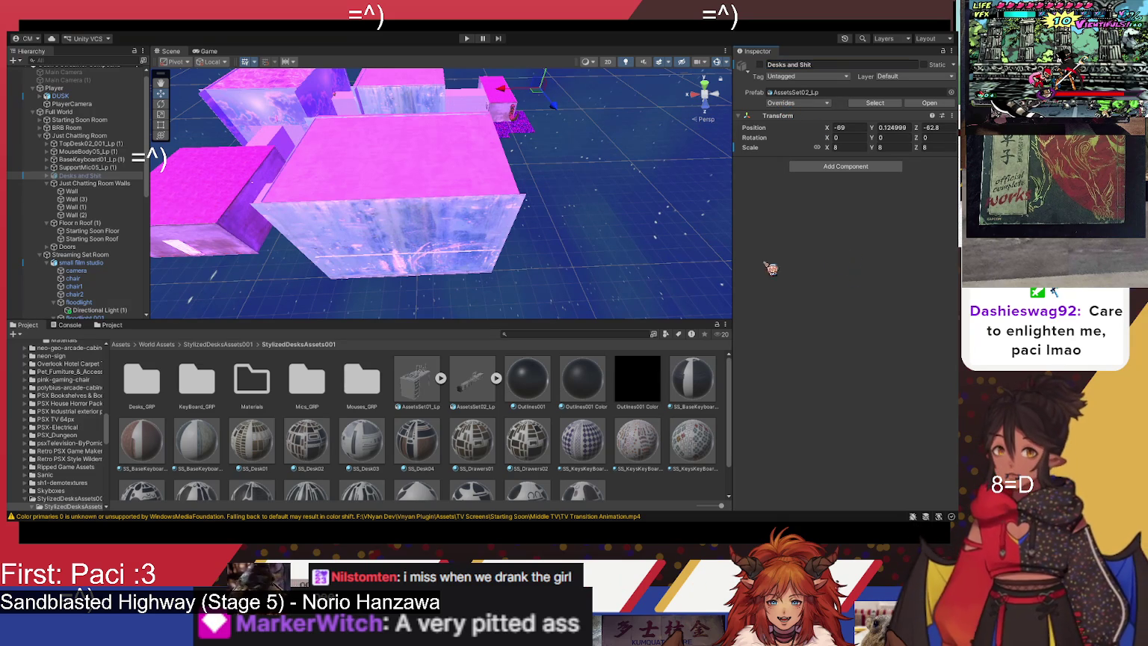
mouse_move(43, 190)
left_mouse_down()
mouse_move(93, 329)
mouse_move(80, 317)
mouse_move(77, 271)
left_mouse_up()
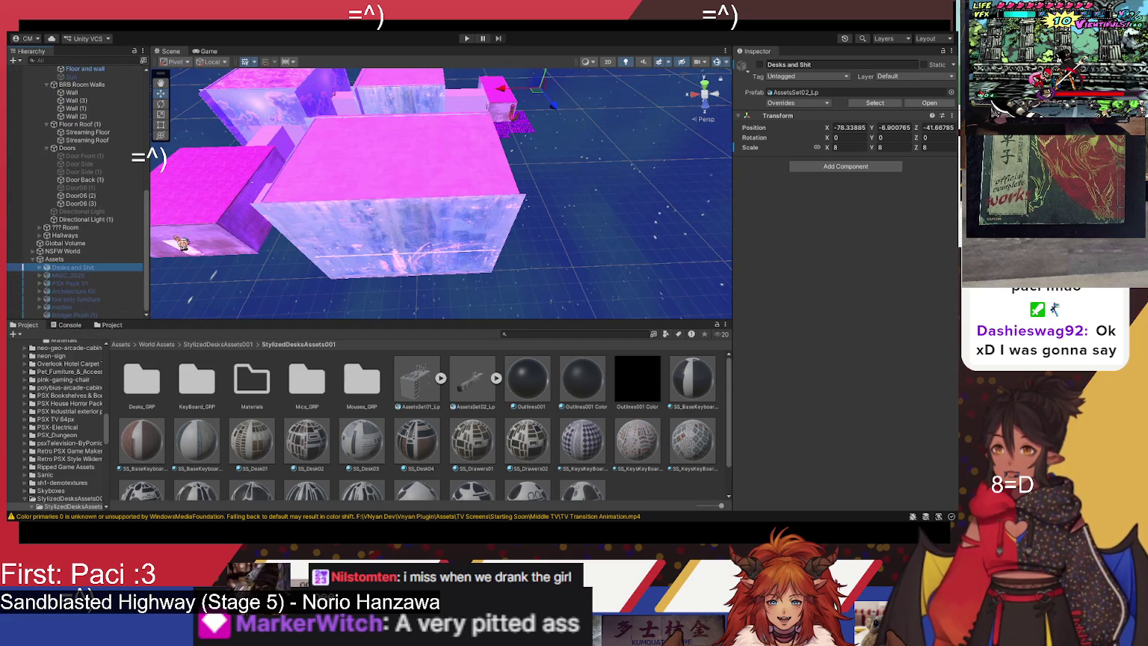
Step: Orbit around the room to the desk and avatar, then select the desk microphone
mouse_move(359, 178)
left_mouse_down()
mouse_move(449, 239)
mouse_move(444, 254)
mouse_move(549, 245)
left_mouse_up()
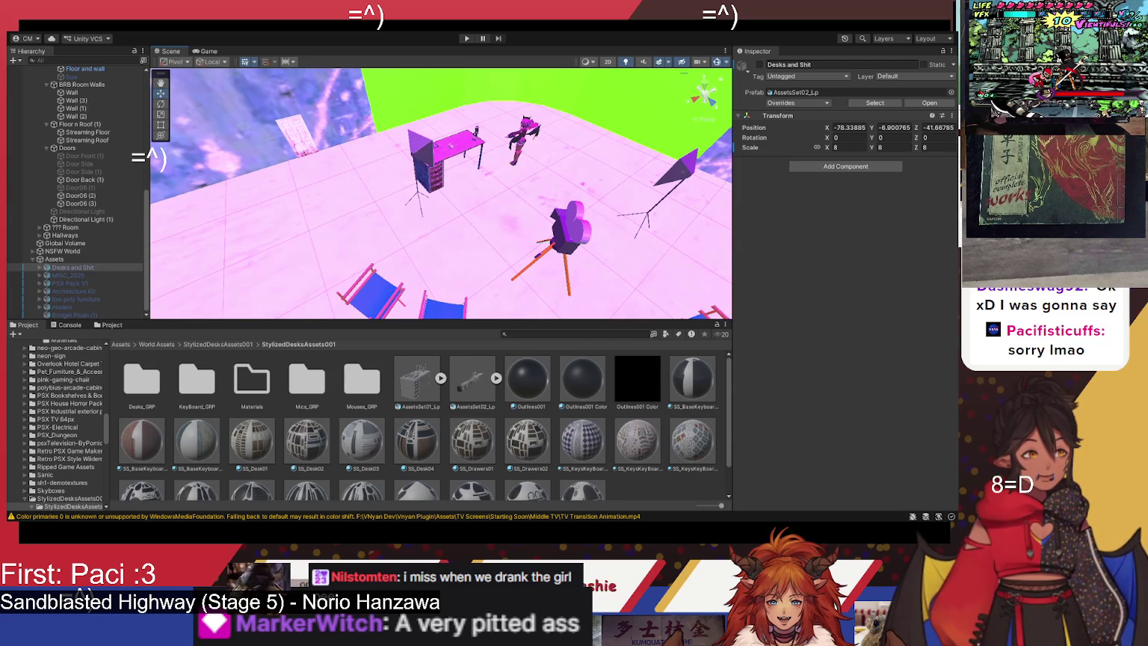
mouse_move(535, 179)
left_mouse_down()
mouse_move(554, 177)
mouse_move(482, 225)
mouse_move(454, 210)
left_mouse_up()
left_click(211, 202)
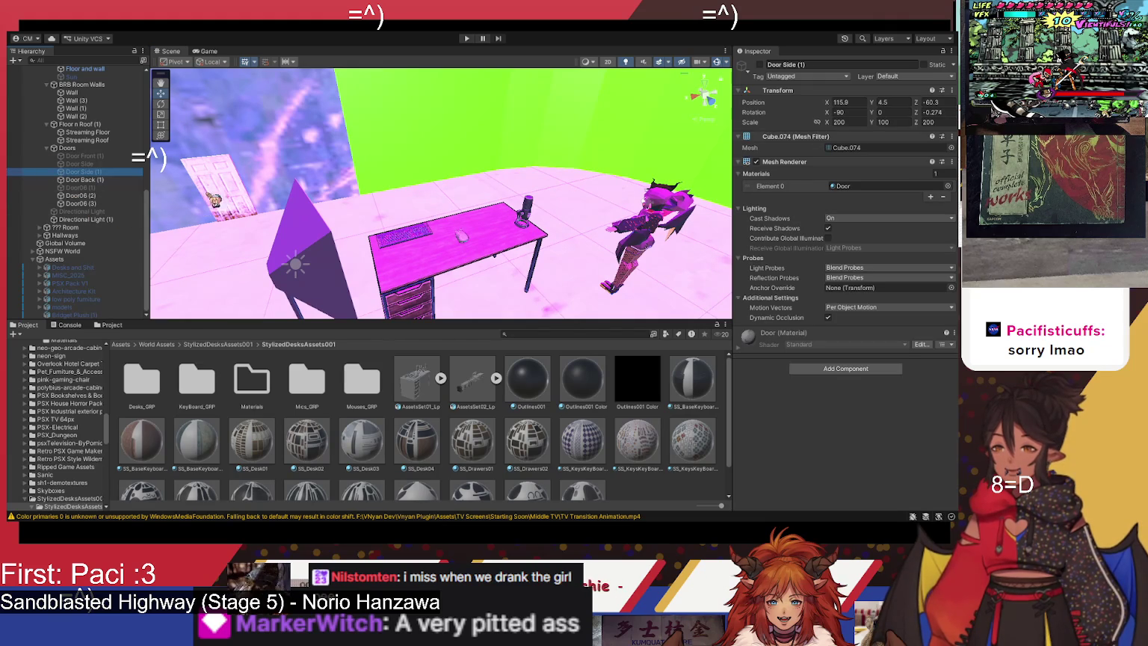
scroll(105, 238, "up", 3)
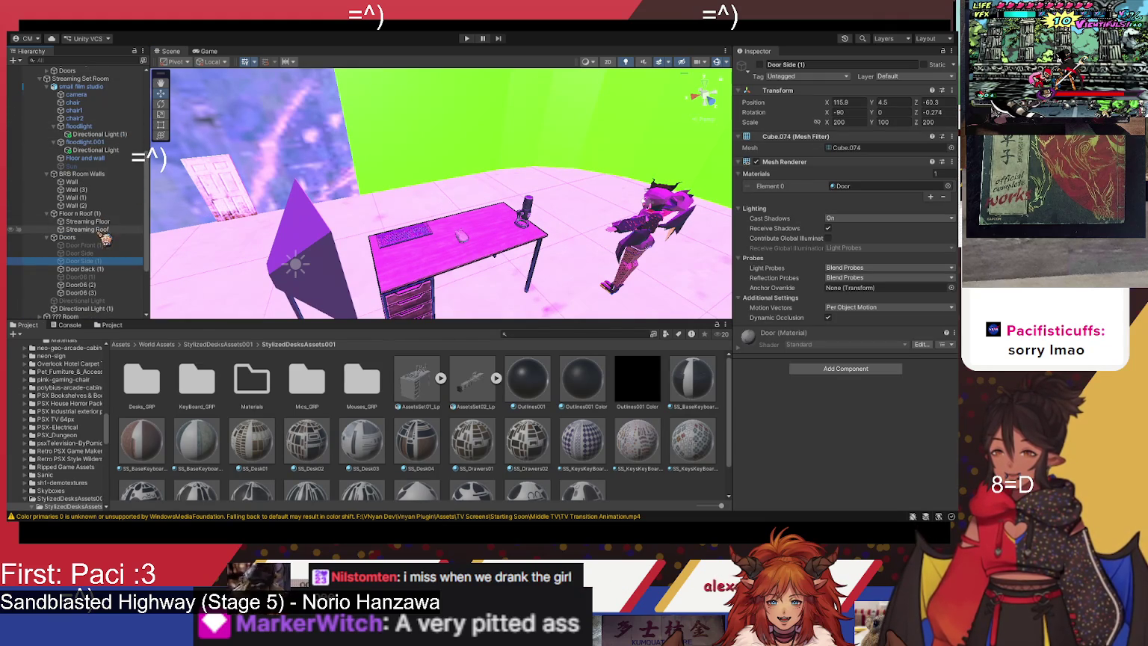
scroll(86, 245, "down", 3)
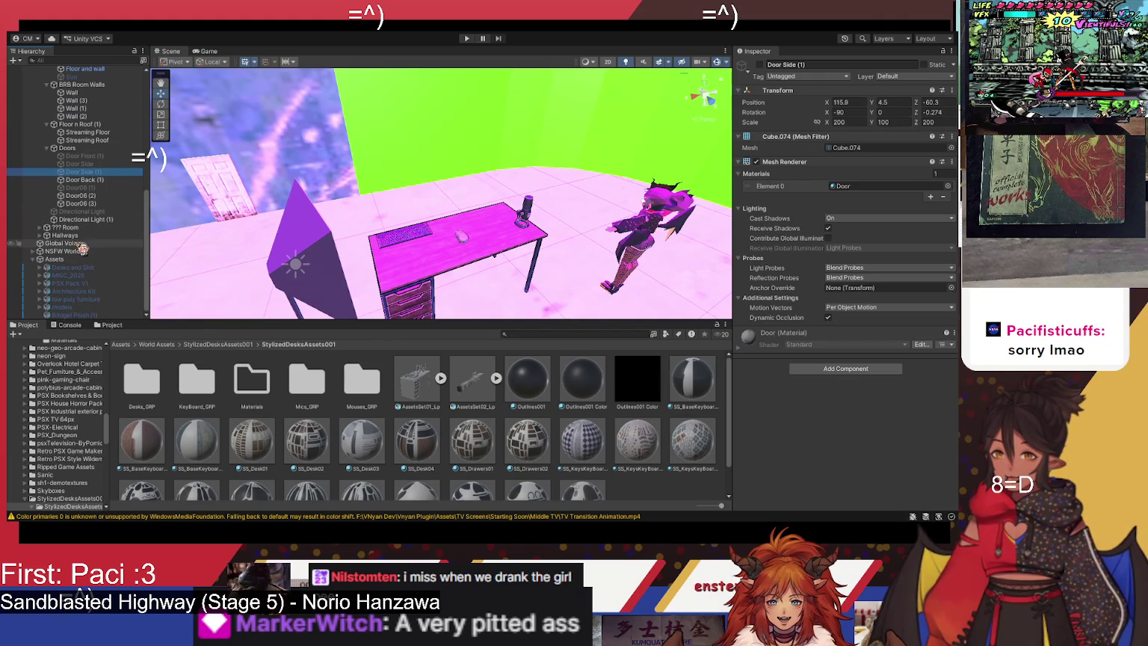
scroll(52, 243, "up", 3)
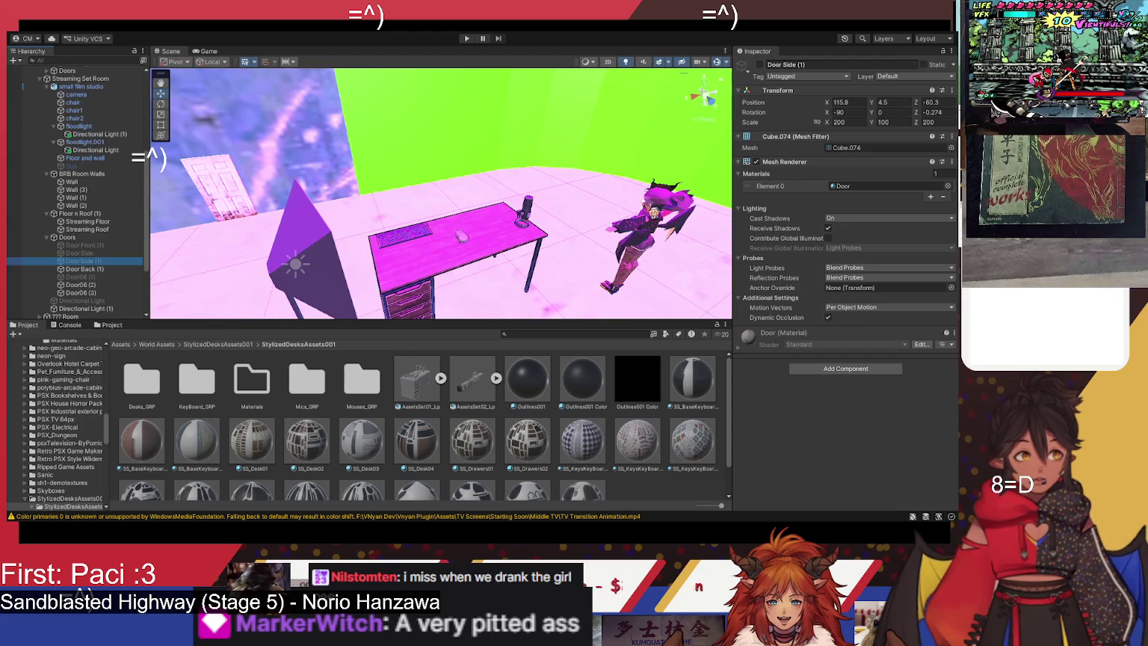
mouse_move(620, 228)
left_mouse_down()
mouse_move(540, 218)
mouse_move(525, 238)
left_mouse_up()
left_click(533, 247)
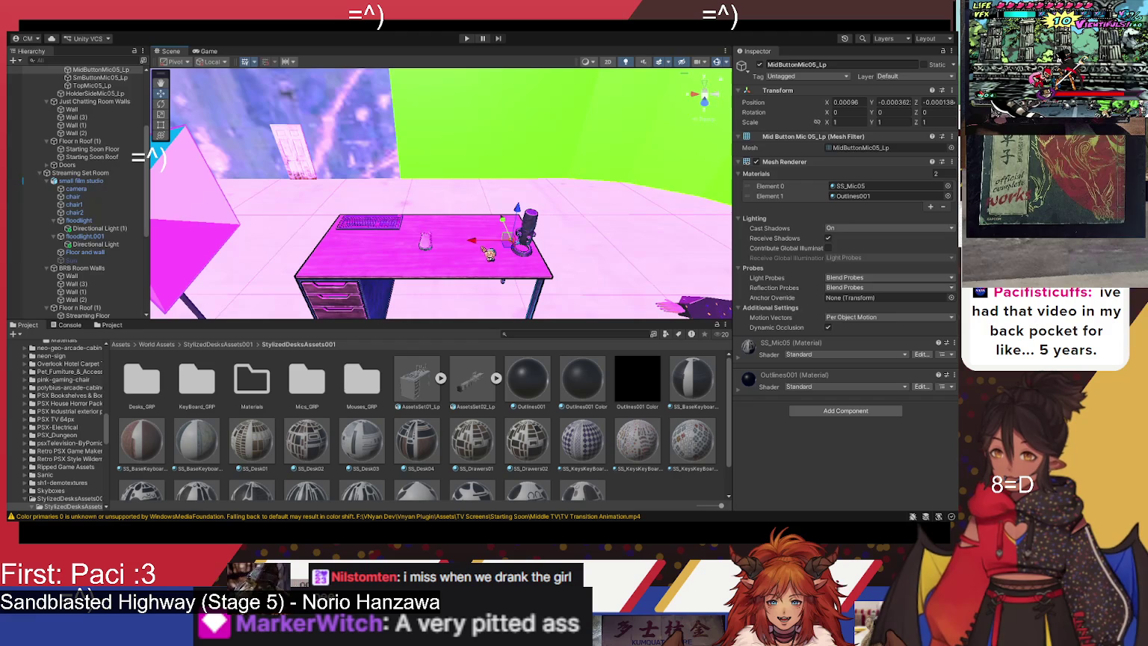
Step: Collapse the film studio, SupportMic05_Lp, Just Chatting Room Walls and Floor n Roof (1) Hierarchy groups
left_click(48, 182)
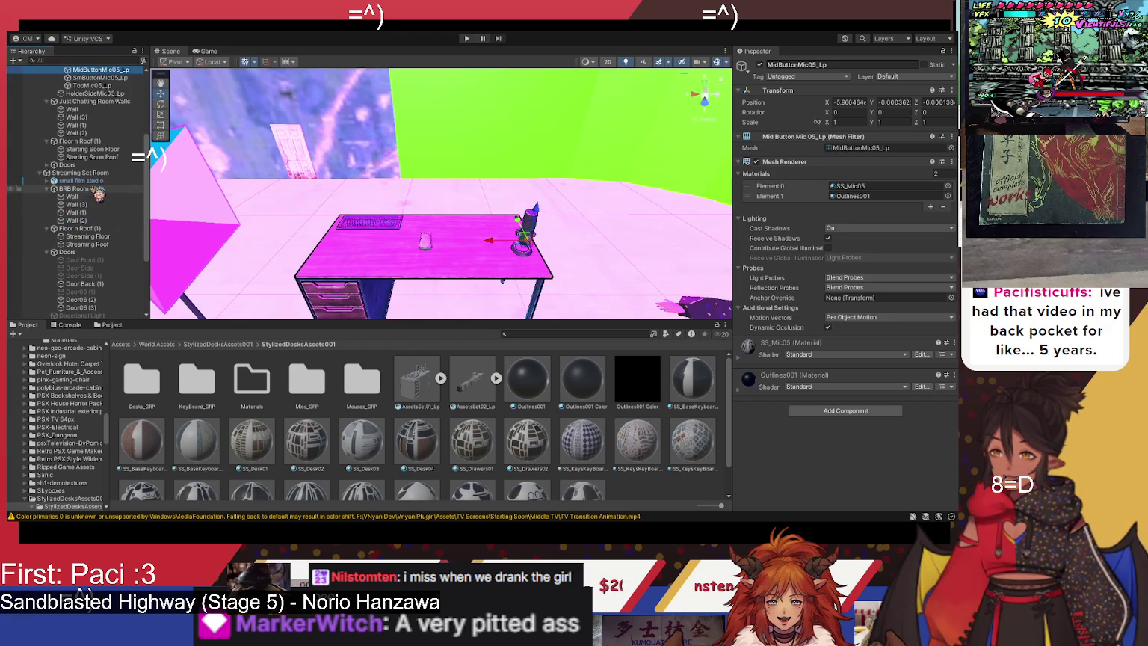
scroll(101, 94, "up", 2)
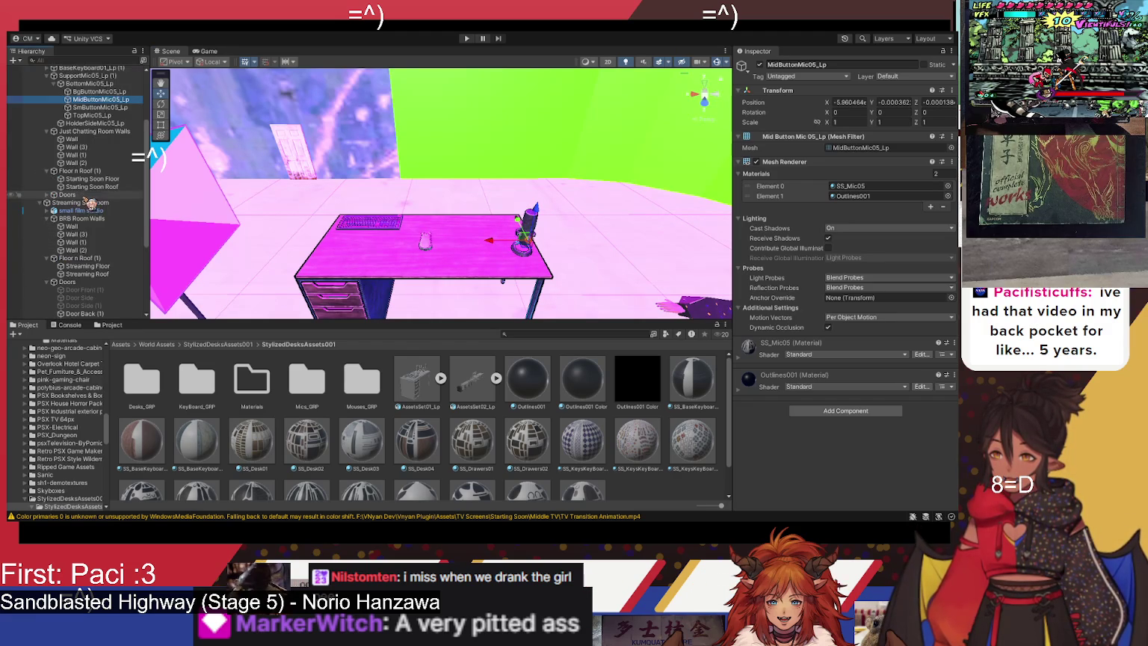
scroll(105, 106, "up", 2)
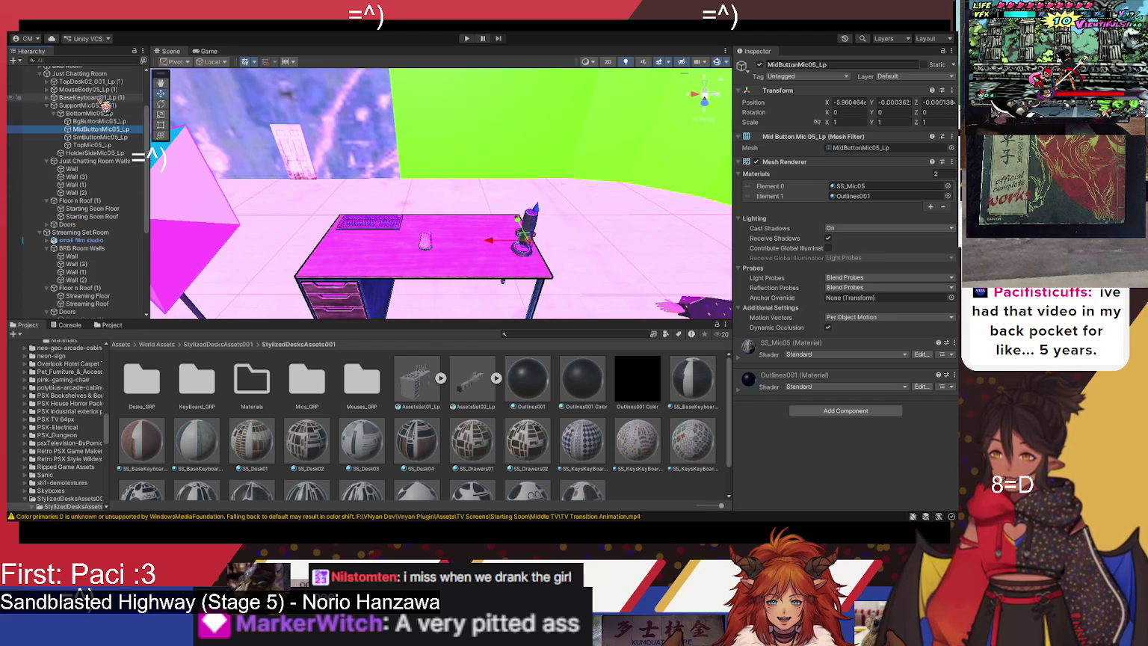
left_click(48, 106)
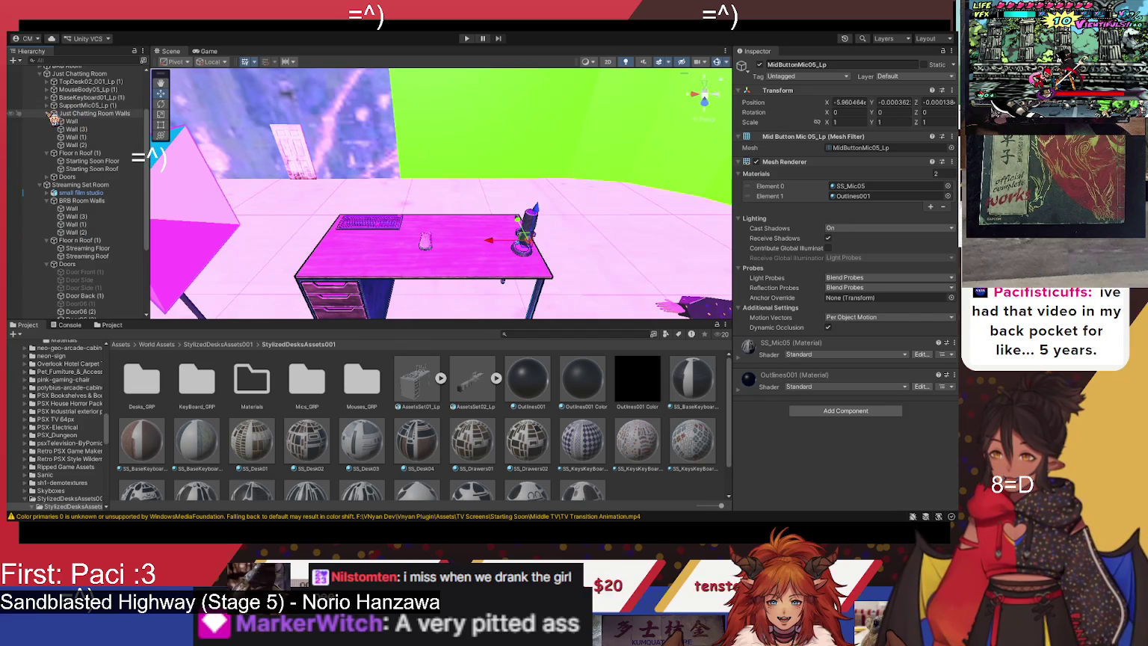
left_click(46, 113)
left_click(47, 121)
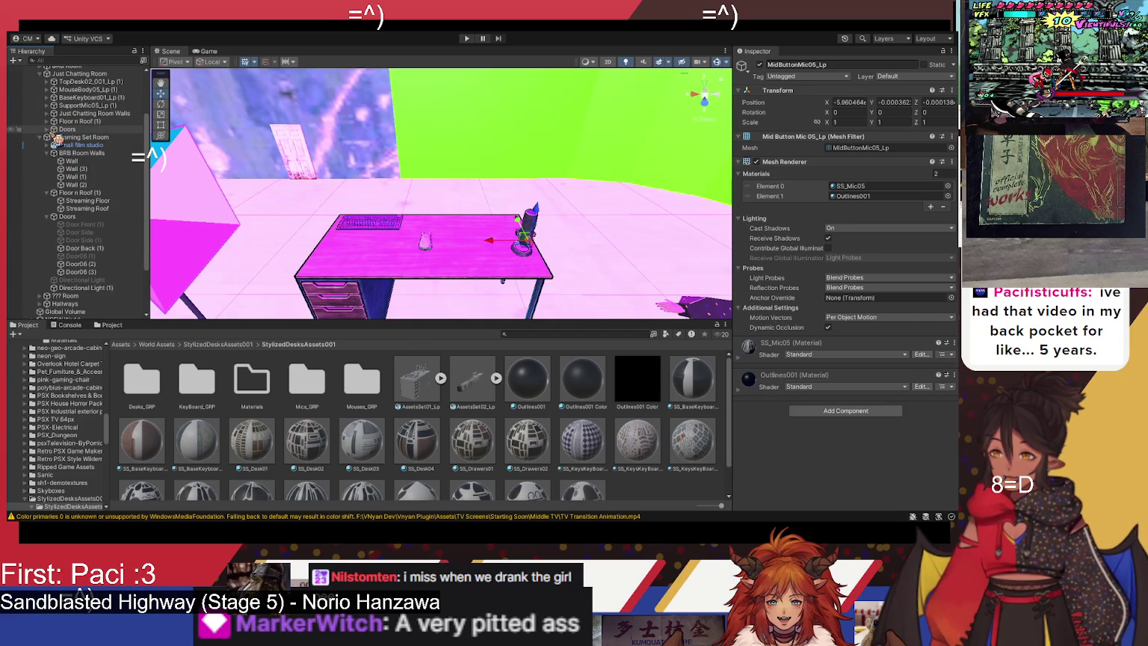
scroll(58, 139, "up", 2)
left_click(93, 143)
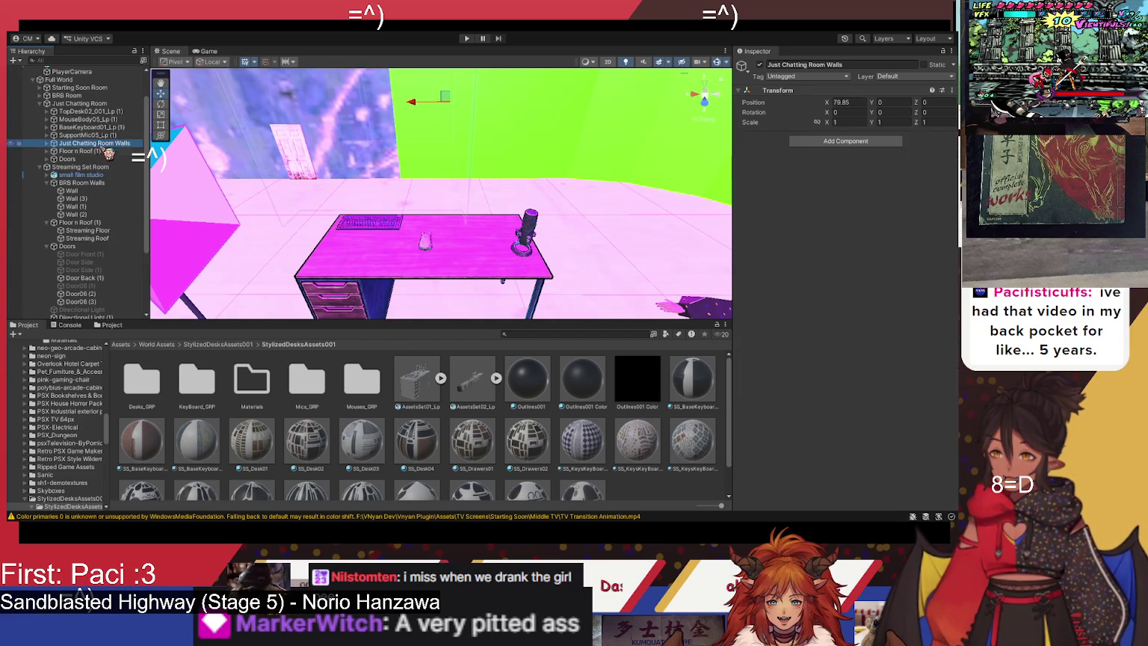
left_click(100, 158)
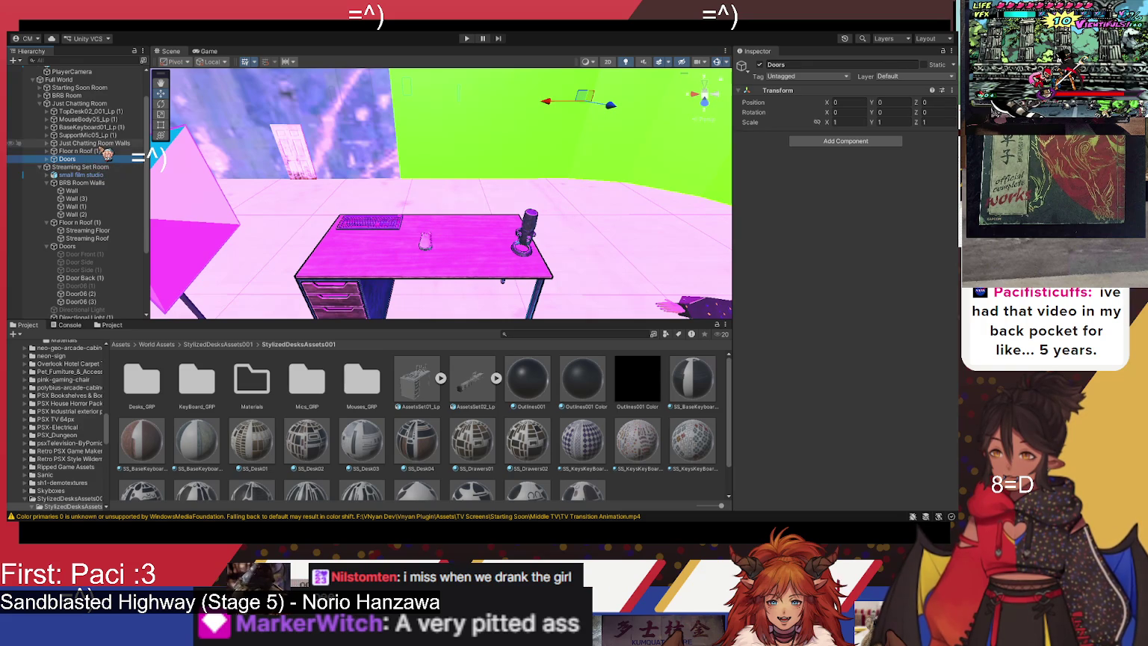
left_click(105, 144)
Step: Move the four desk, mouse, keyboard and mic objects under Streaming Set Room
left_click_drag(523, 225, 181, 249)
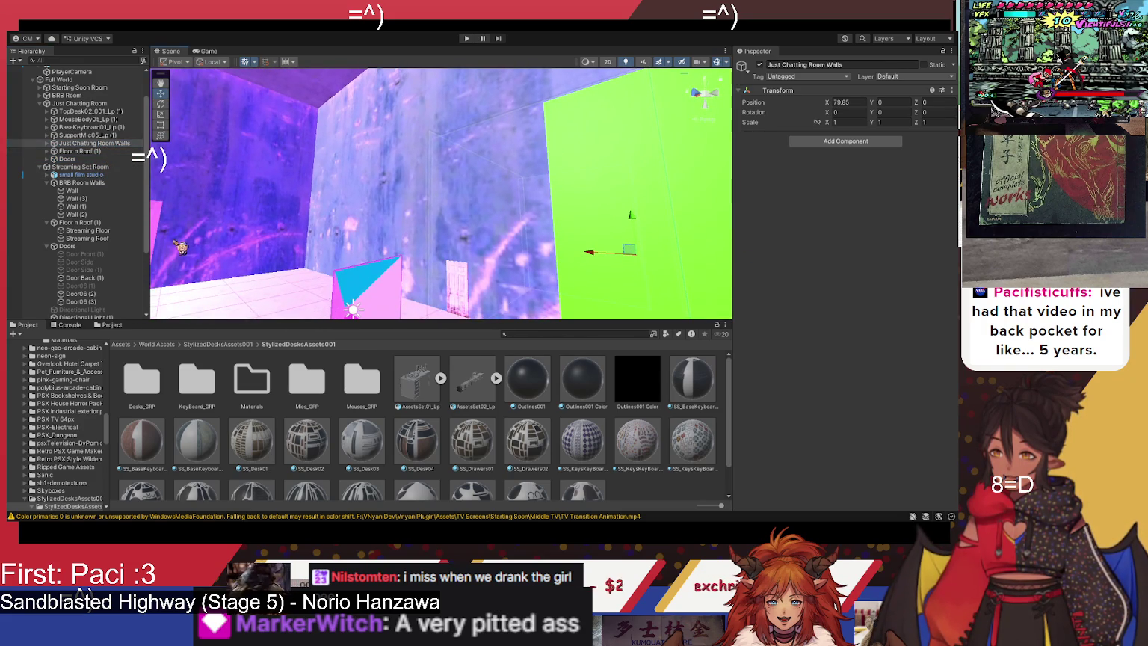
left_click(93, 136)
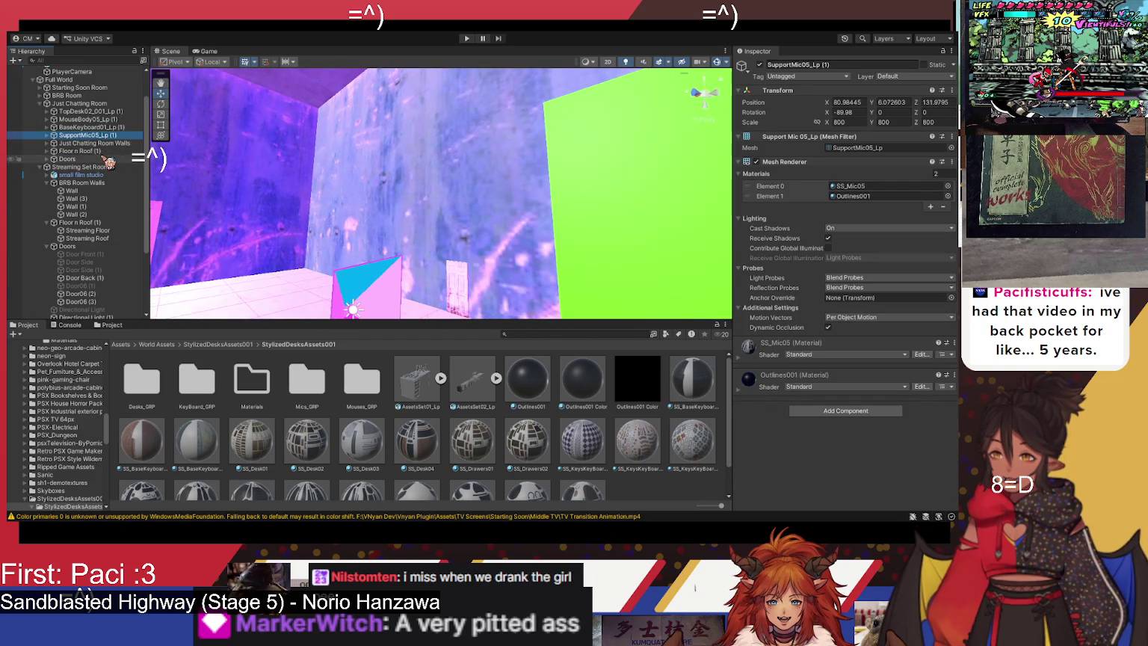
left_click(105, 158)
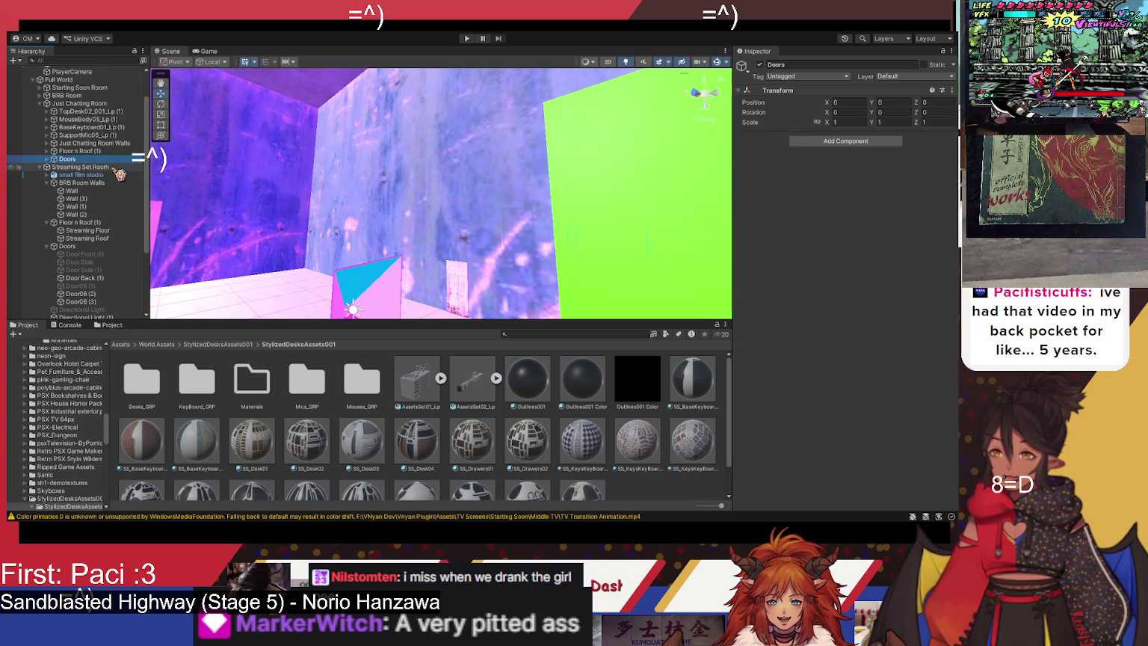
left_click(116, 167)
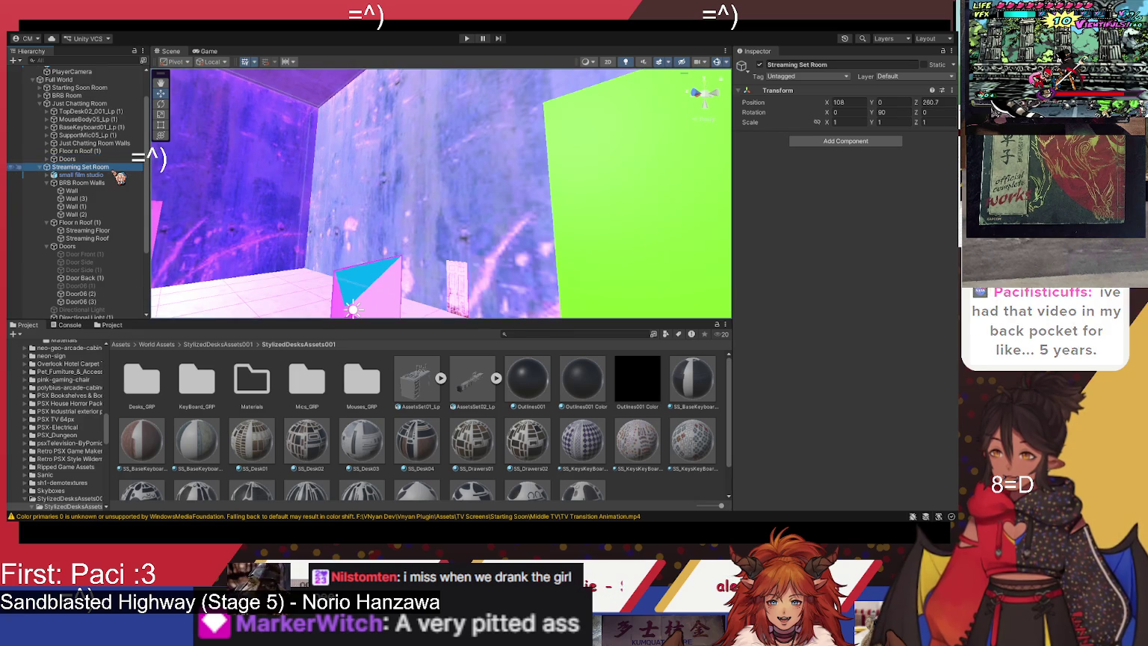
left_click(117, 135)
left_click(117, 112, "shift")
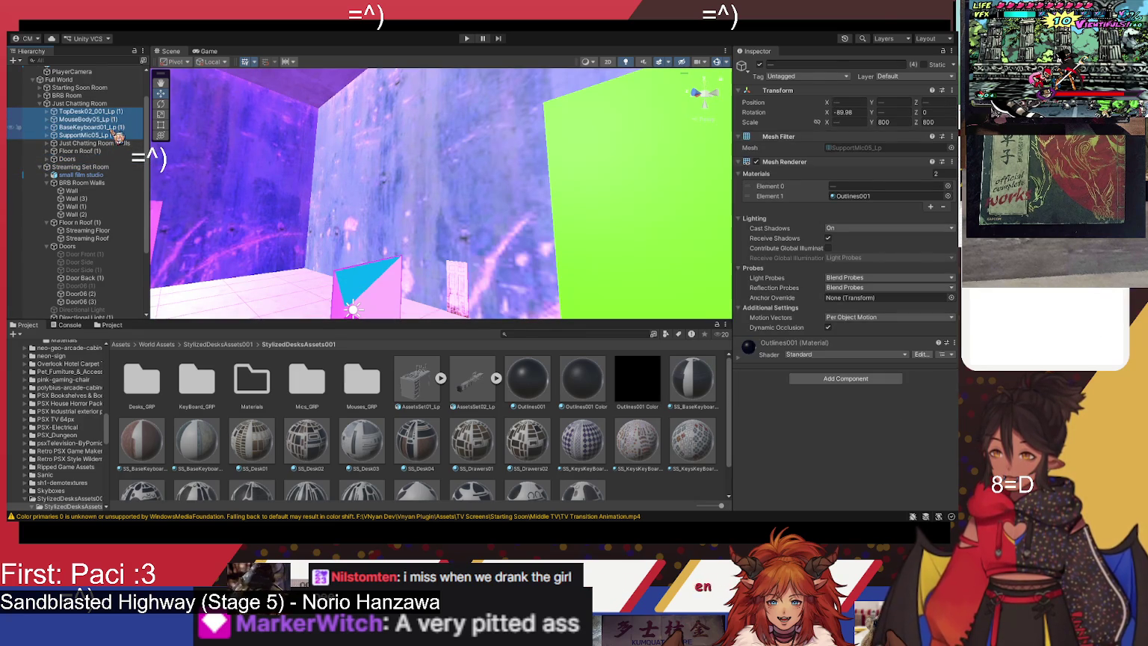
left_click_drag(116, 141, 113, 168)
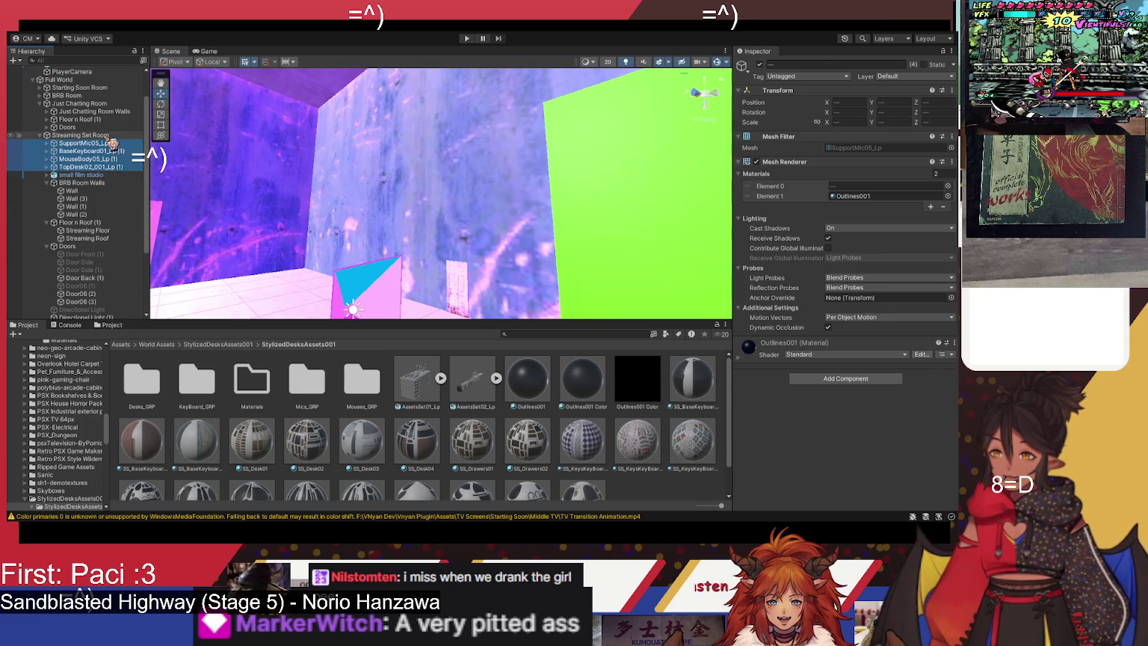
Step: Create a new empty GameObject with Streaming Set Room selected
left_click(111, 136)
left_click(255, 209)
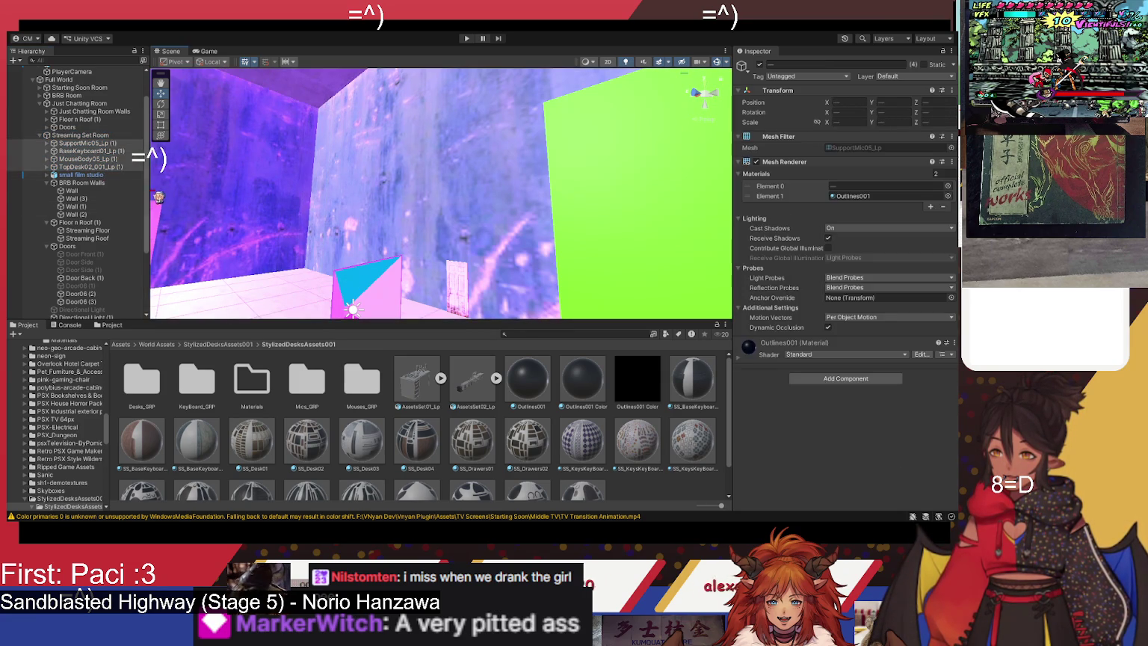
left_click(109, 137)
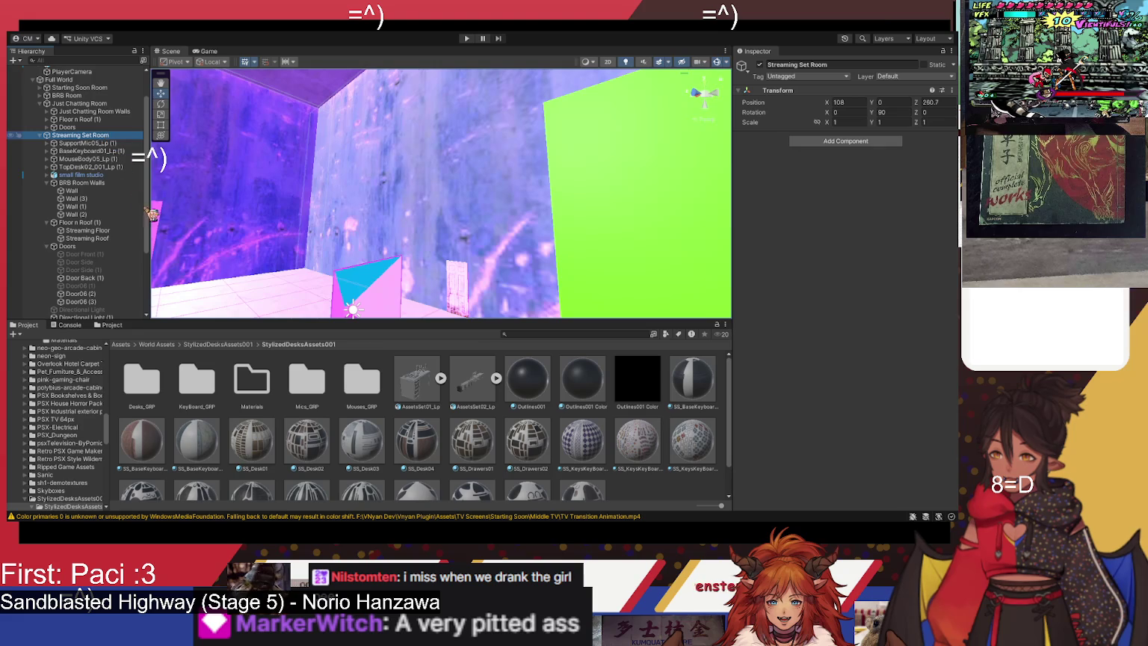
key("ctrl+shift+n")
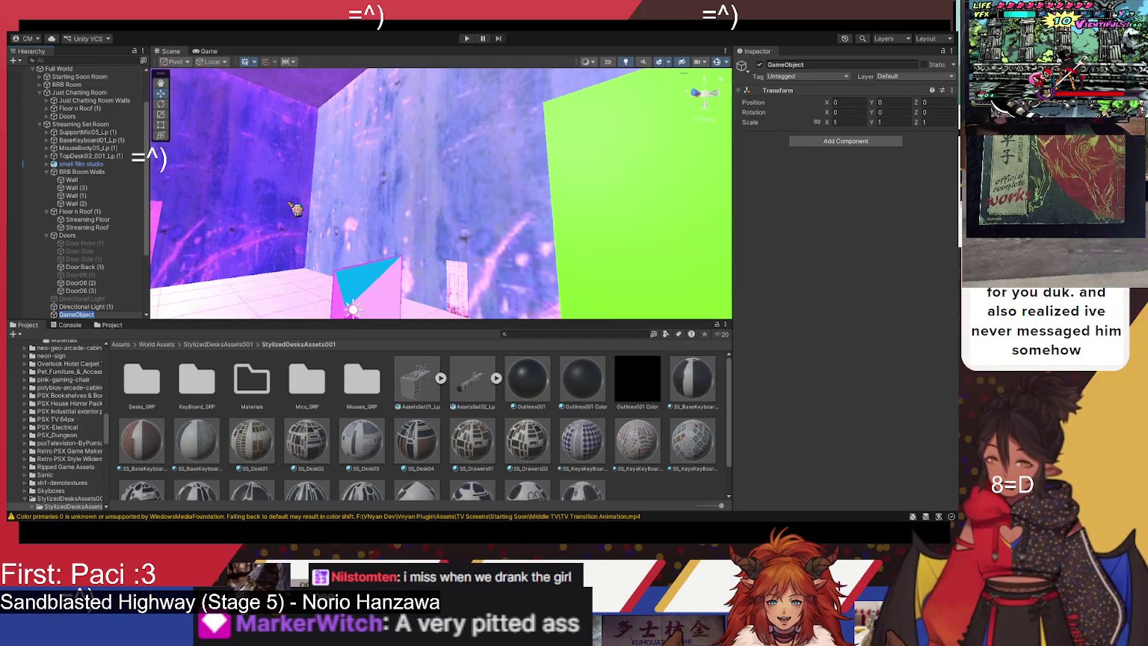
Step: Name the new GameObject 'Streaming Desk' and parent the mic, keyboard, mouse and desk top under it
type("Desk")
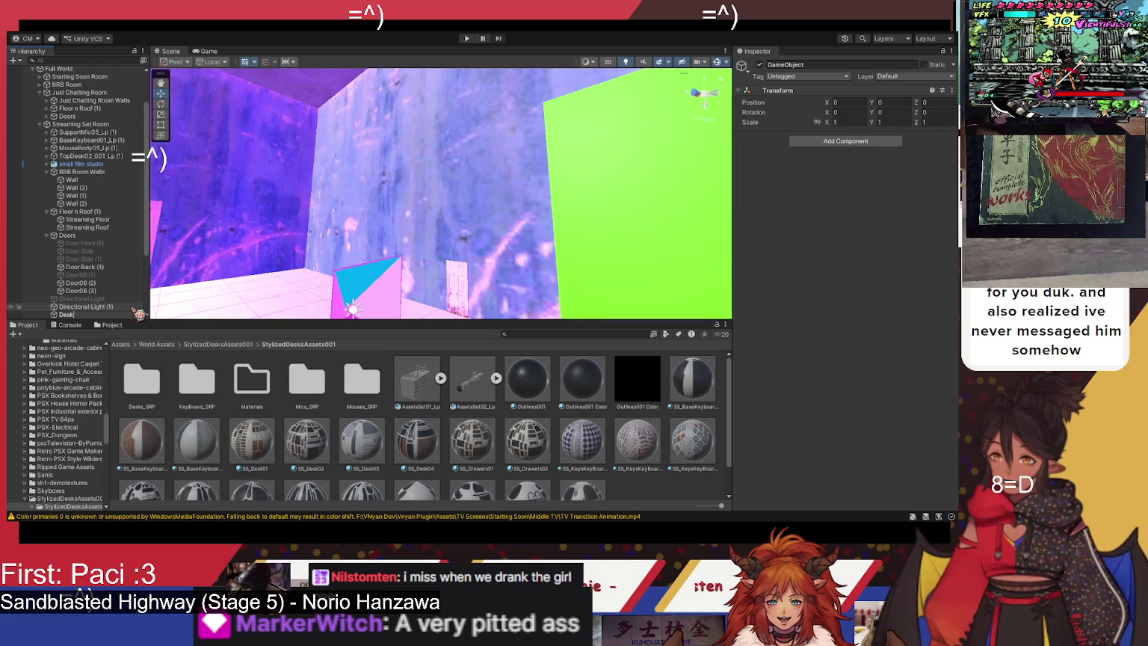
type("Str")
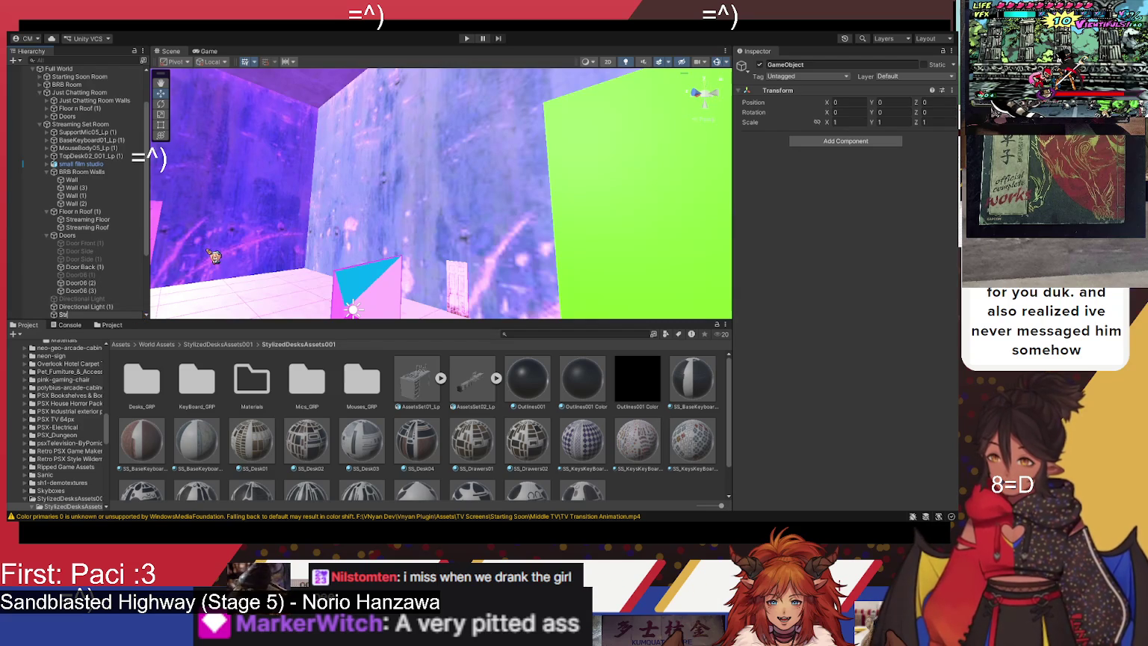
type("eaming Desk")
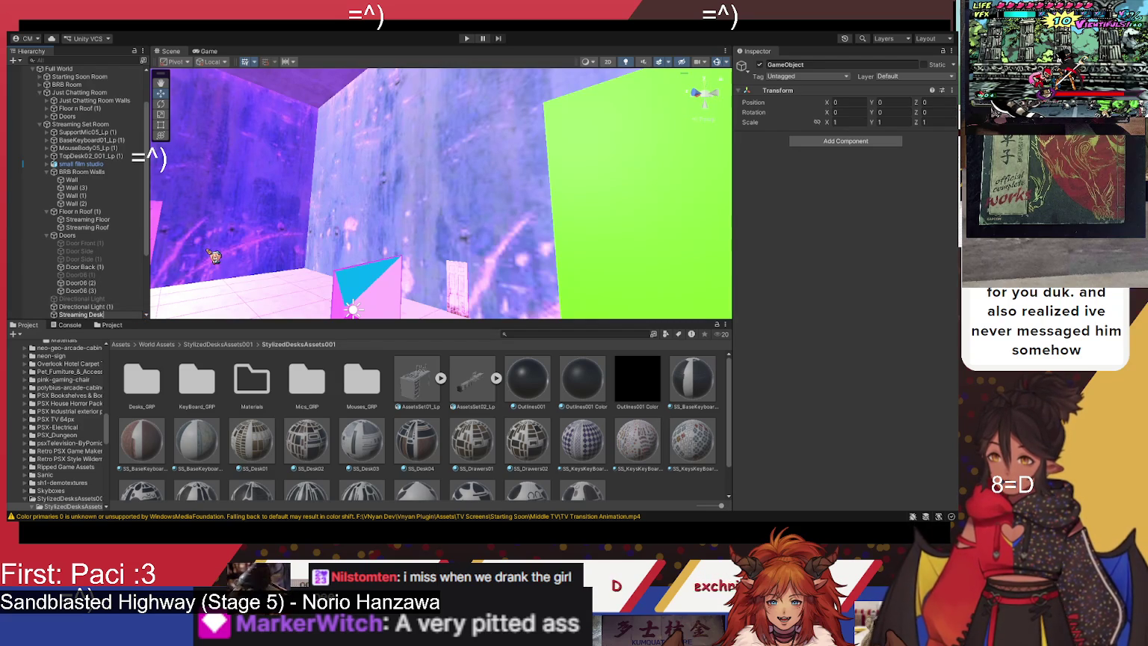
key("Return")
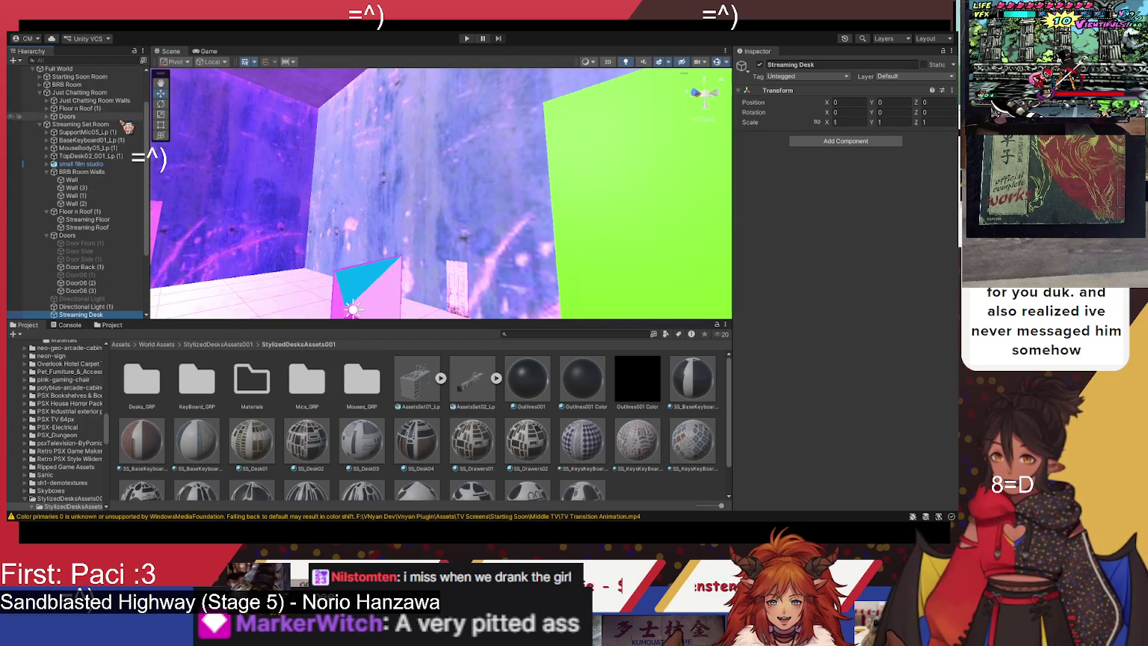
left_click(112, 133)
left_click(112, 155, "shift")
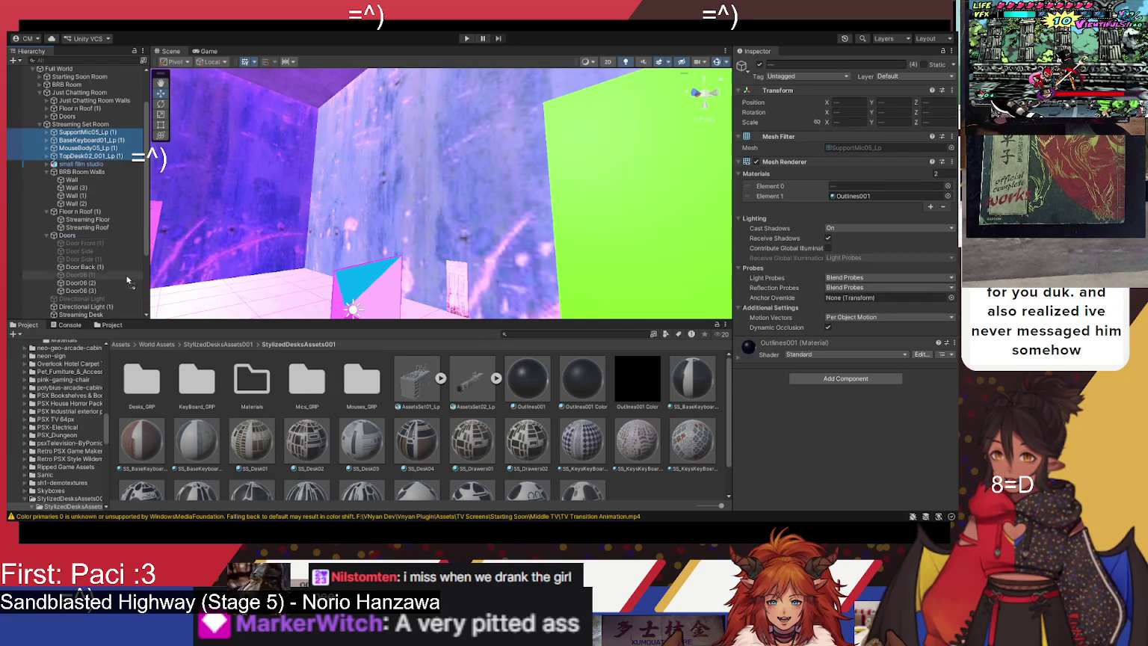
left_click_drag(110, 314, 107, 225)
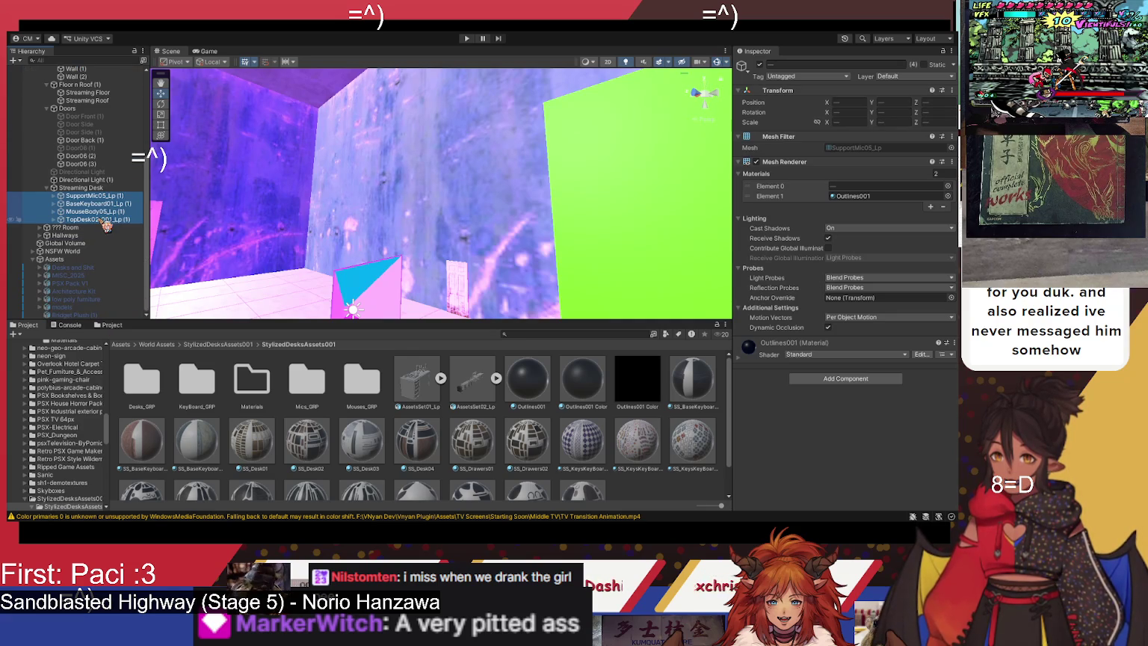
Step: Select Directional Light (1) and frame it in the Scene view
left_click(104, 179)
key("f")
left_click_drag(254, 124, 245, 195)
left_click(787, 65)
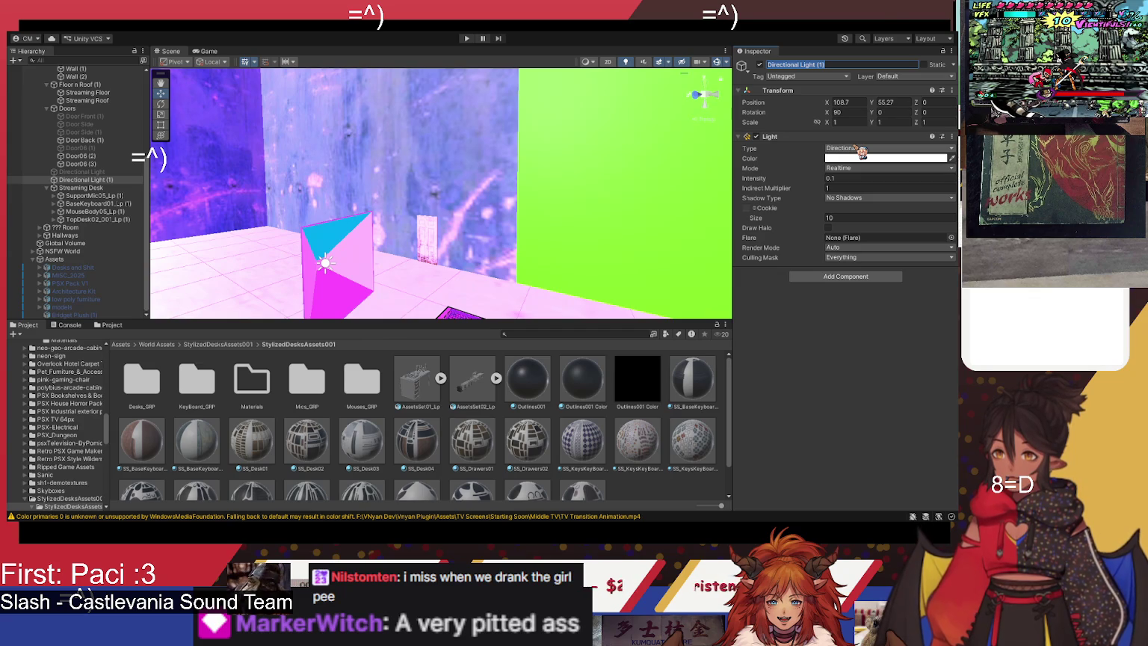
Step: Rename Directional Light (1) to 'Streaming Room Lighting', then frame the Streaming Desk
type("Streaming Room Lighting")
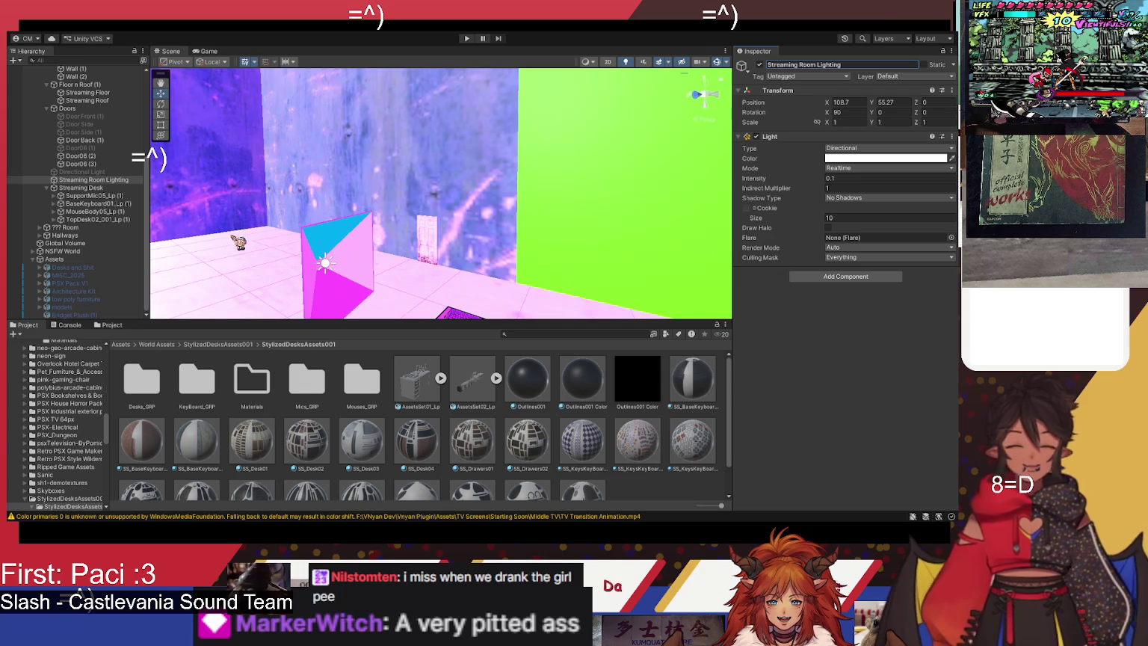
mouse_move(406, 225)
left_mouse_down()
mouse_move(455, 231)
mouse_move(407, 246)
left_mouse_up()
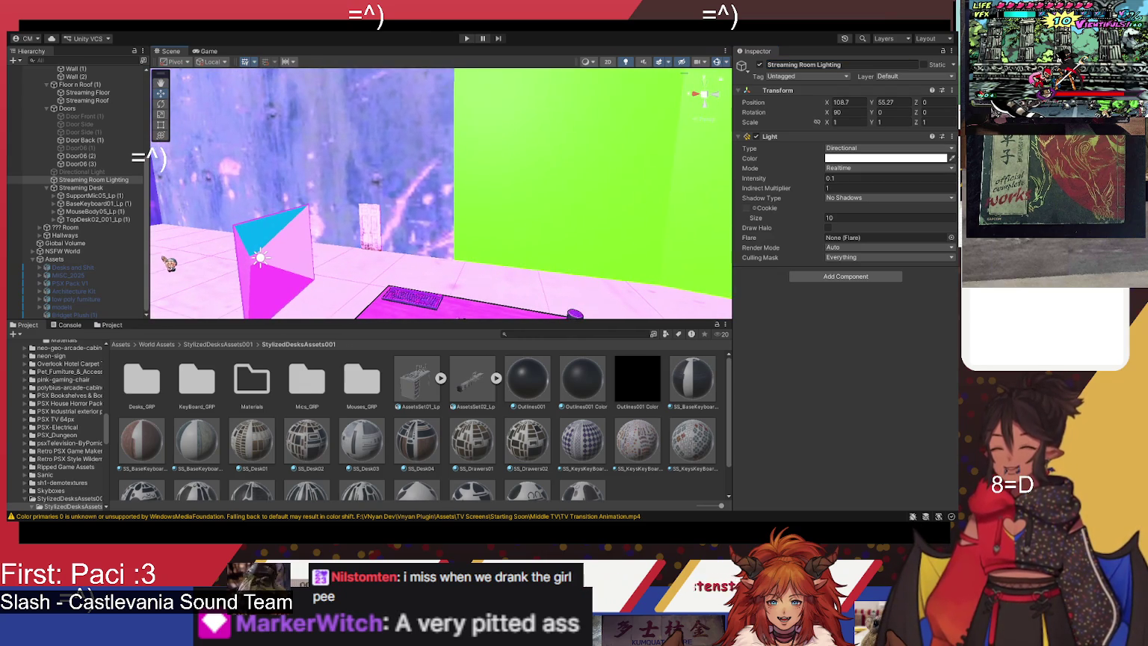
left_click(105, 188)
key("f")
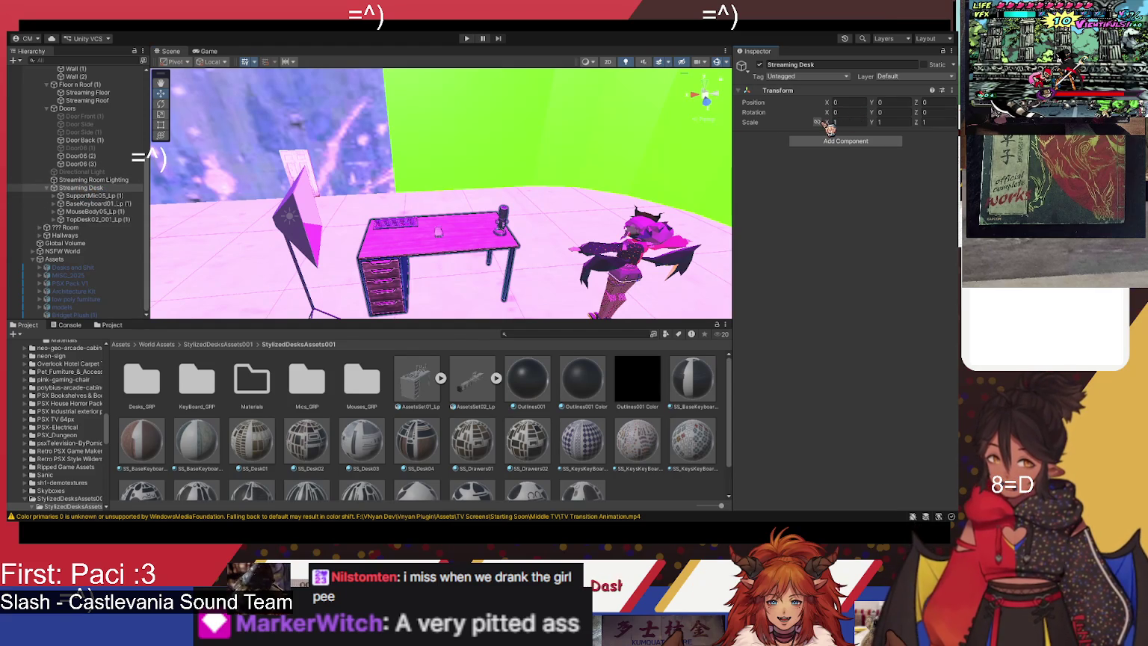
Step: Try out new X scale values on the desk, typing .1 and then 11
left_click(851, 124)
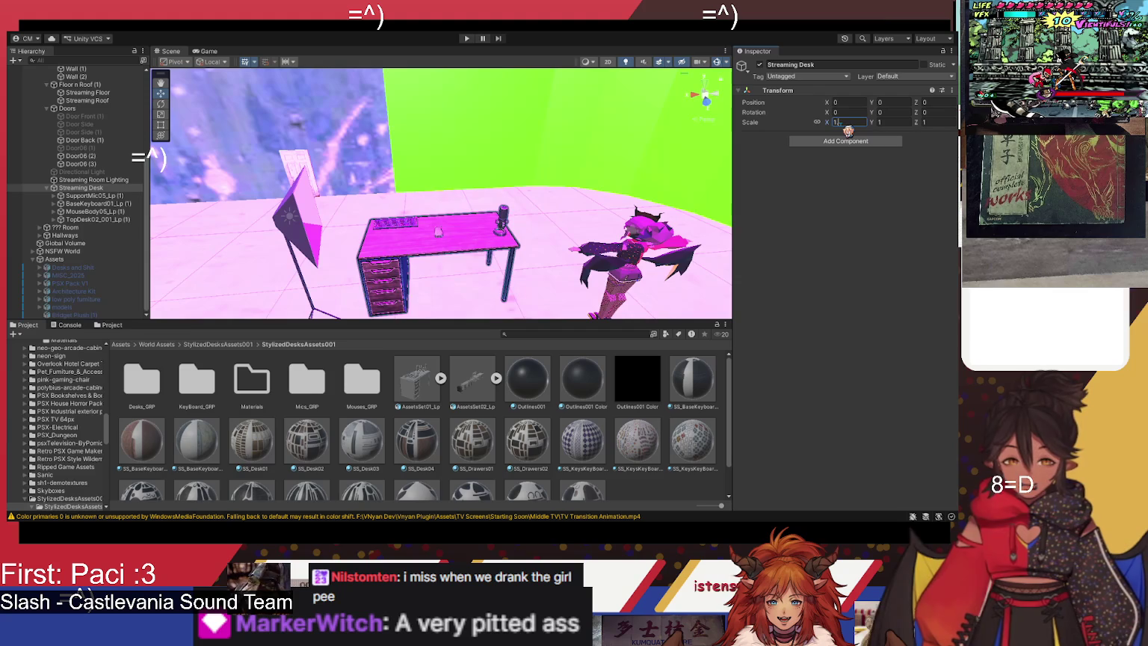
type(".1")
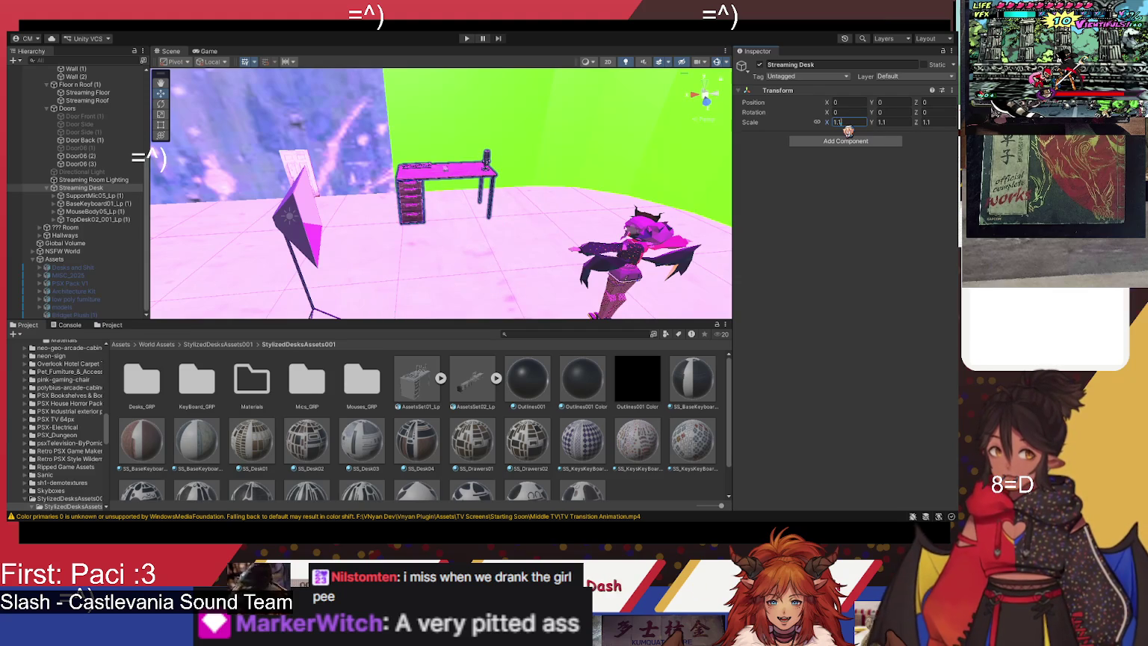
key("BackSpace")
key("BackSpace")
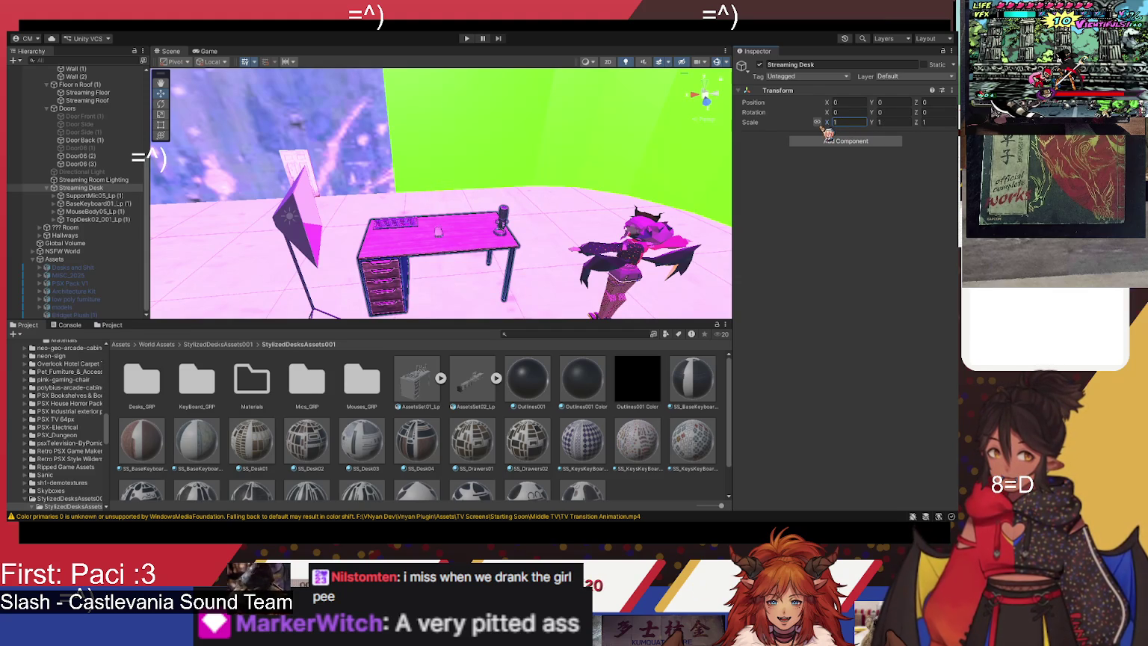
left_click_drag(828, 125, 853, 131)
type("1")
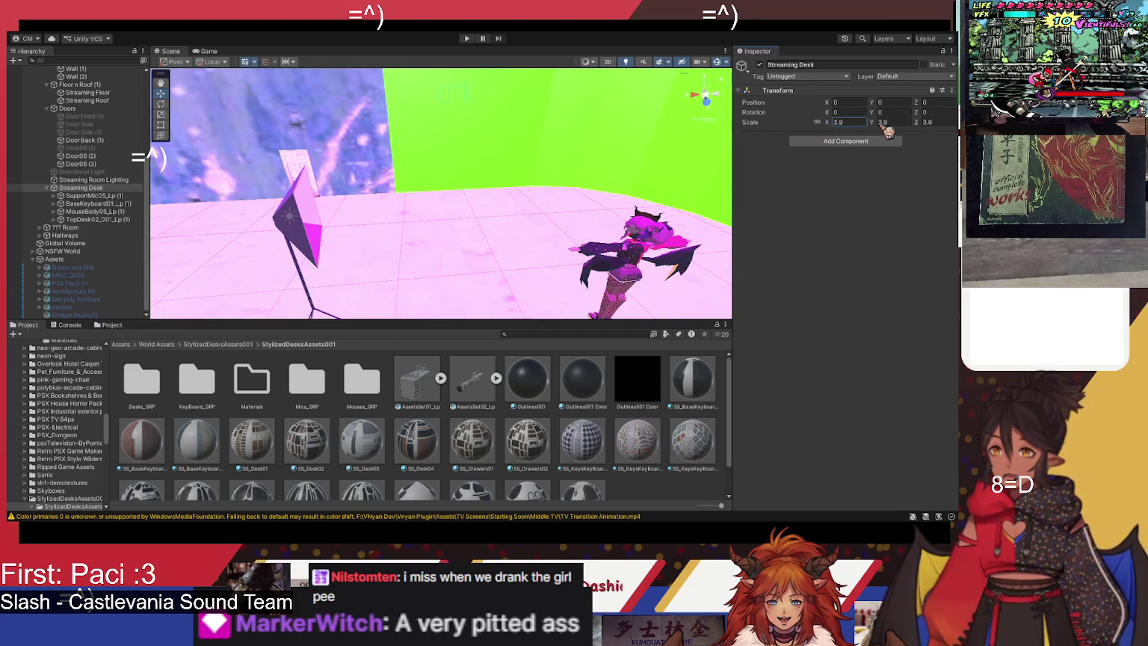
type("1")
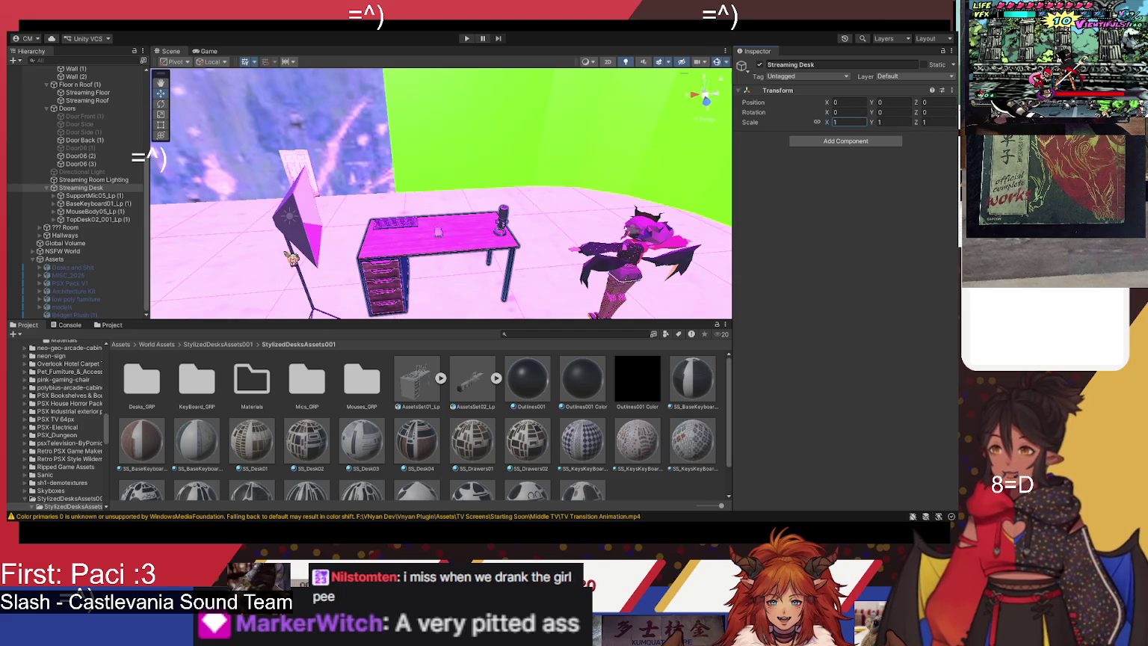
Step: Select the four desk pieces and set their scale to 803.1301
left_click(91, 196)
left_click(113, 220, "shift")
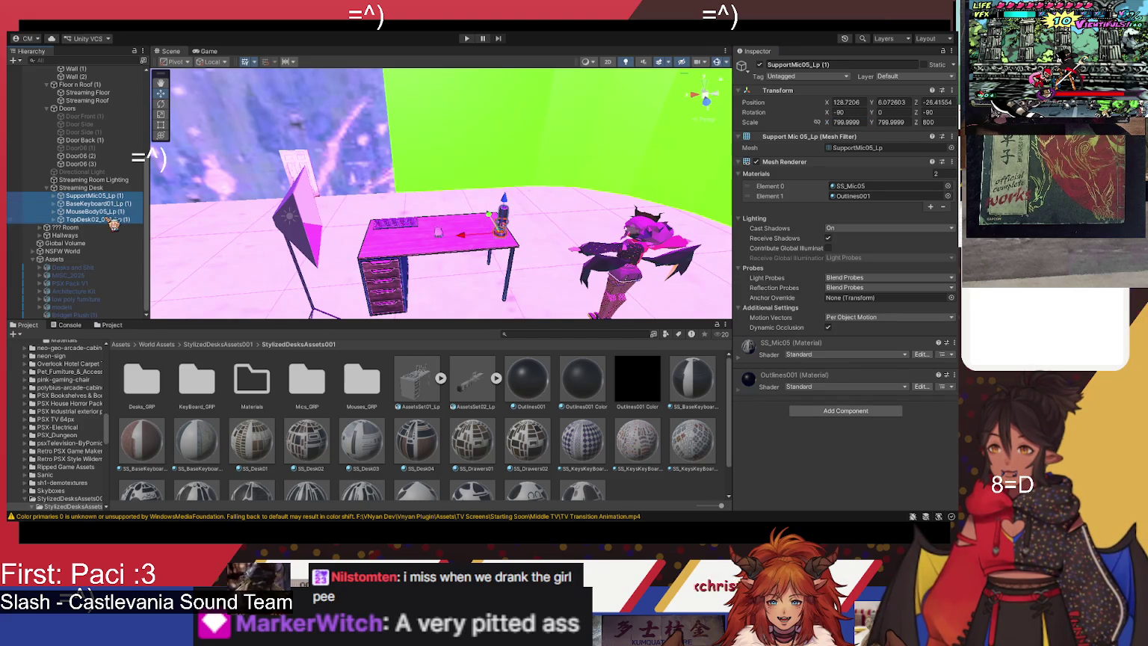
left_click(826, 125)
left_click_drag(827, 125, 878, 125)
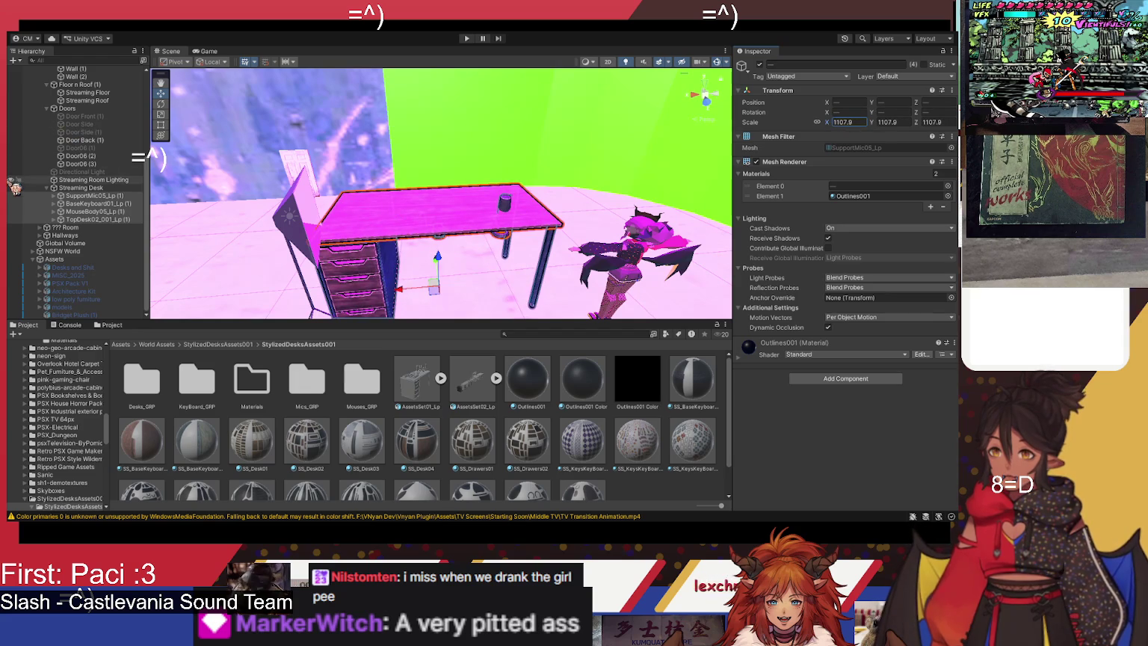
Step: Undo a trial rescale to keep the pieces at 803.1301, then preview the desk in play mode
left_click(93, 196)
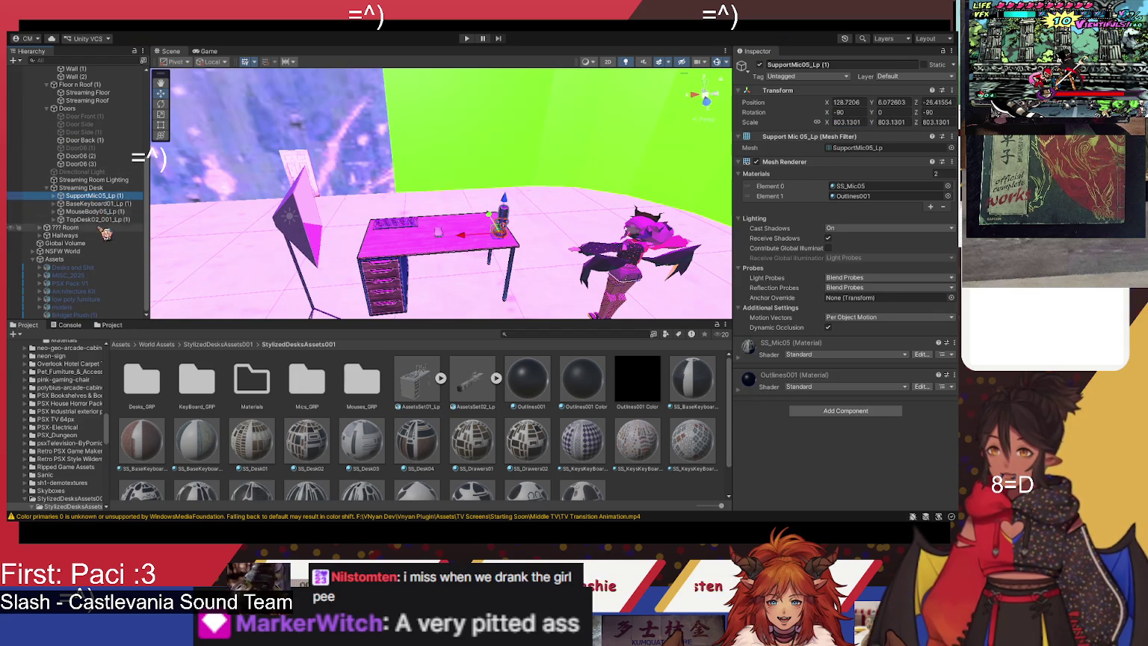
left_click(112, 190)
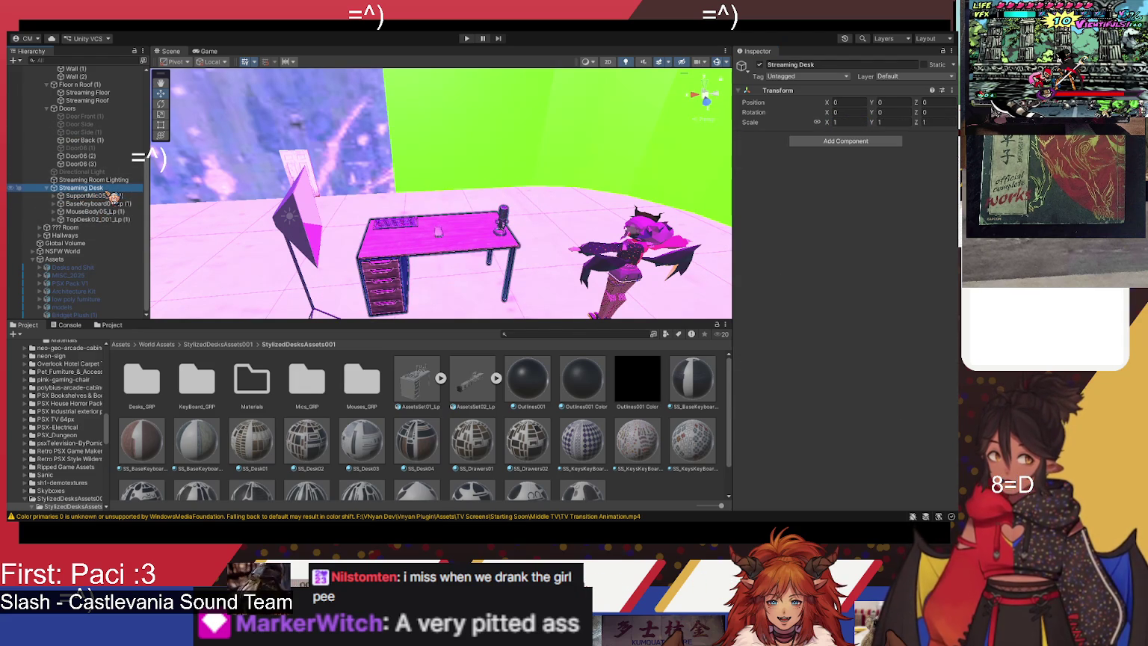
left_click(112, 196)
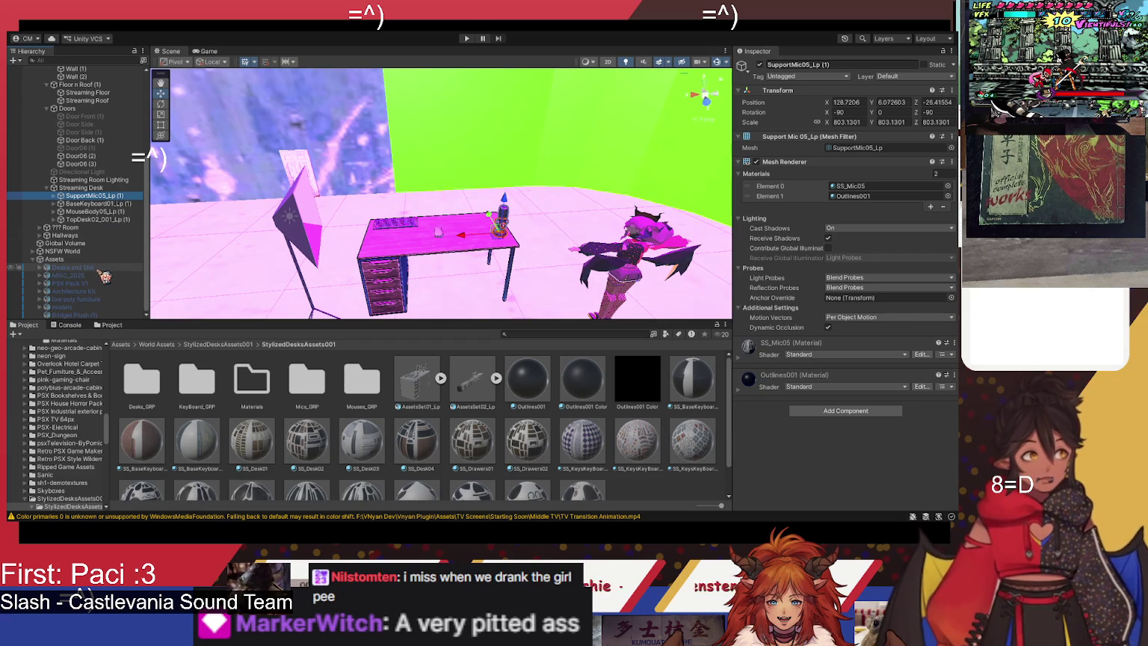
left_click(97, 219, "shift")
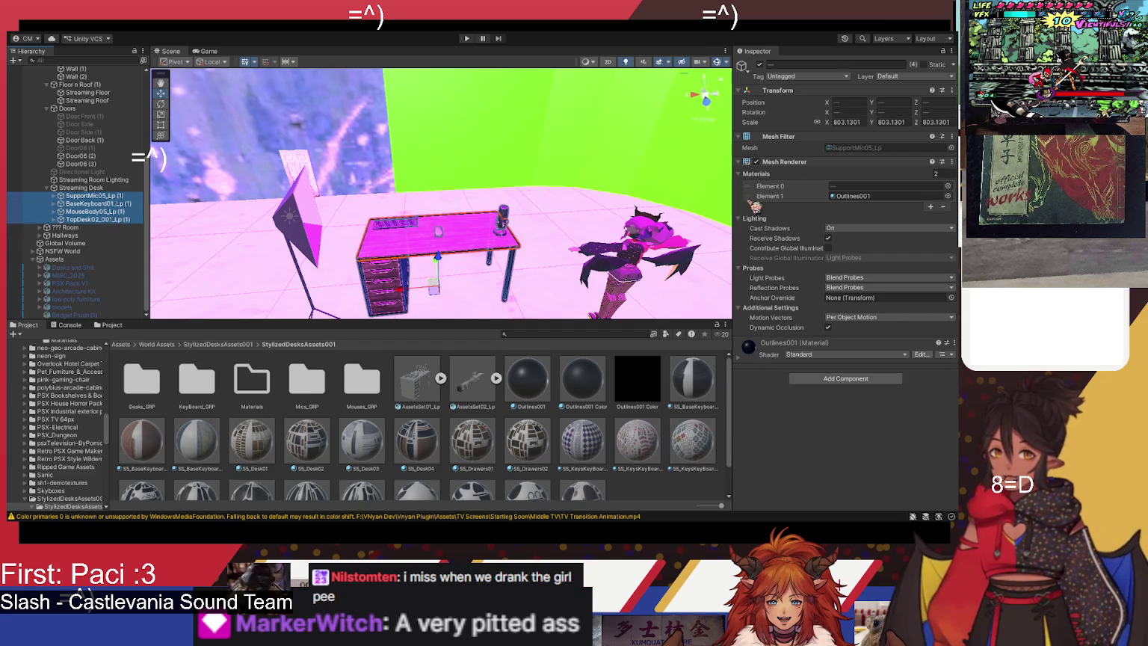
mouse_move(873, 123)
left_mouse_down()
mouse_move(912, 122)
mouse_move(35, 147)
mouse_move(57, 151)
left_mouse_up()
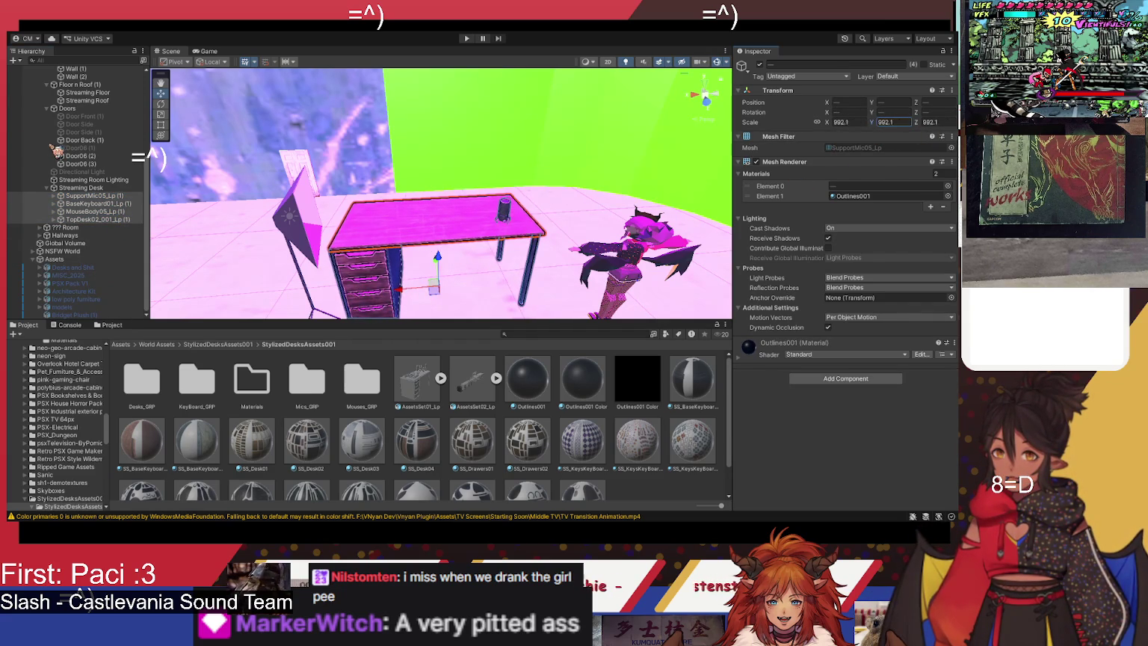
key("ctrl+z")
mouse_move(506, 276)
left_mouse_down()
mouse_move(524, 252)
mouse_move(372, 267)
mouse_move(549, 282)
mouse_move(559, 255)
mouse_move(478, 187)
left_mouse_up()
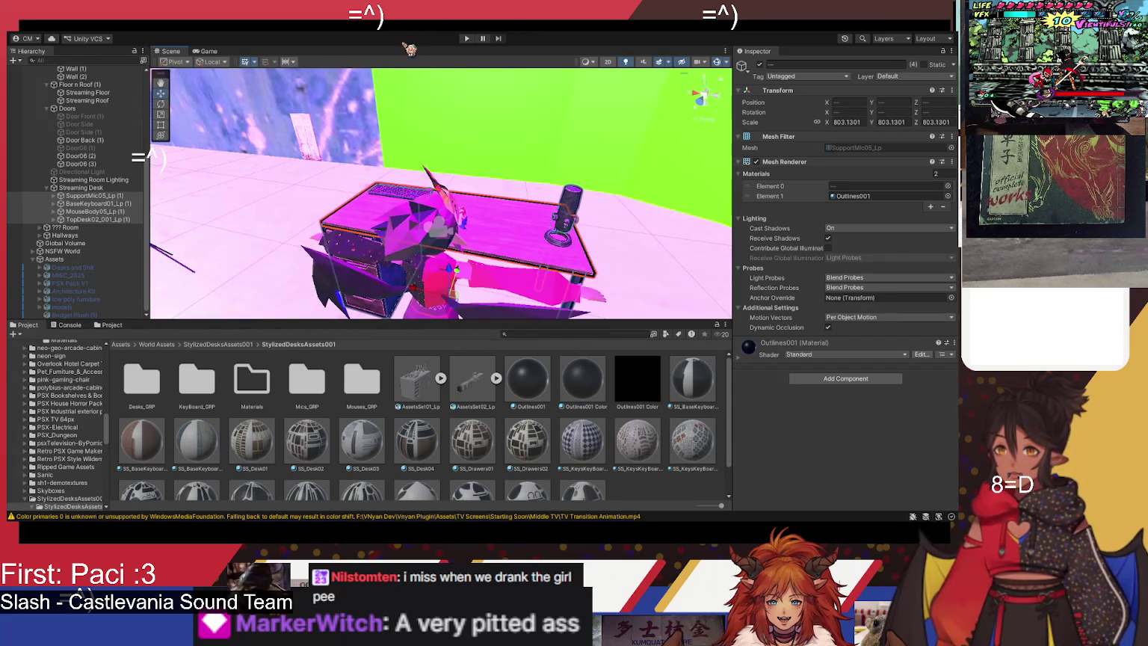
left_click(469, 39)
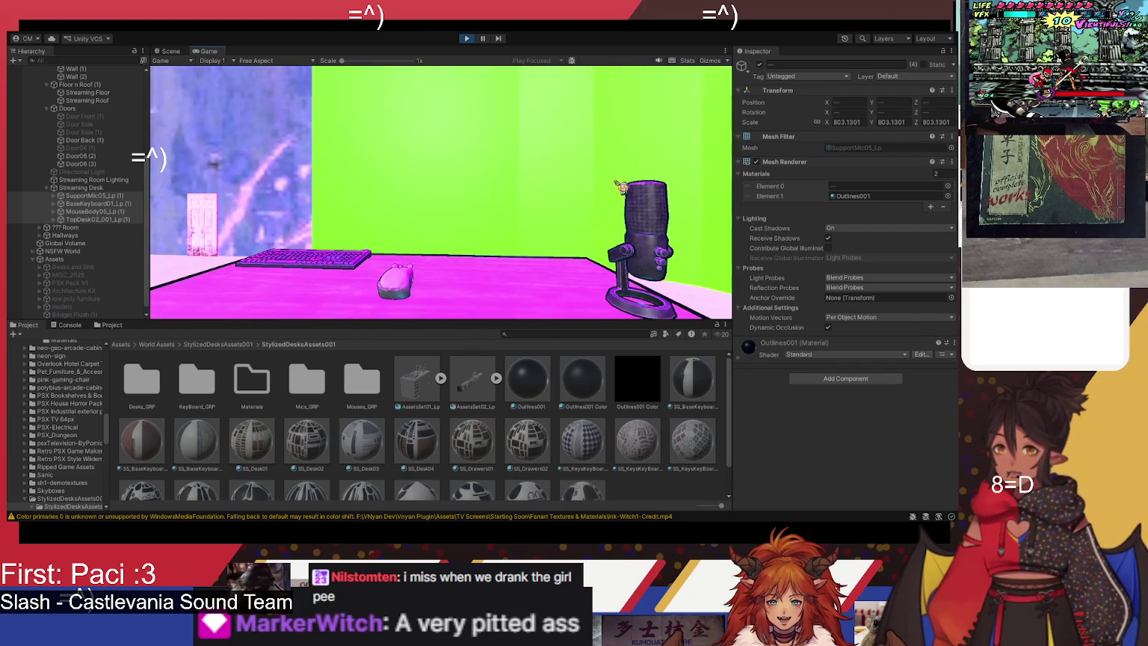
Step: Stop play mode and set the Streaming Desk's Rotation Y to 90
left_click(467, 38)
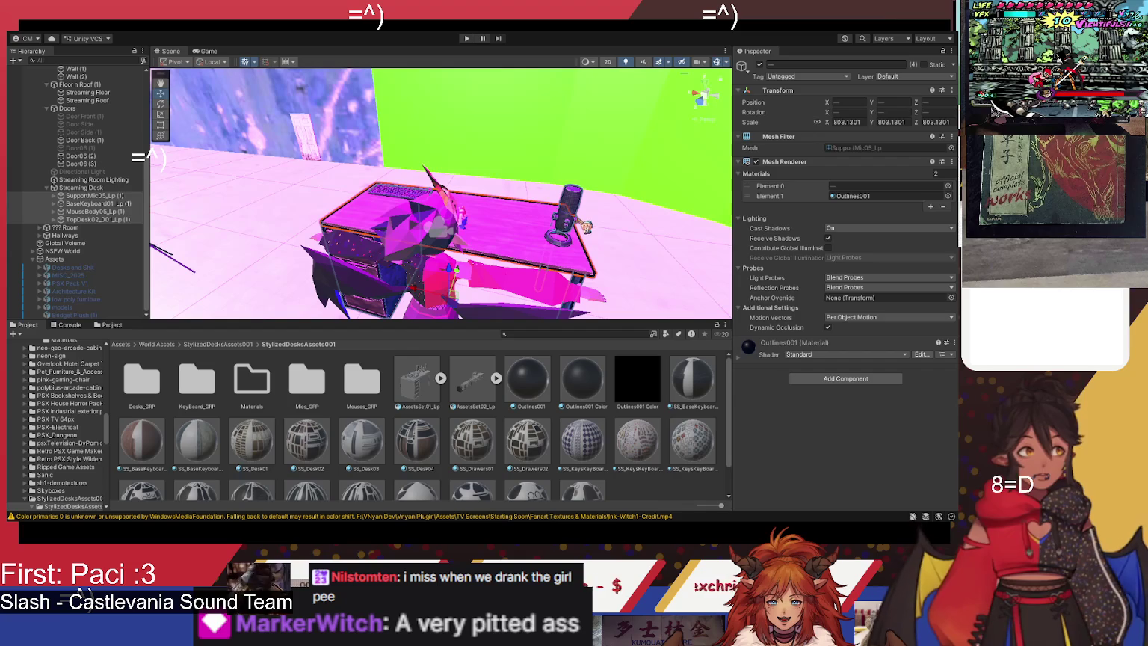
left_click(127, 189)
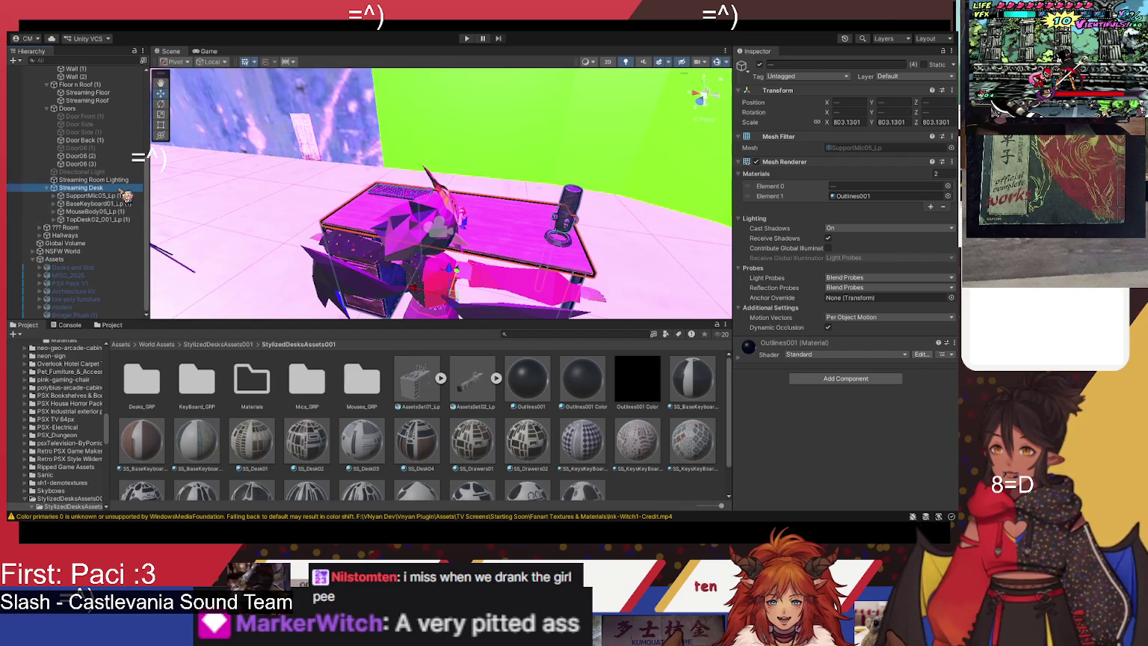
left_click(897, 113)
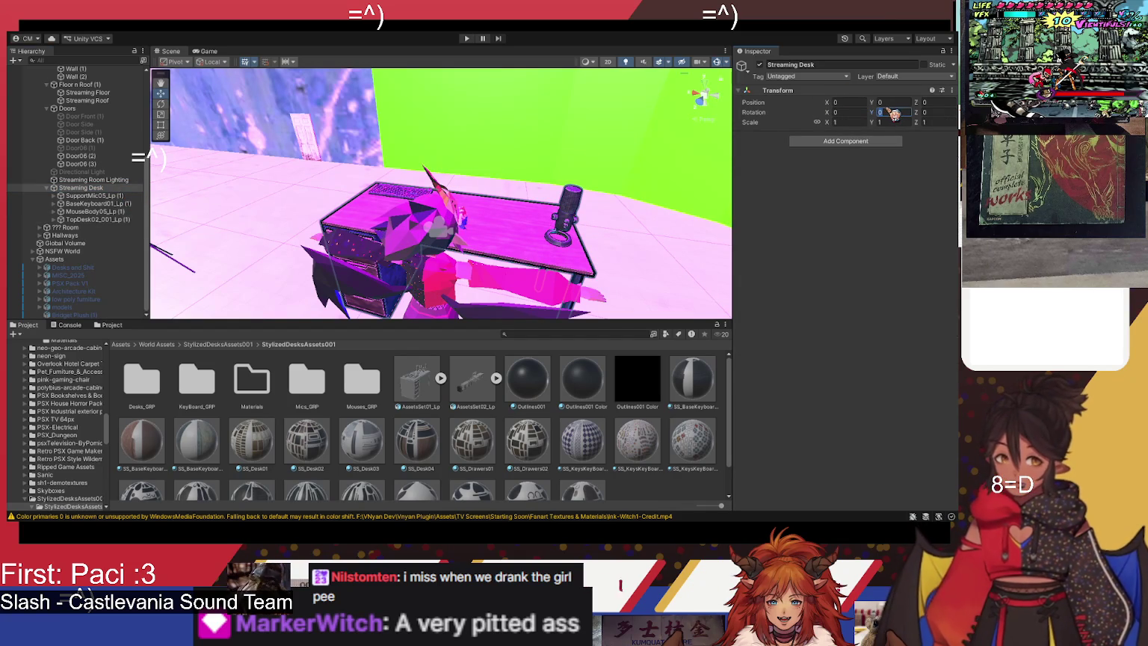
type("90")
Step: Inspect the rotated desk around the room, framing it and selecting the four accessories
mouse_move(284, 201)
left_mouse_down()
mouse_move(200, 206)
mouse_move(221, 194)
left_mouse_up()
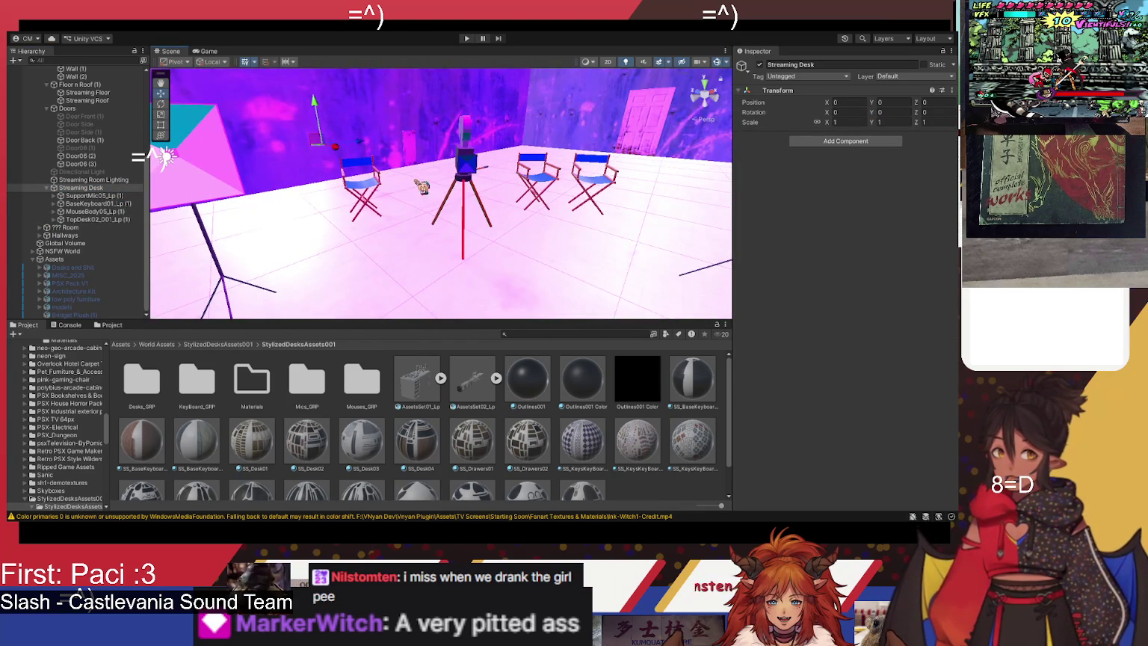
mouse_move(447, 224)
left_mouse_down()
mouse_move(631, 236)
mouse_move(614, 224)
left_mouse_up()
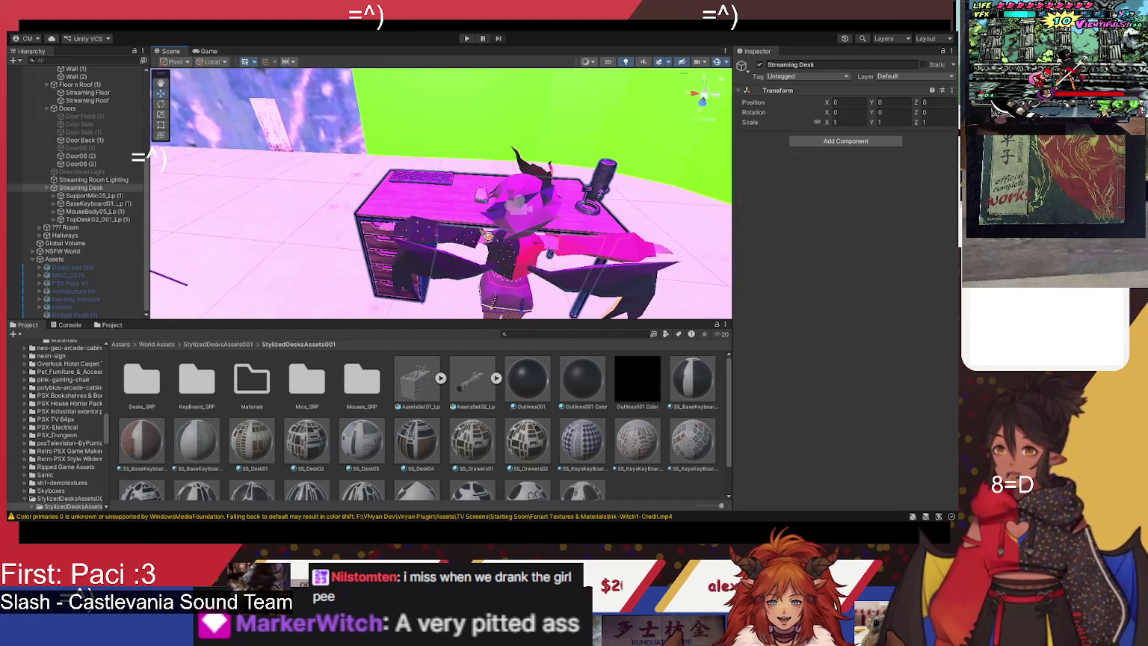
left_click(93, 196)
left_click(82, 188)
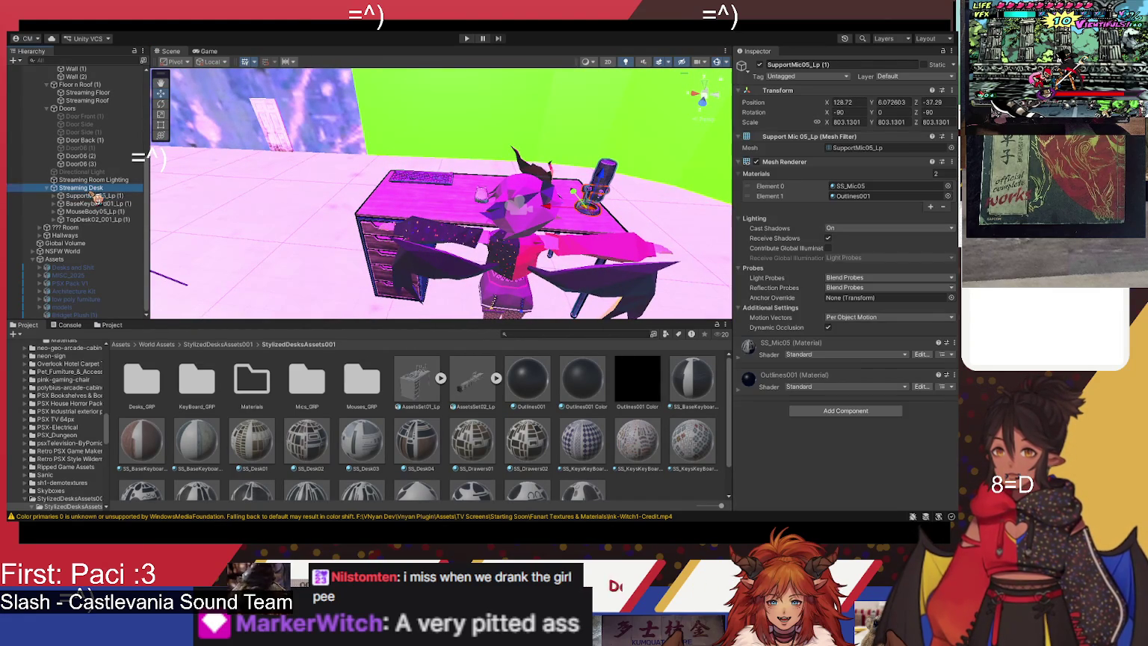
left_click_drag(261, 200, 335, 200)
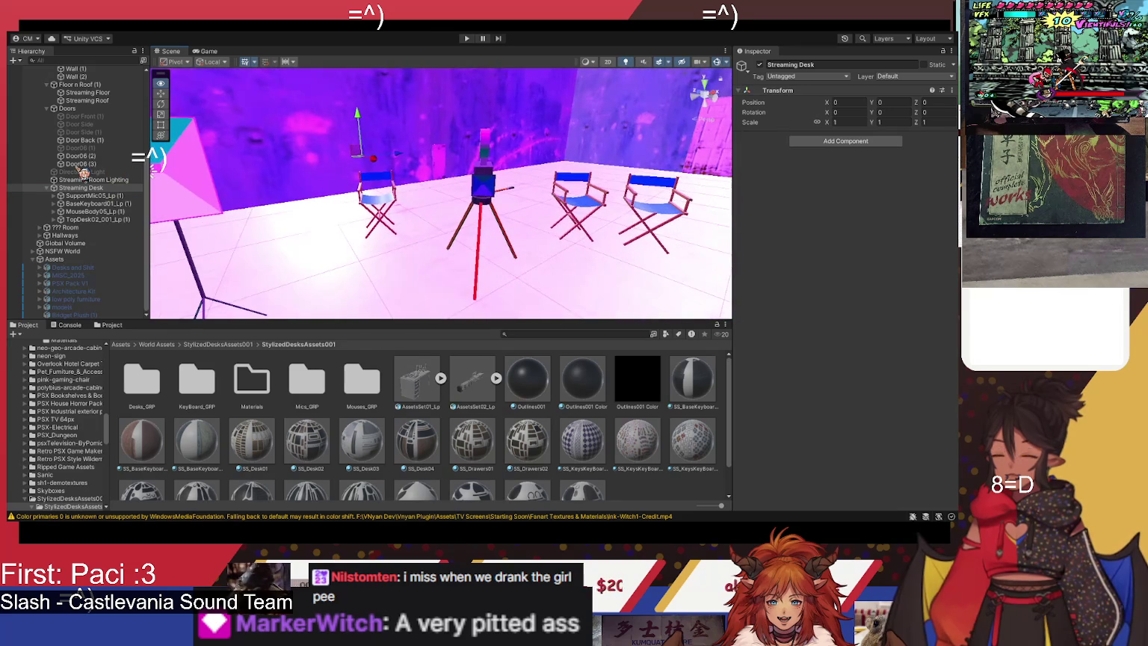
key("f")
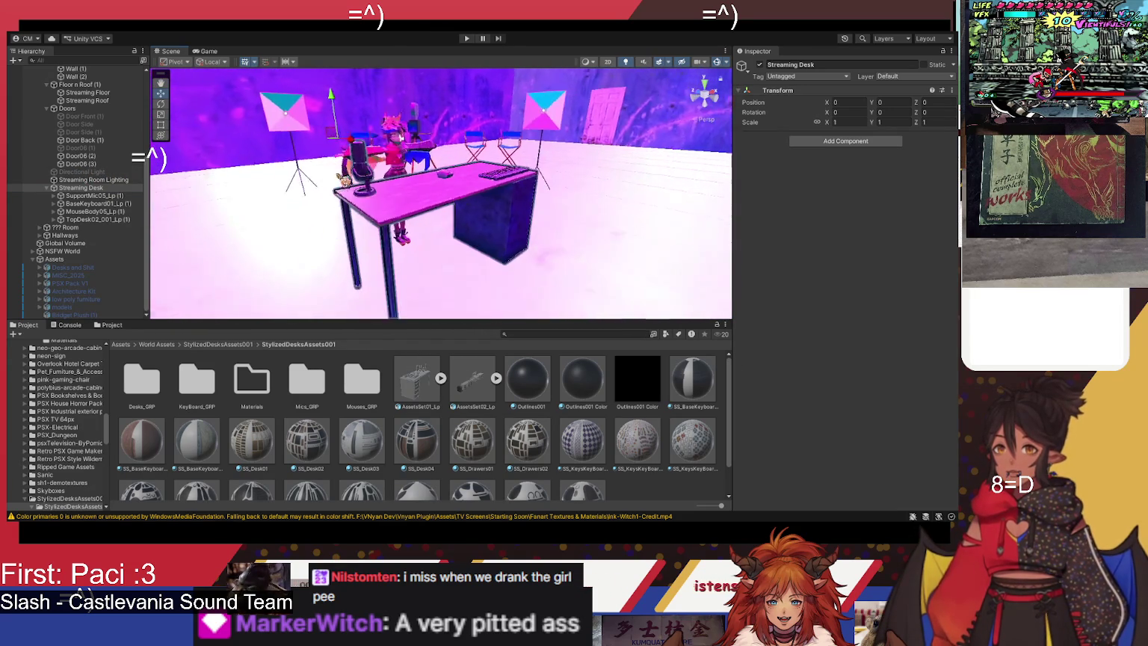
mouse_move(343, 177)
left_mouse_down()
mouse_move(266, 114)
mouse_move(560, 186)
mouse_move(711, 104)
mouse_move(516, 250)
mouse_move(505, 154)
mouse_move(524, 194)
left_mouse_up()
left_click(90, 195)
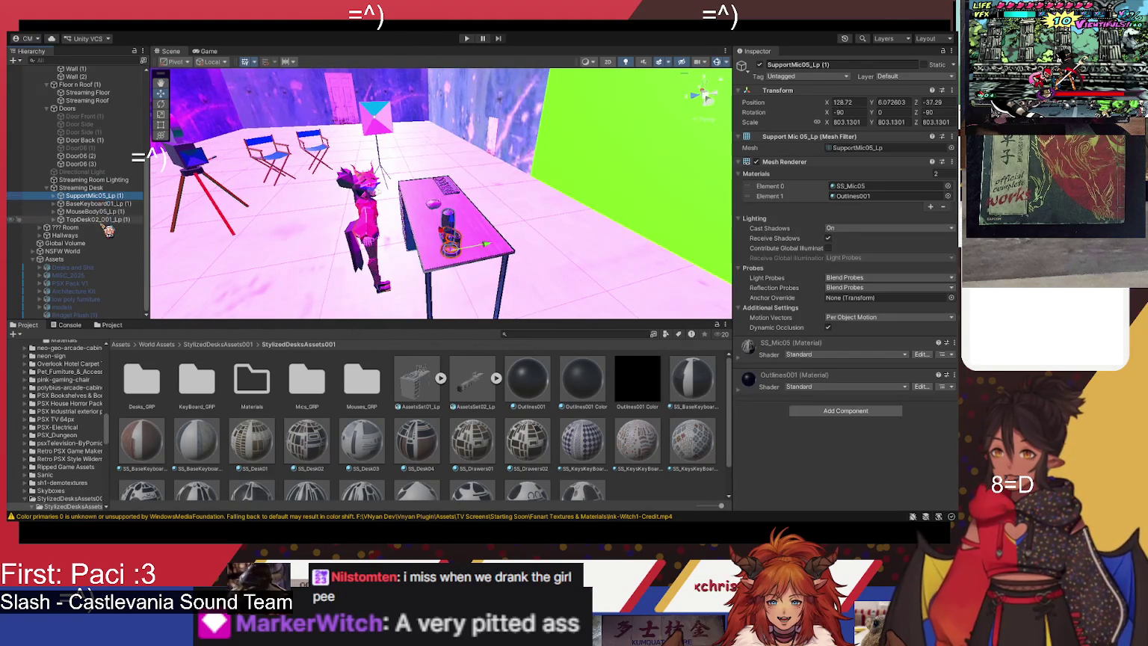
Step: Move the four accessories out of Streaming Desk and delete the empty Streaming Desk
left_click(97, 219, "shift")
mouse_move(105, 203)
left_mouse_down()
mouse_move(105, 186)
mouse_move(105, 196)
left_mouse_up()
left_click(88, 219)
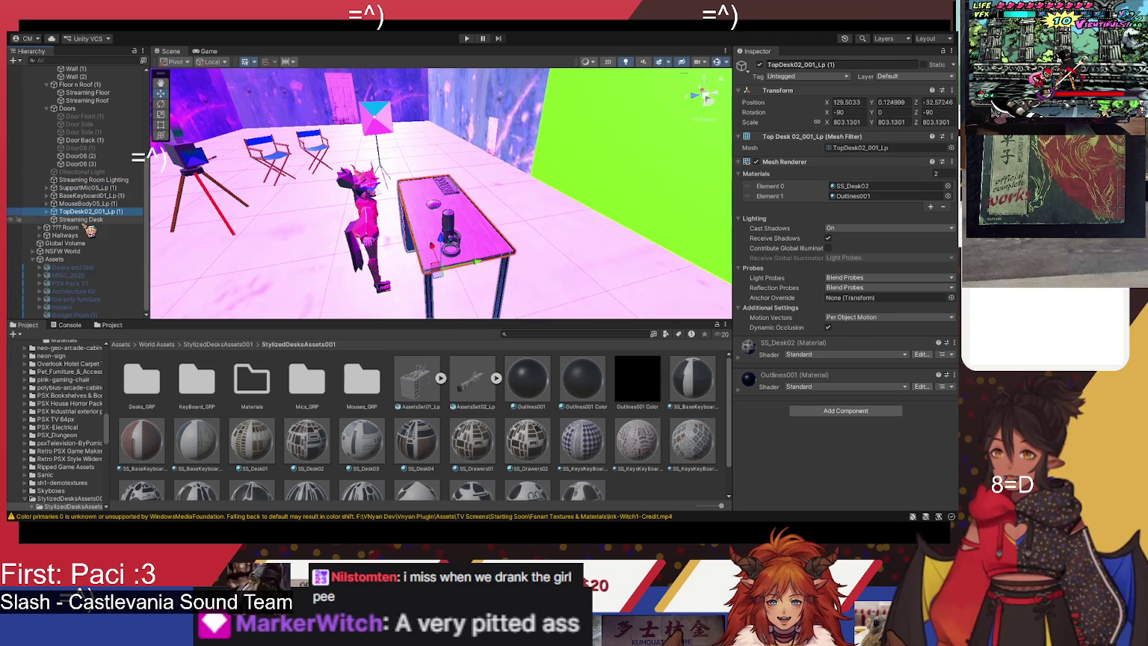
key("Delete")
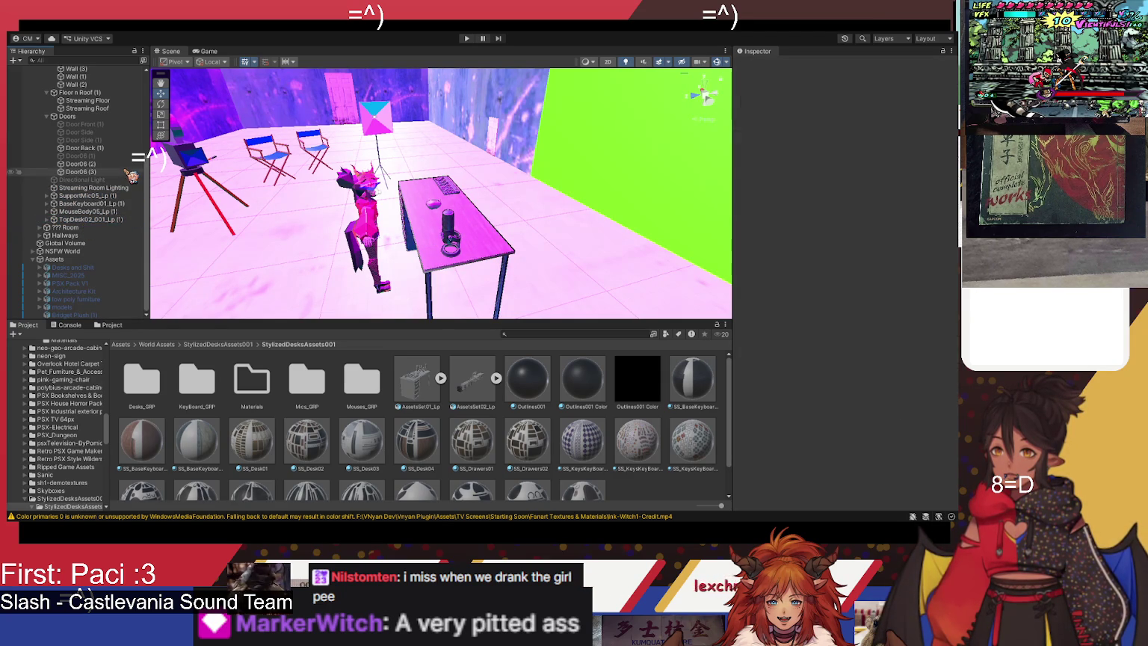
Step: Create an empty child GameObject inside TopDesk02_001_Lp (1) with its default name
scroll(71, 78, "up", 4)
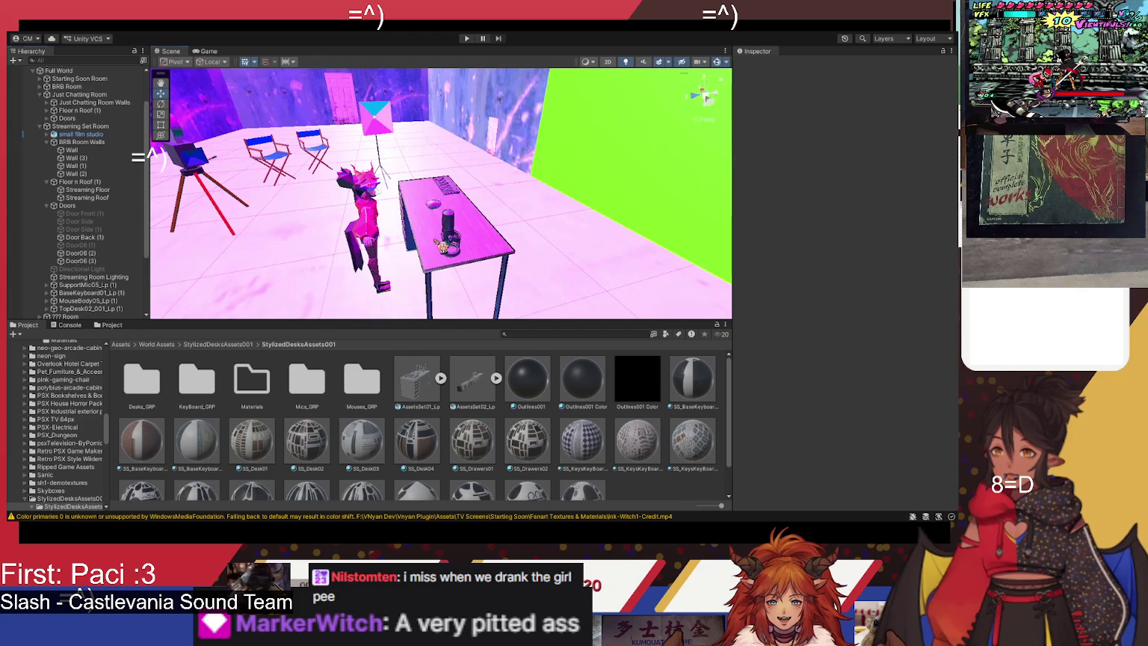
left_click(441, 246)
scroll(128, 291, "down", 2)
left_click(125, 281)
key("alt+shift+n")
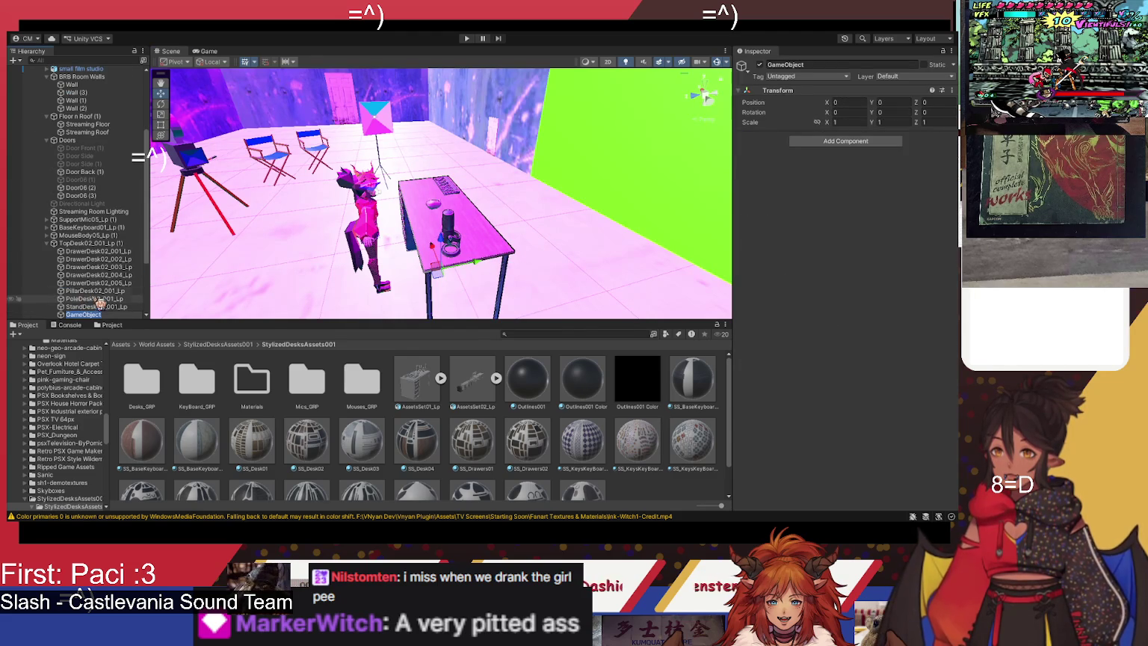
key("Return")
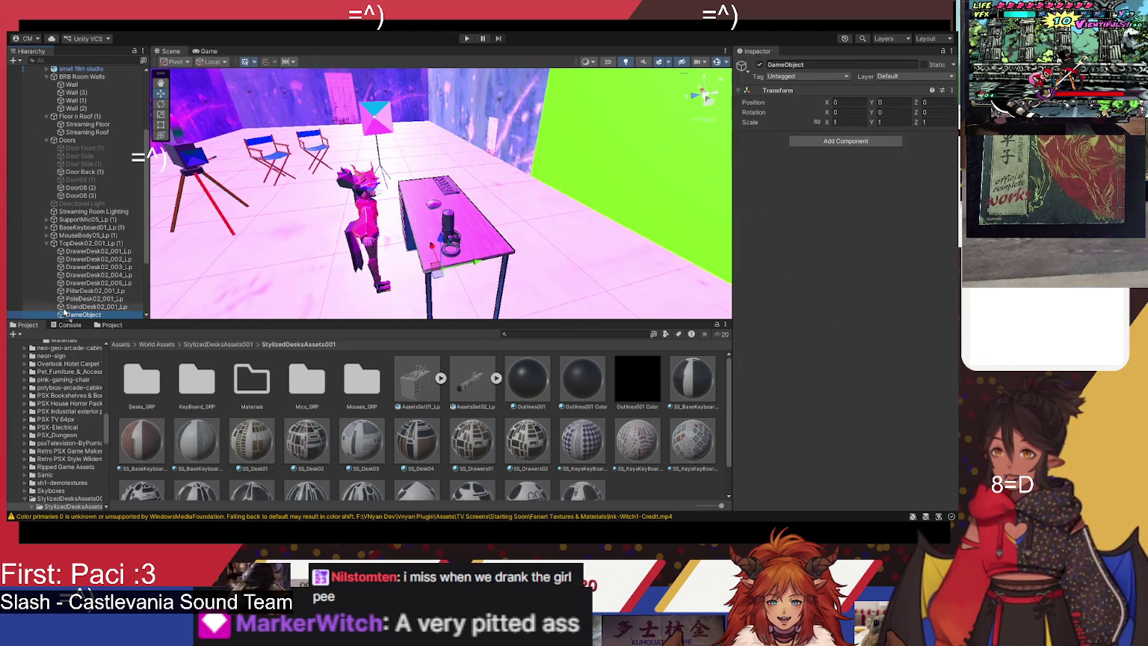
Step: Move the new GameObject to the room level and rename it Streaming Desk
left_click_drag(68, 226, 71, 219)
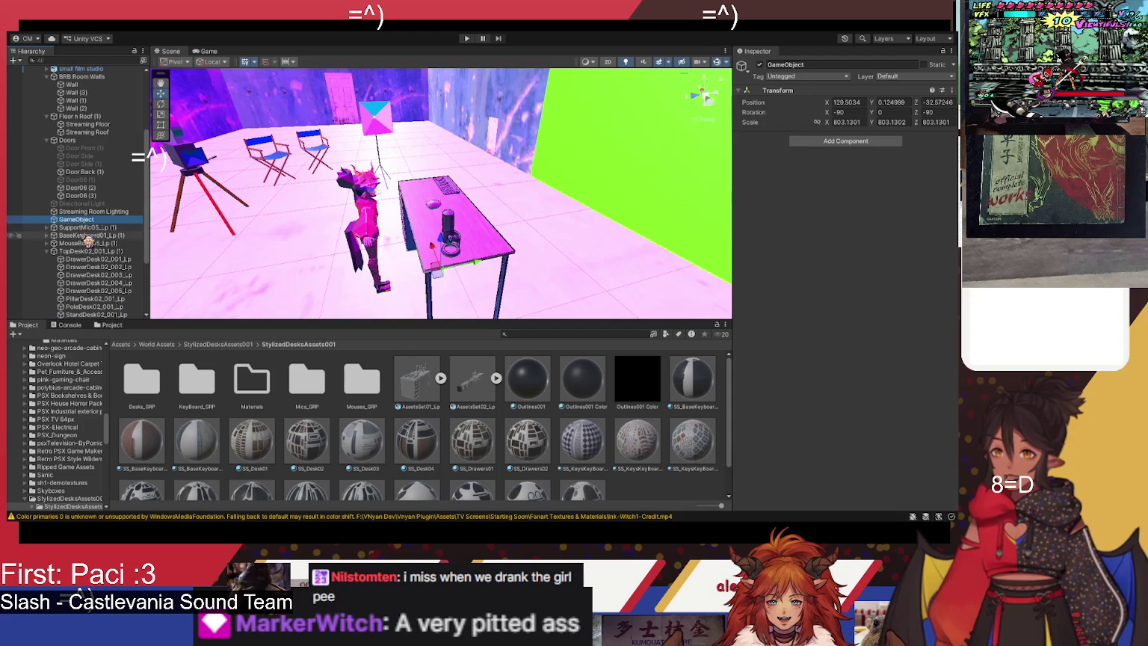
left_click(806, 65)
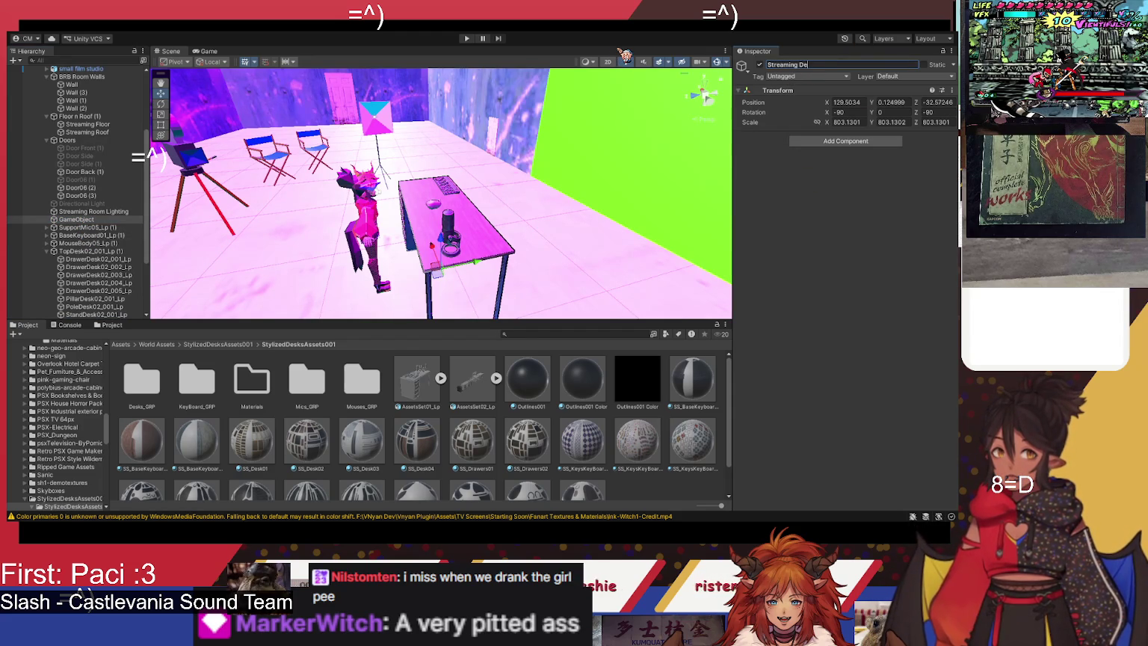
left_click(105, 227)
key("Up")
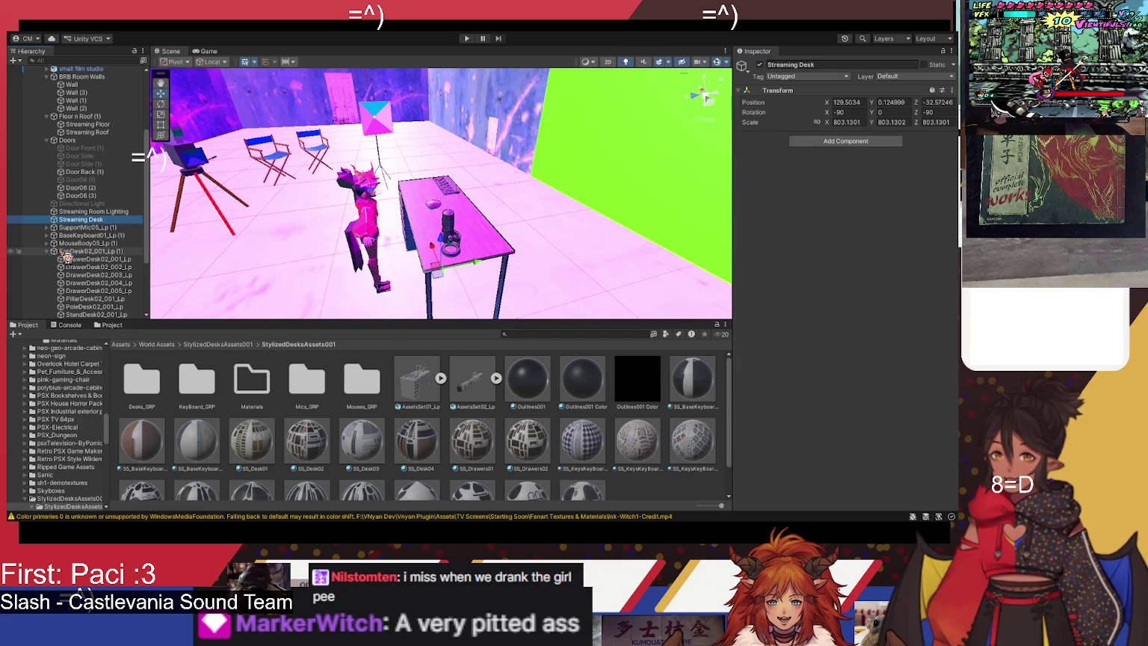
Step: Parent the mic, keyboard, mouse and TopDesk02_001_Lp (1) under Streaming Desk
left_click(47, 252)
left_click(93, 252)
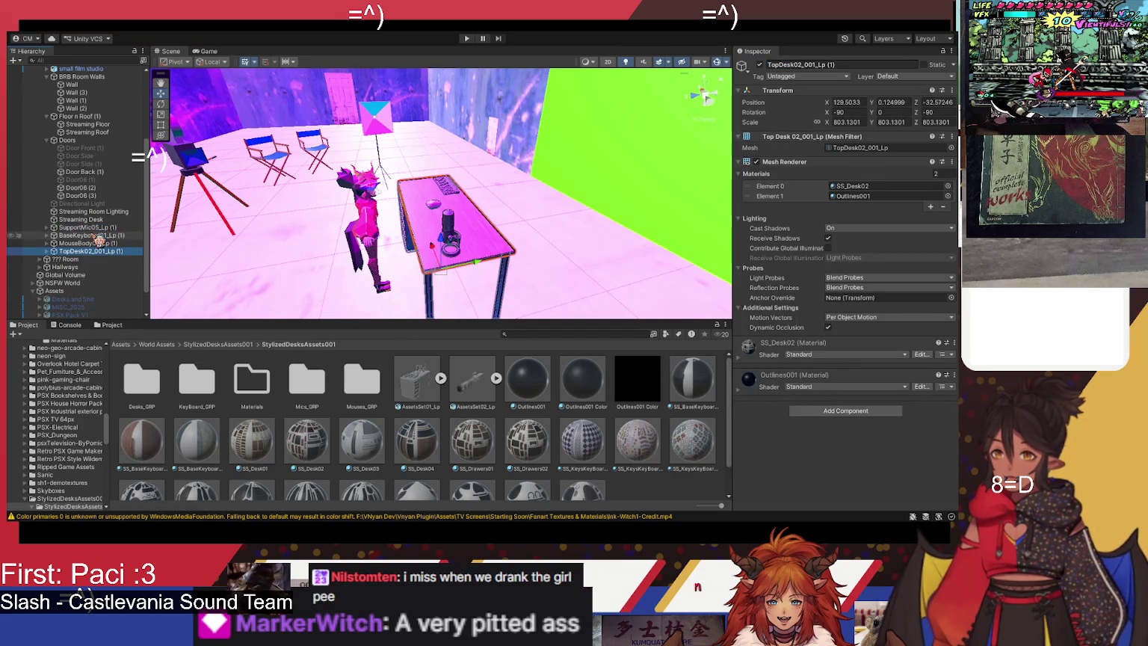
left_click(90, 227, "shift")
left_click_drag(93, 228, 84, 220)
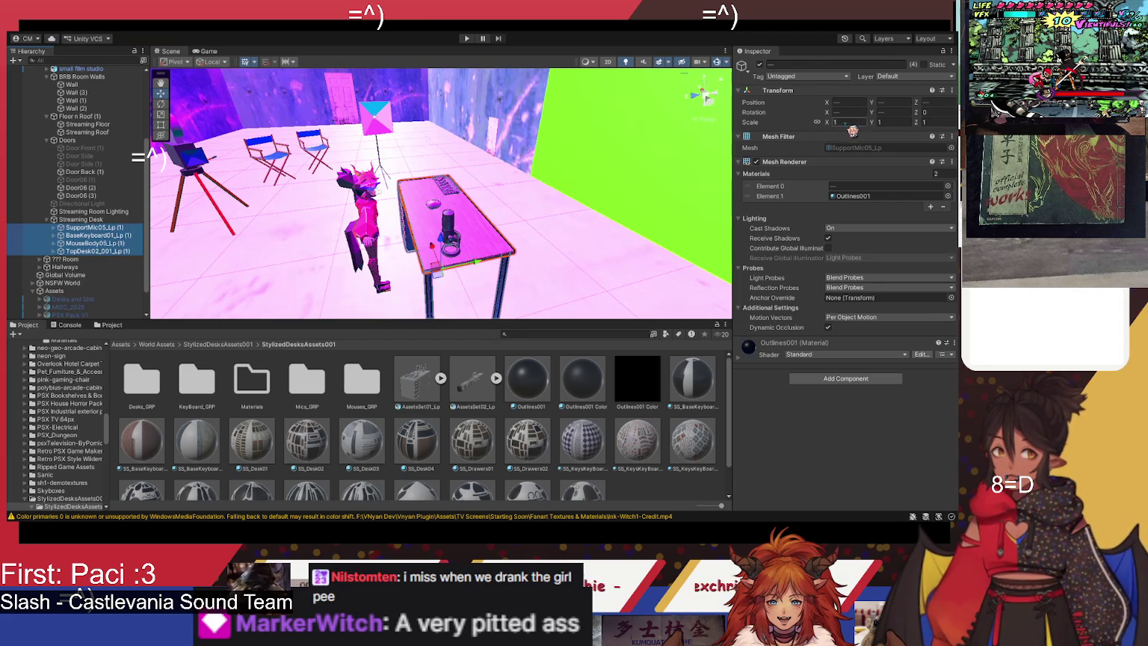
mouse_move(419, 221)
left_mouse_down()
mouse_move(628, 207)
mouse_move(286, 204)
left_mouse_up()
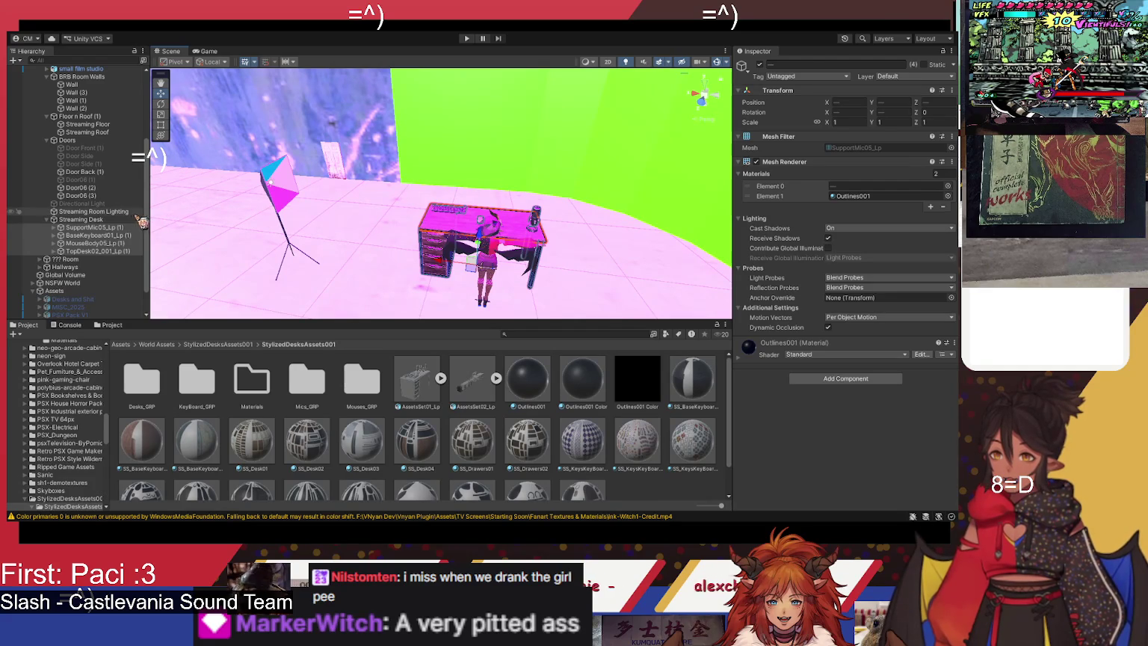
Step: Rotate the Streaming Desk group to a Y rotation of 46.75
left_click(83, 219)
left_click(848, 123)
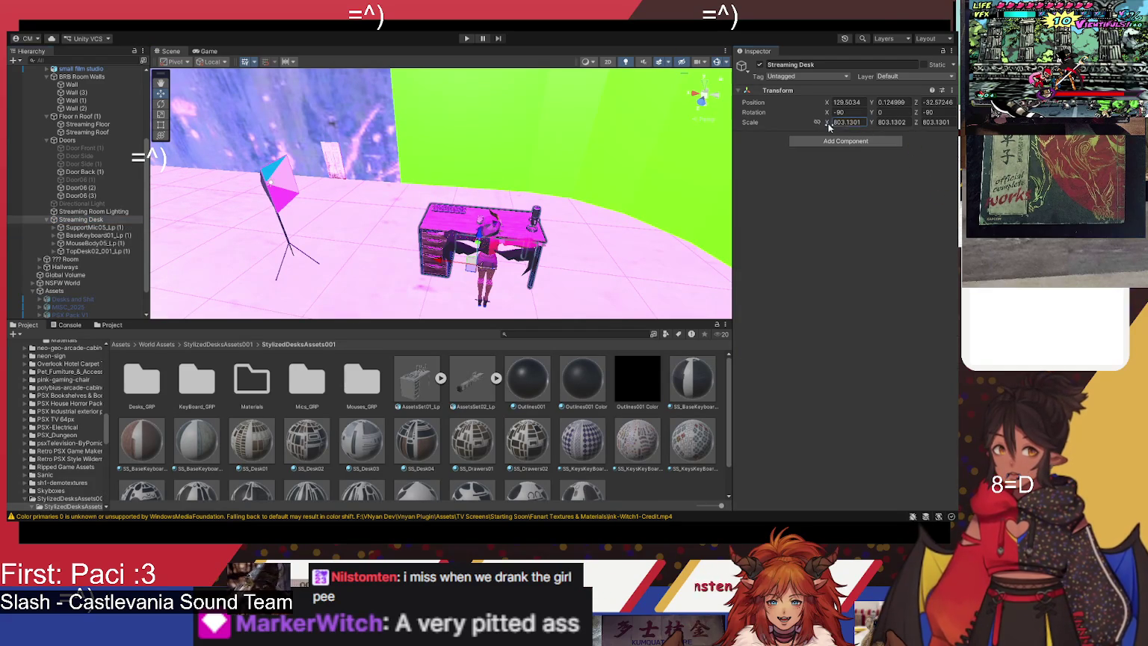
key("Escape")
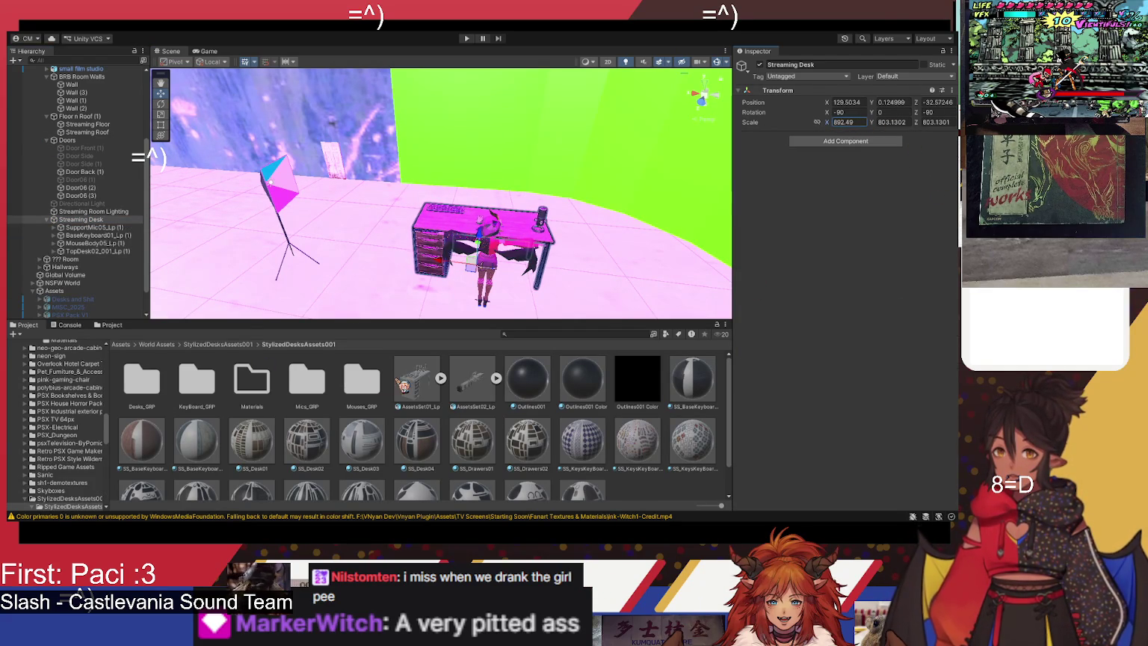
left_click_drag(871, 112, 946, 133)
mouse_move(568, 247)
left_mouse_down()
mouse_move(589, 266)
mouse_move(569, 274)
left_mouse_up()
left_click_drag(874, 115, 247, 136)
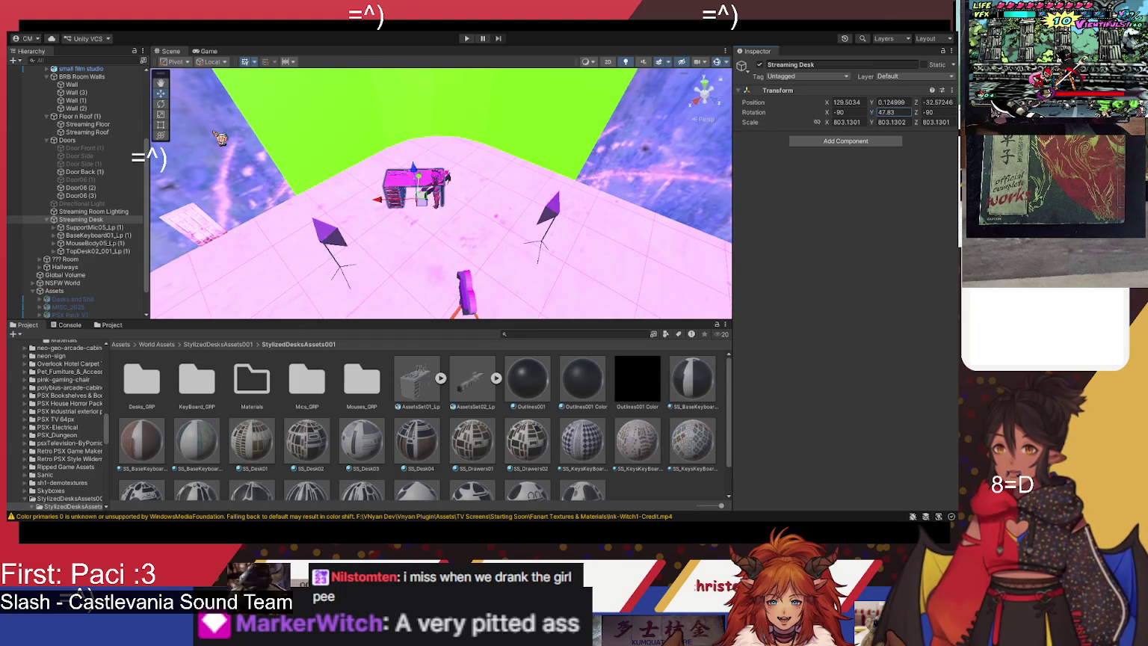
Step: Slide the Streaming Desk to position 123.83, 0.12, -35.34 on the floor
mouse_move(414, 180)
left_mouse_down()
mouse_move(437, 183)
mouse_move(293, 142)
left_mouse_up()
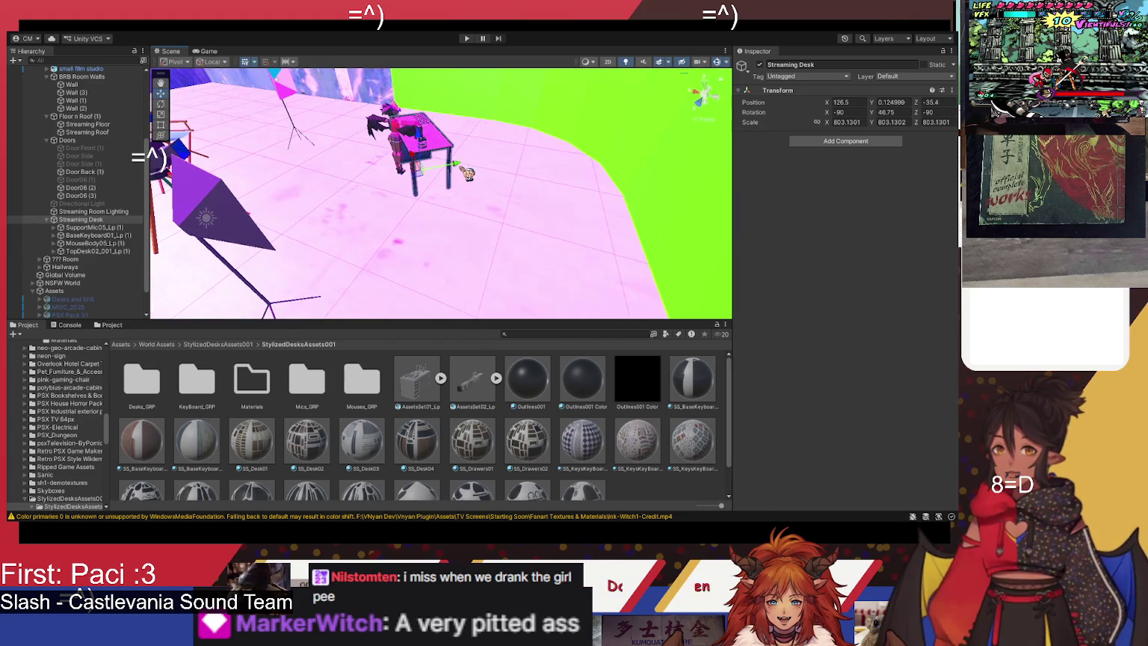
mouse_move(421, 163)
left_mouse_down()
mouse_move(460, 176)
mouse_move(447, 175)
left_mouse_up()
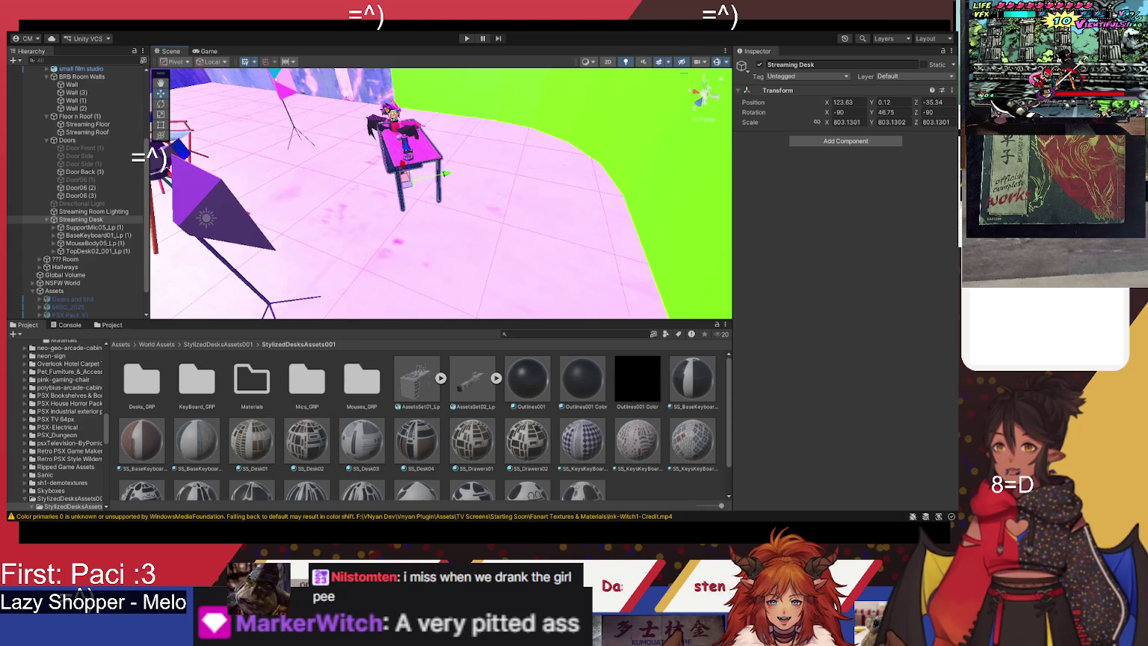
scroll(90, 253, "up", 5)
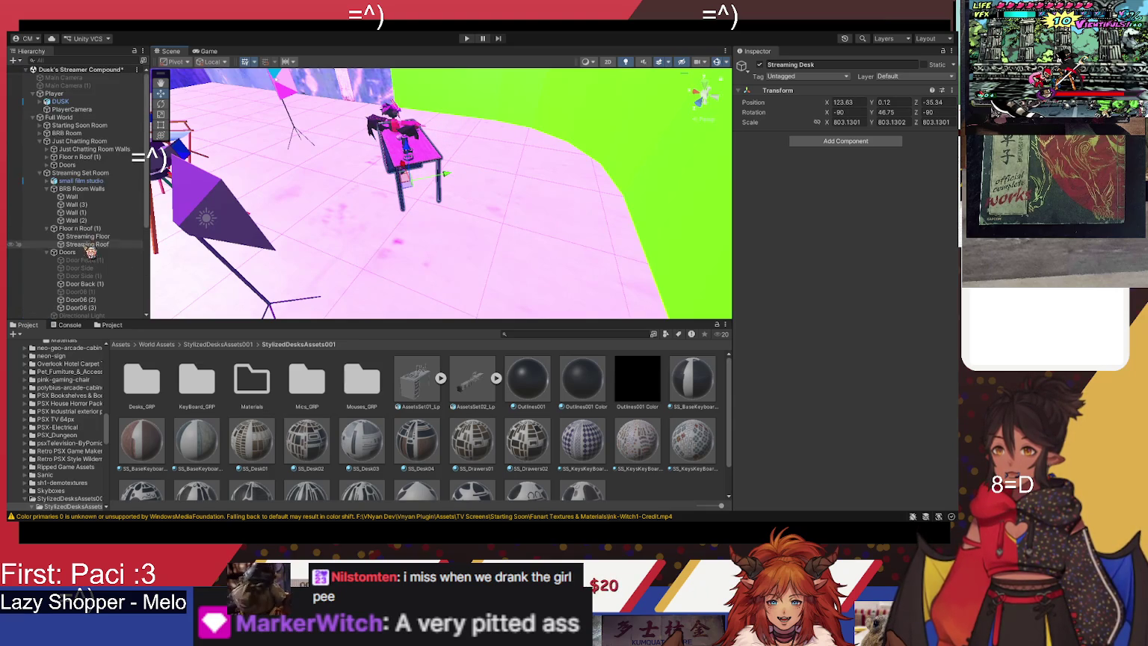
left_click(56, 93)
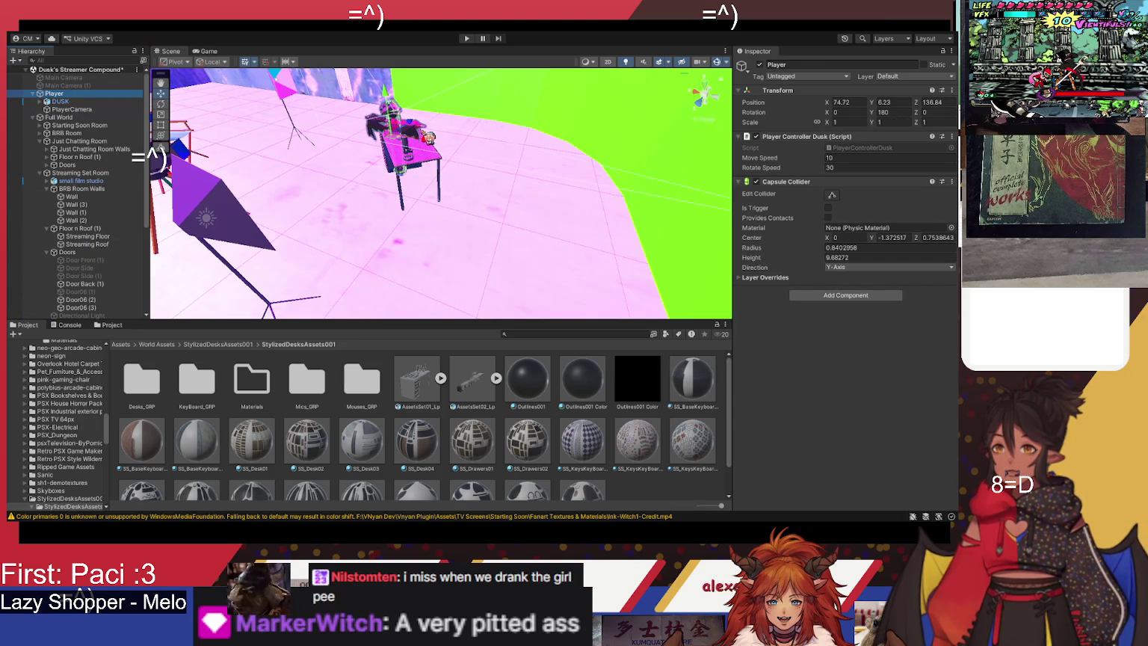
key("f")
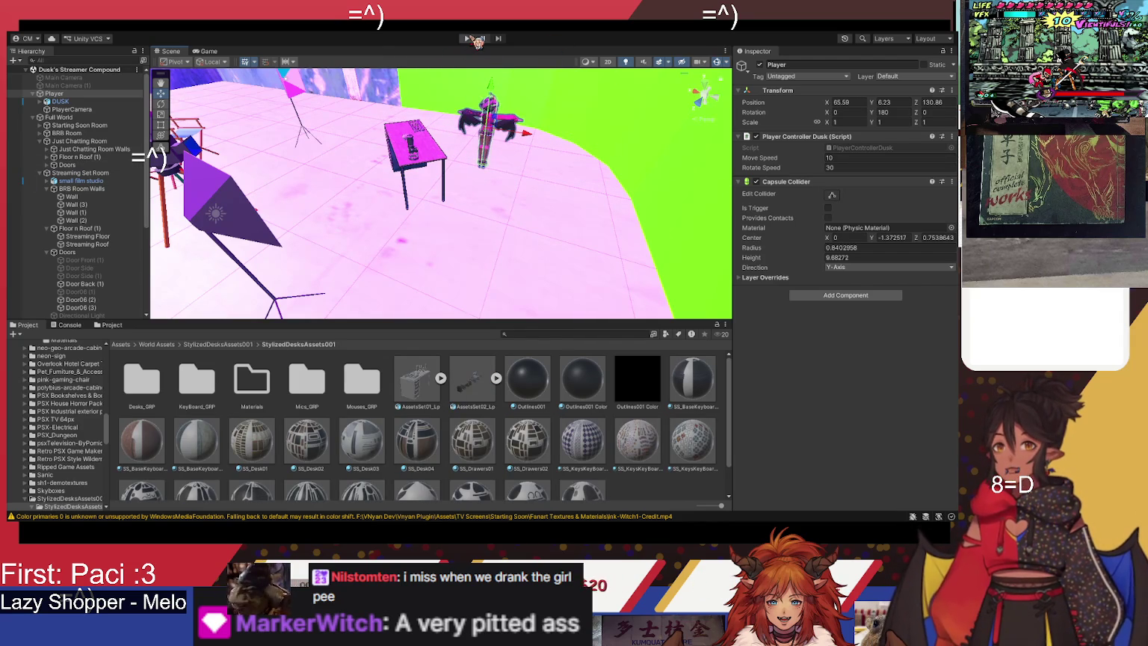
left_click(468, 38)
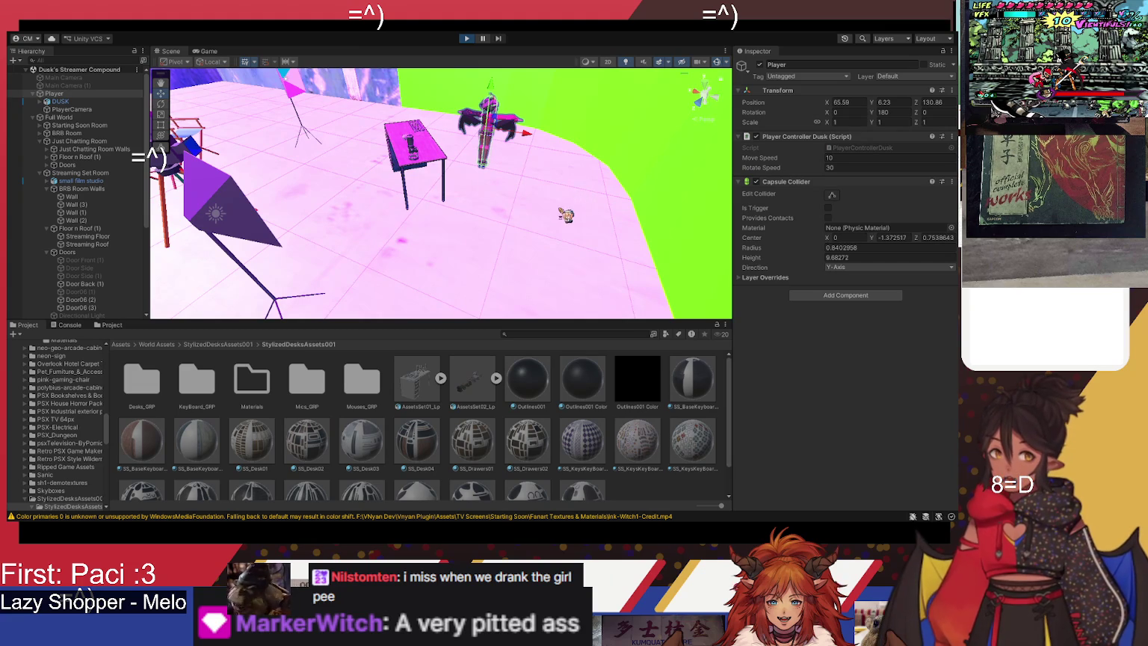
key("w")
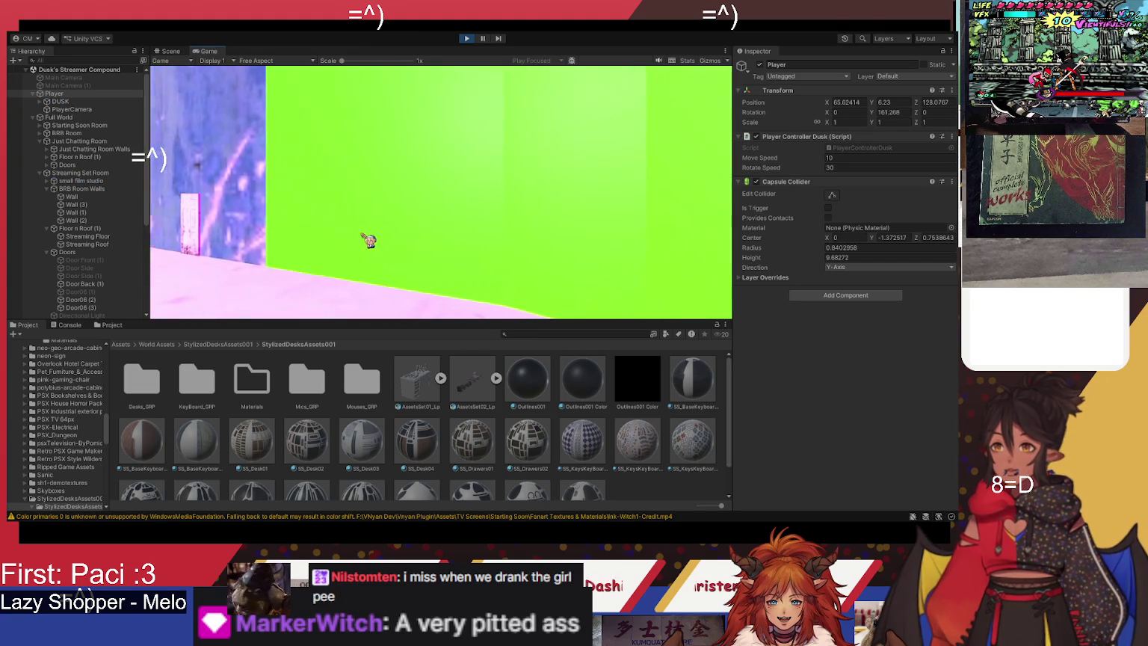
key("a")
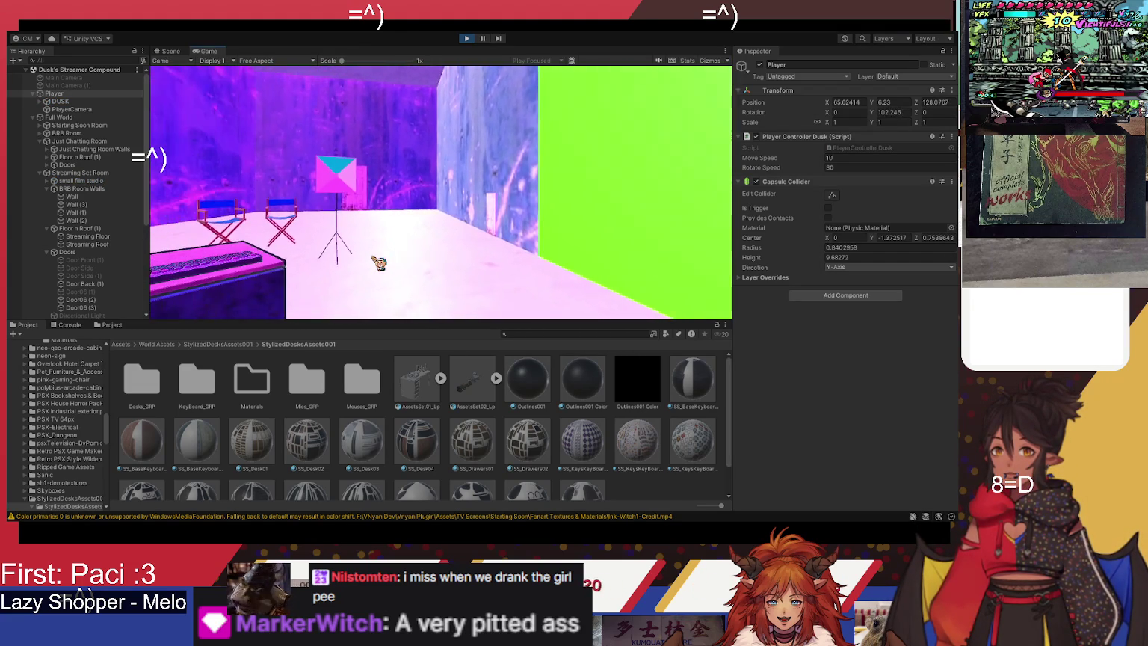
key("a")
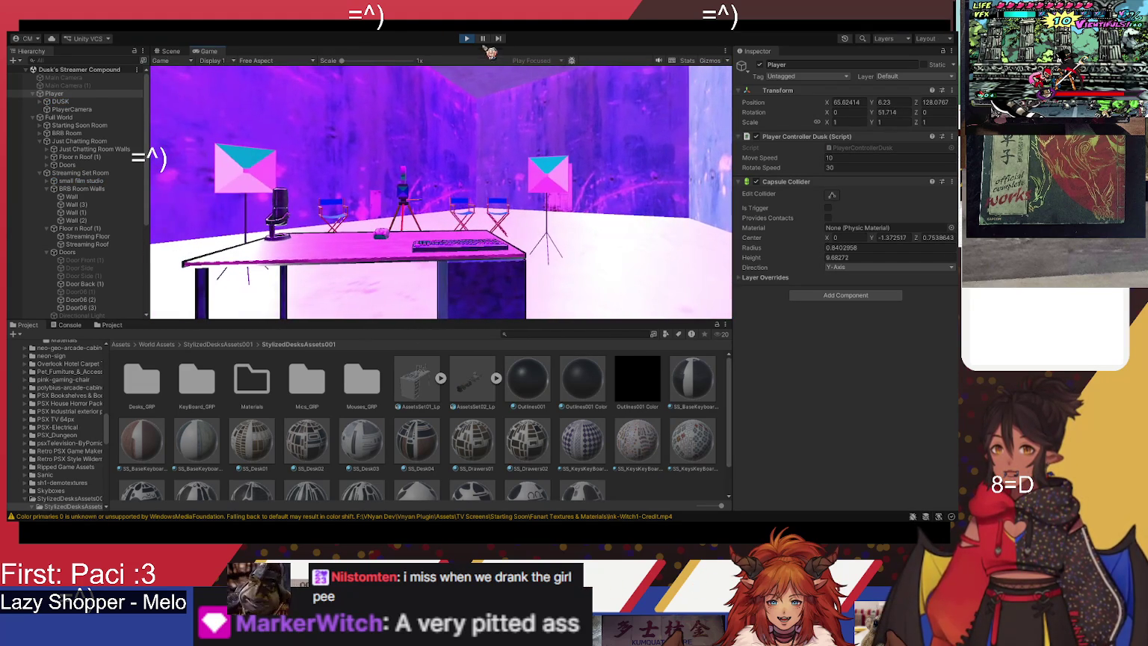
left_click(472, 39)
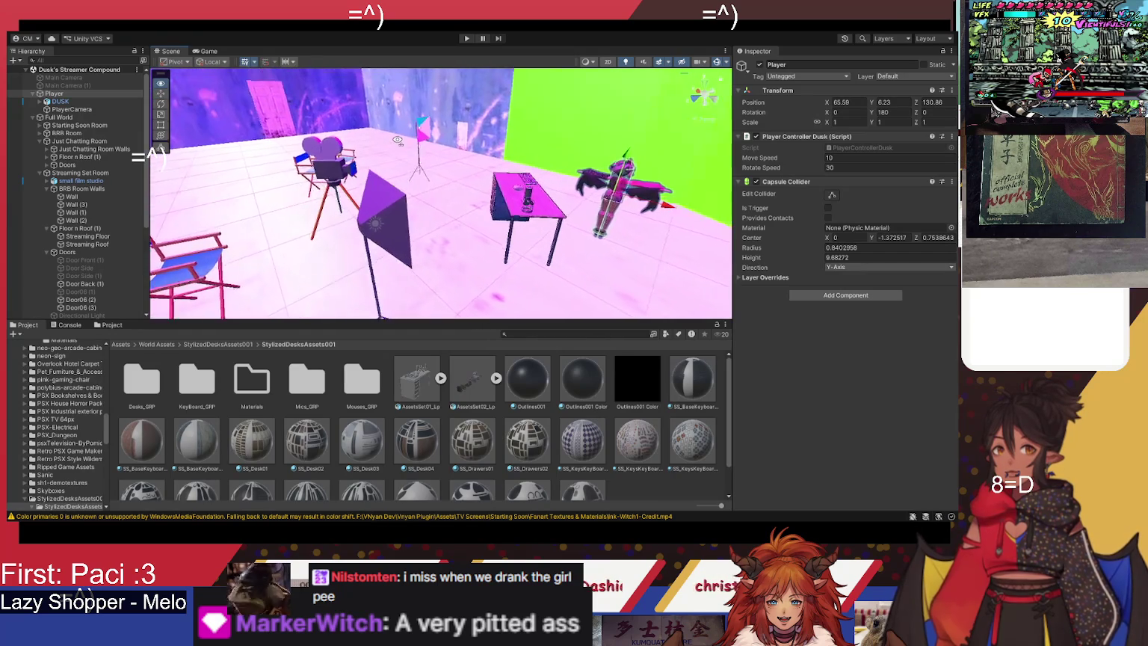
Step: Select the film-camera prop in the small film studio and orbit closer to it
left_click_drag(407, 136, 441, 157)
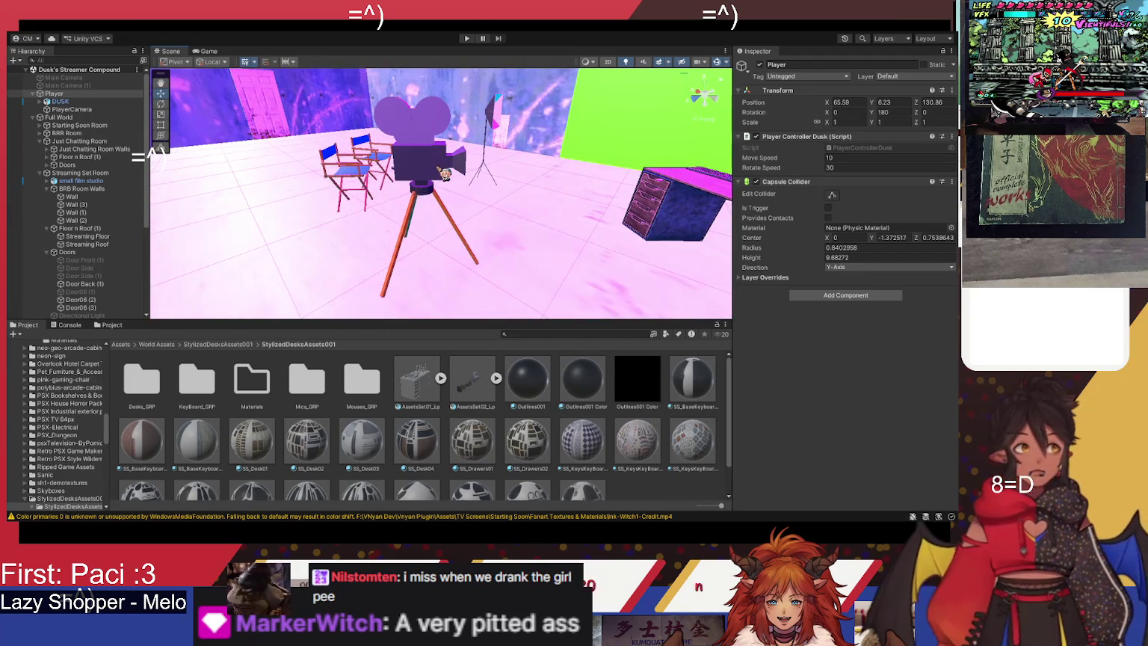
left_click(445, 173)
left_click(466, 167)
left_click_drag(461, 165, 415, 173)
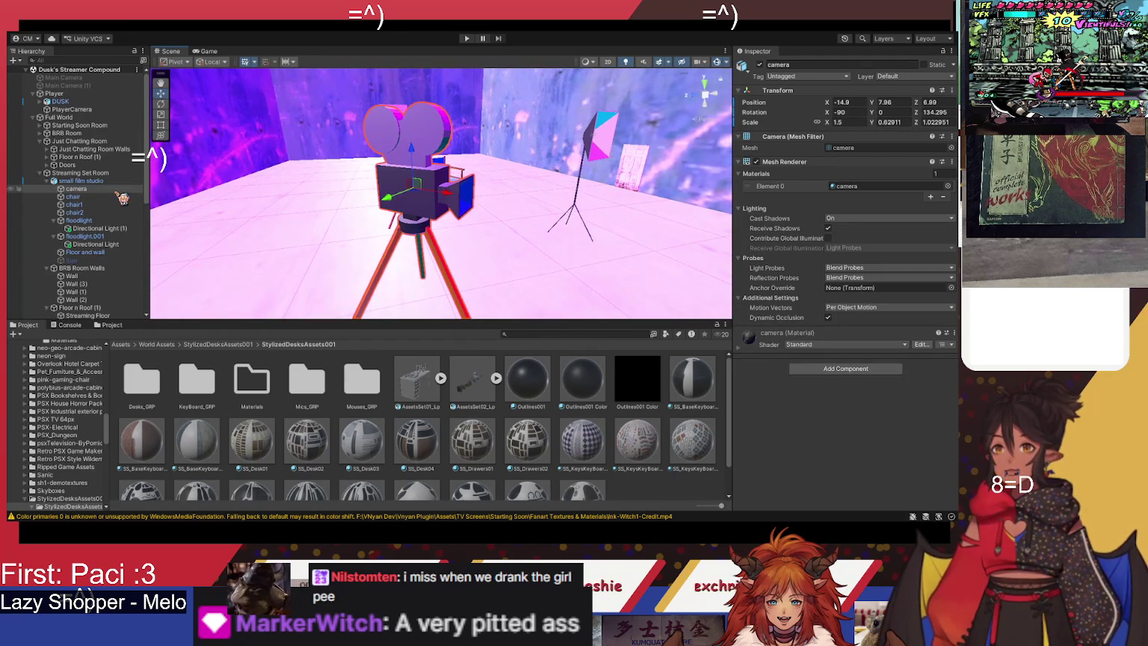
Step: Duplicate Main Camera (1) and nest the copy inside the 'camera' prop
left_click(108, 86)
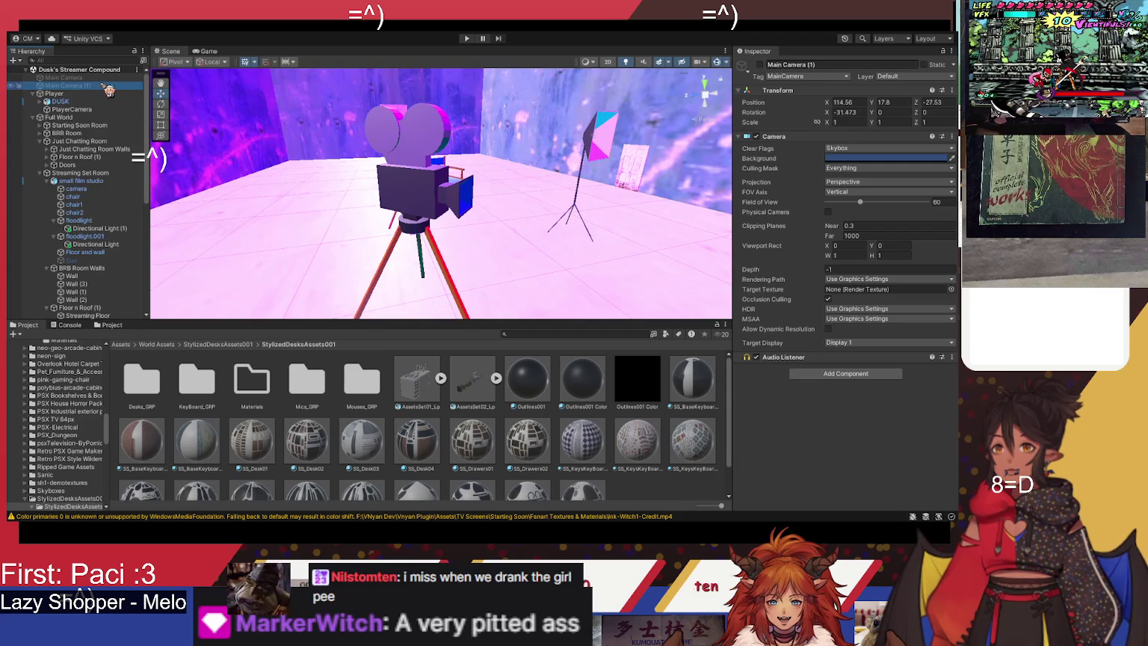
key("ctrl+d")
mouse_move(96, 102)
left_mouse_down()
mouse_move(97, 198)
mouse_move(90, 99)
left_mouse_up()
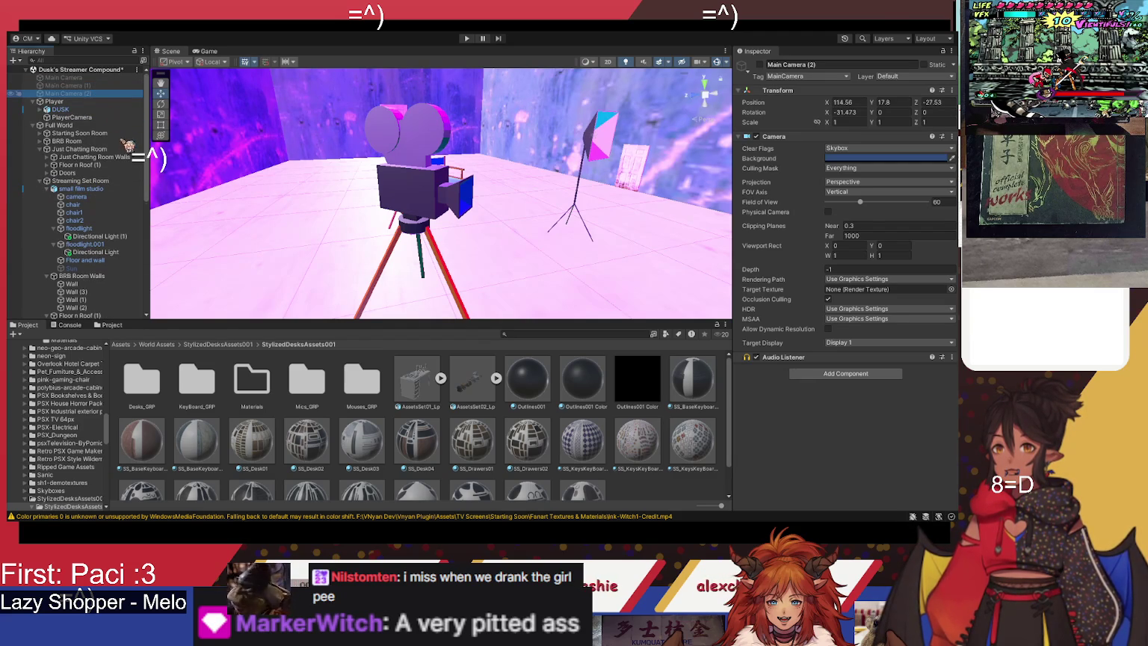
left_click_drag(129, 160, 129, 159)
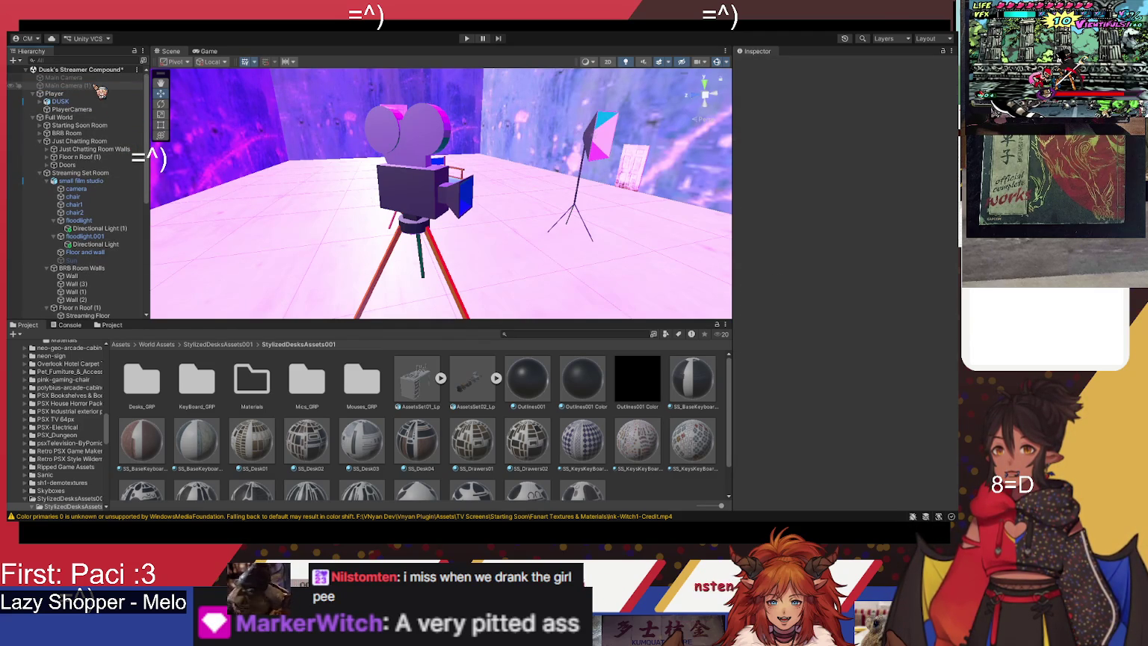
mouse_move(100, 74)
left_mouse_down()
mouse_move(80, 97)
mouse_move(82, 190)
left_mouse_up()
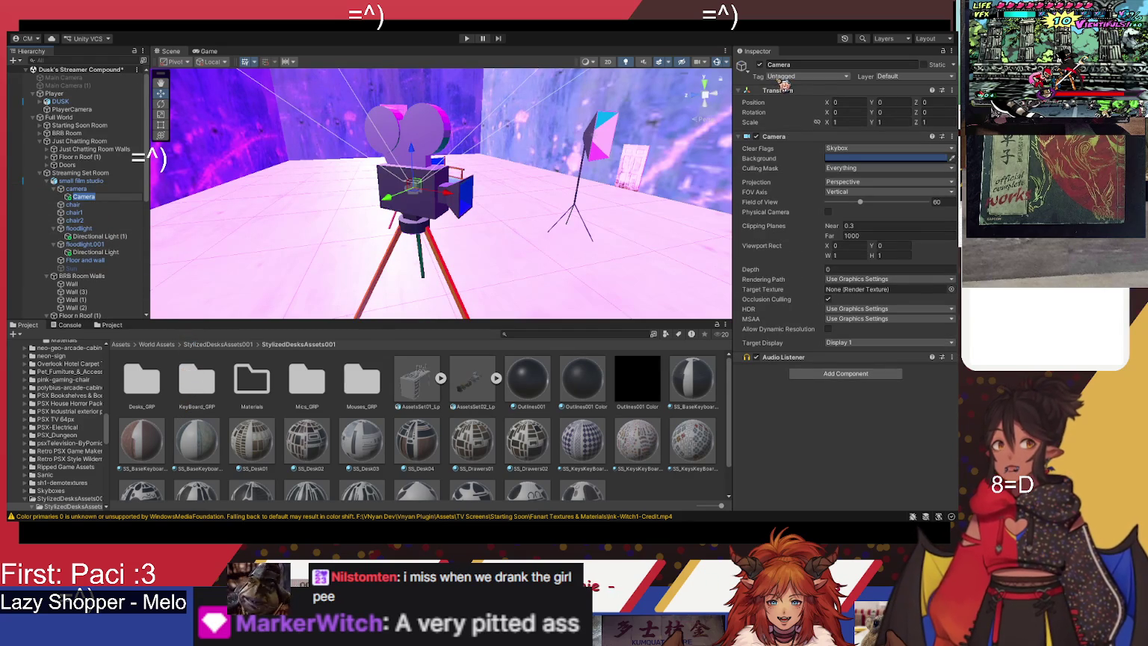
Step: Tag the film camera's Camera as MainCamera and dock the Game view below the Inspector
left_click(822, 140)
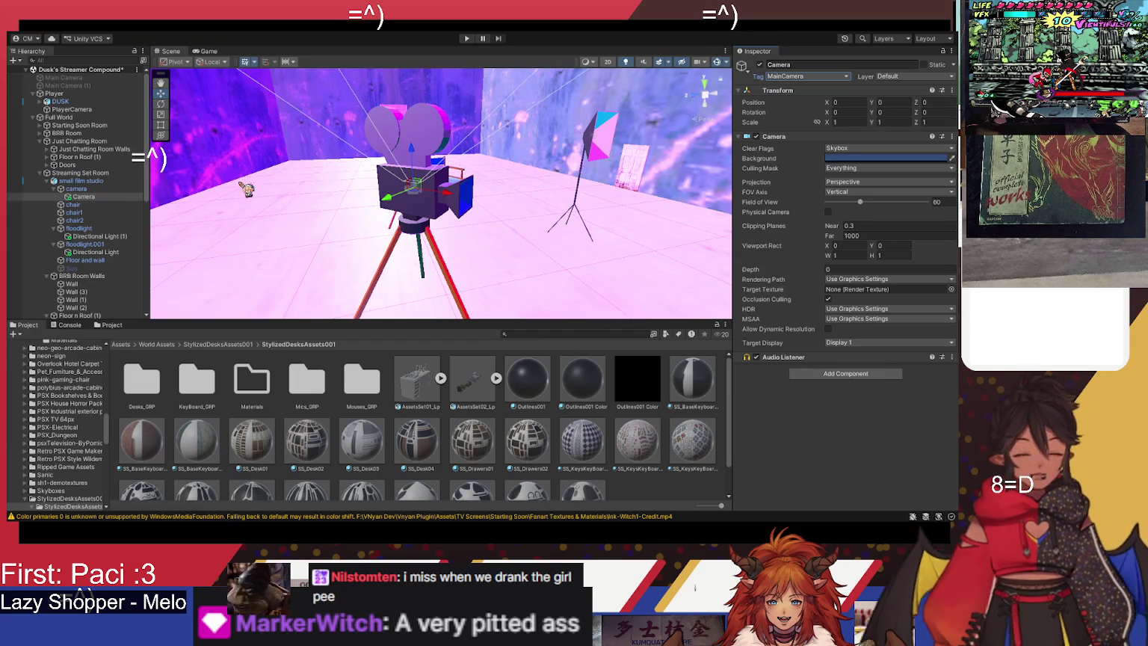
left_click_drag(372, 217, 430, 163)
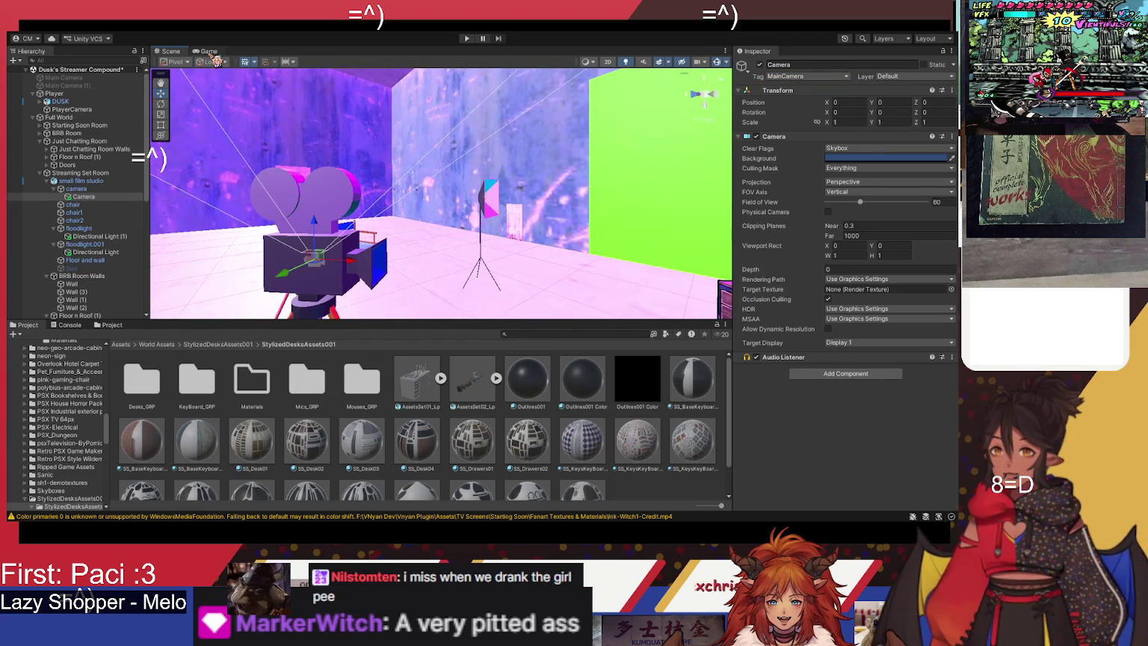
left_click(213, 53)
left_click(170, 51)
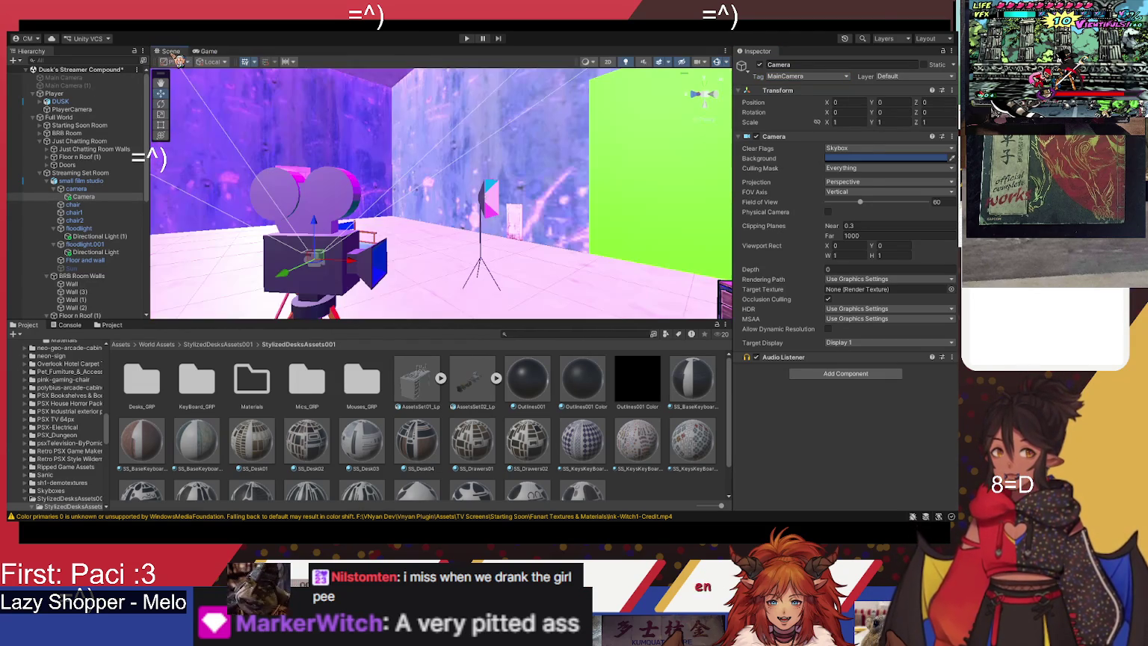
left_click(213, 52)
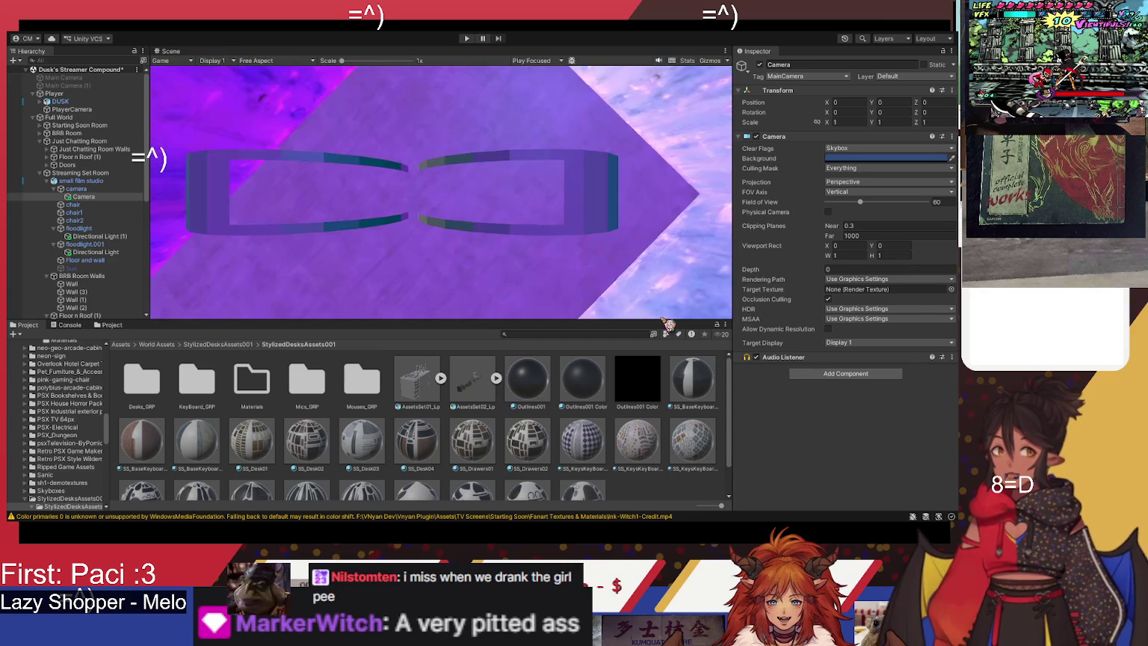
left_click_drag(874, 463, 874, 463)
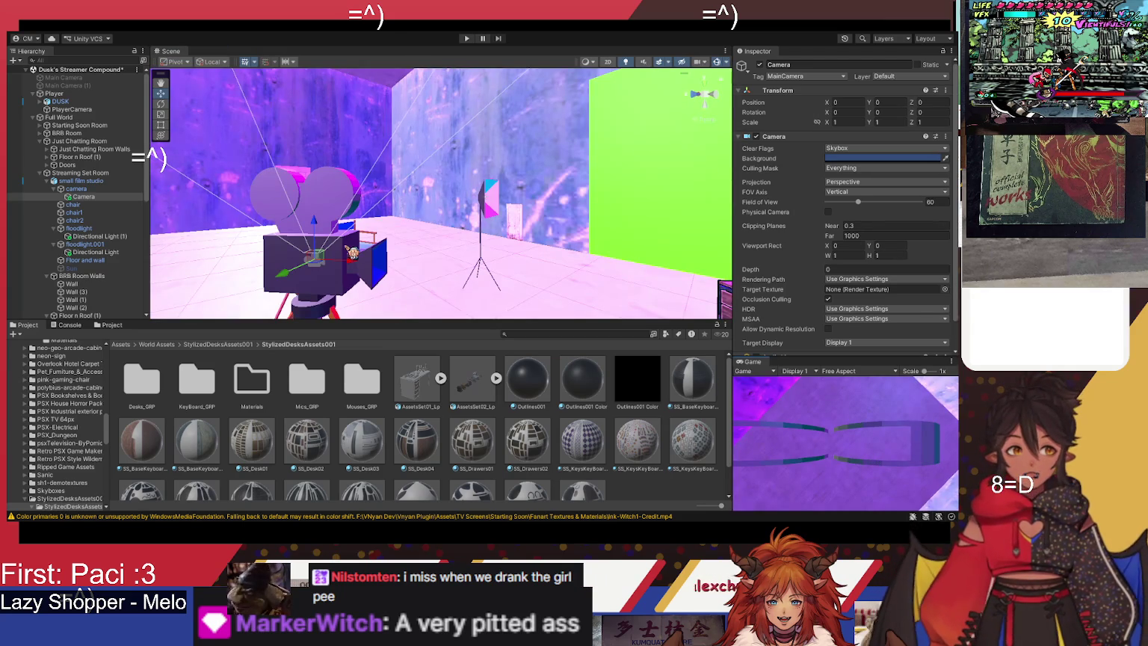
mouse_move(318, 237)
left_mouse_down()
mouse_move(499, 224)
mouse_move(402, 306)
mouse_move(458, 284)
mouse_move(303, 249)
left_mouse_up()
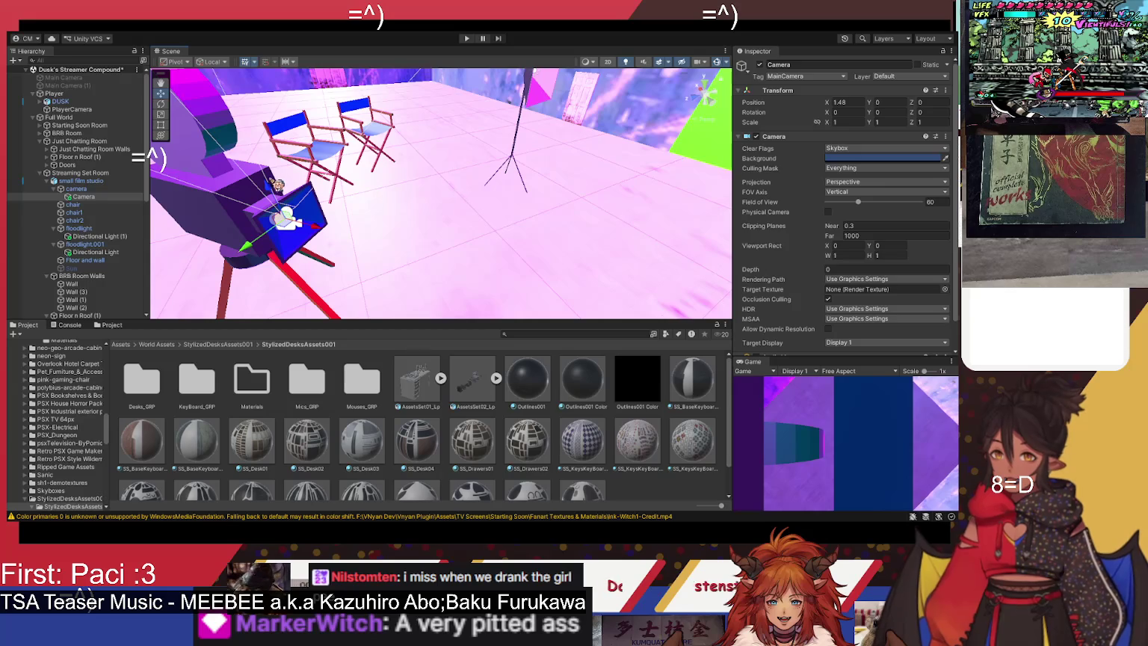
Step: Nudge the Camera's position, then set its Rotation Y and Z to 90
mouse_move(278, 193)
left_mouse_down()
mouse_move(340, 239)
mouse_move(326, 234)
left_mouse_up()
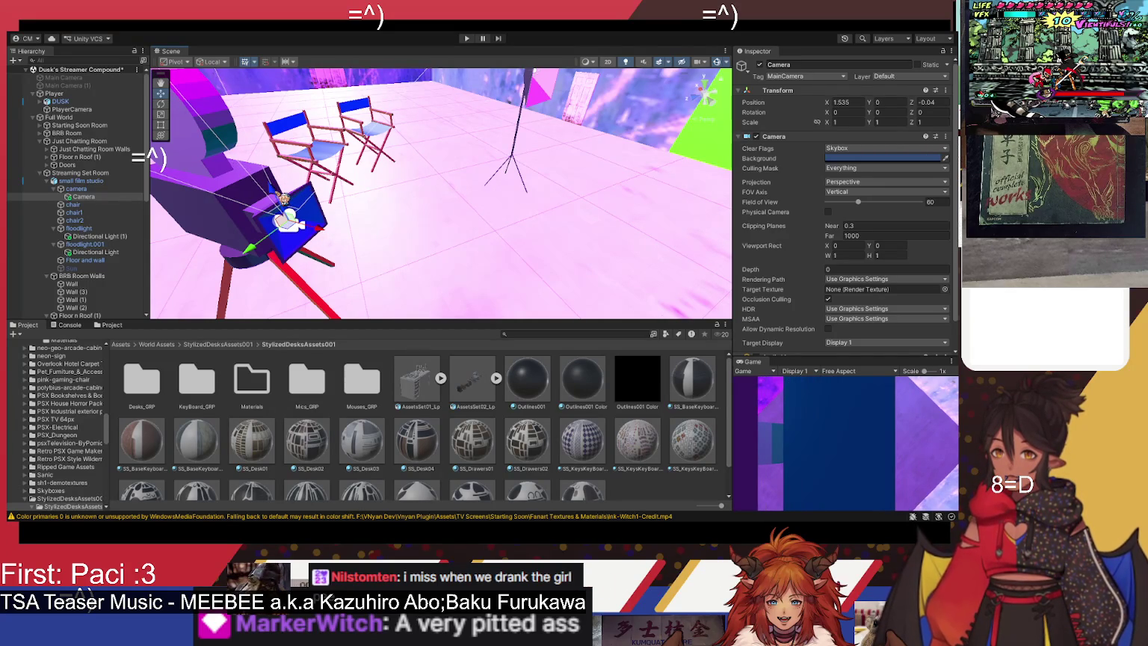
left_click_drag(283, 198, 273, 193)
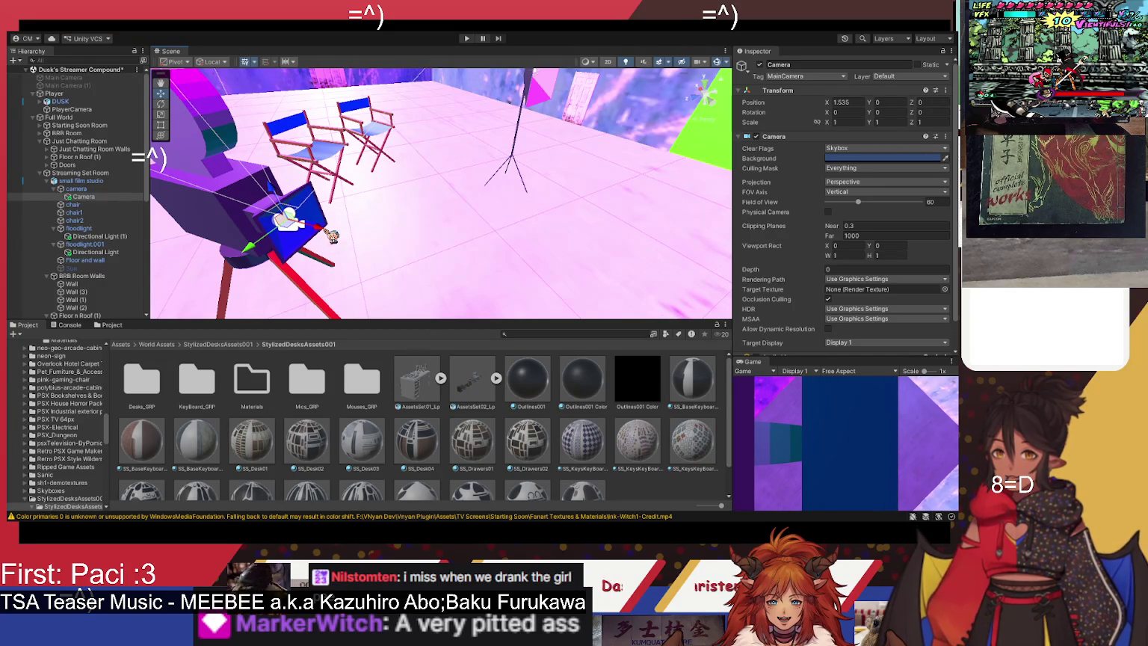
left_click_drag(326, 235, 328, 235)
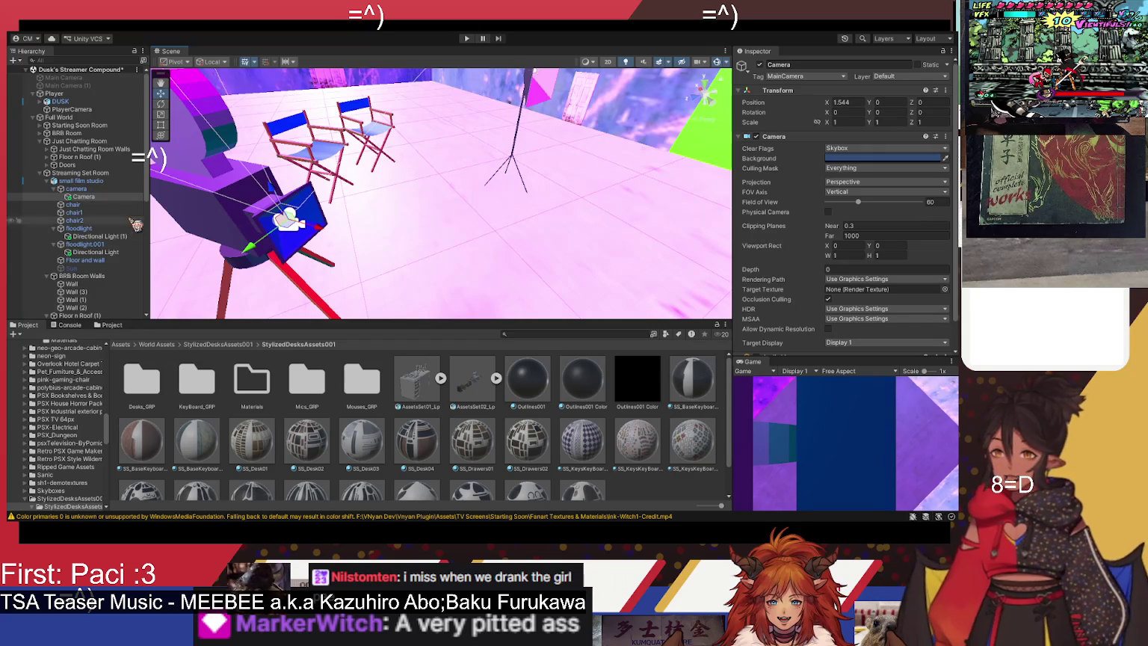
left_click_drag(266, 162, 371, 180)
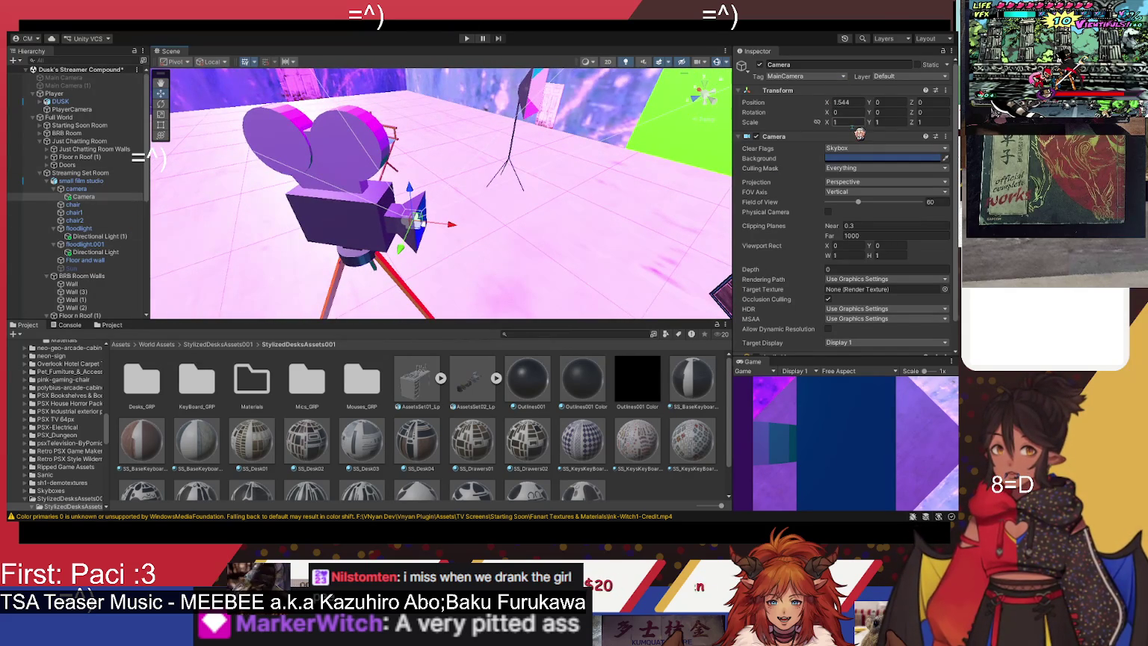
type("90")
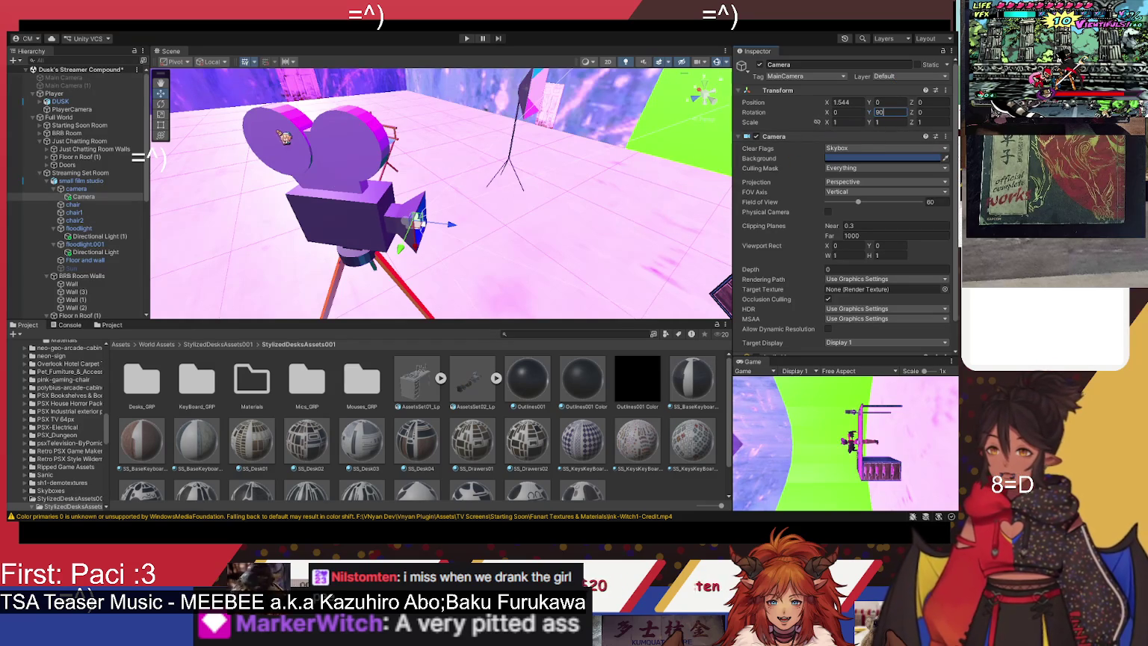
left_click(161, 104)
mouse_move(424, 252)
left_mouse_down()
mouse_move(435, 166)
mouse_move(455, 144)
left_mouse_up()
double_click(927, 112)
type("90")
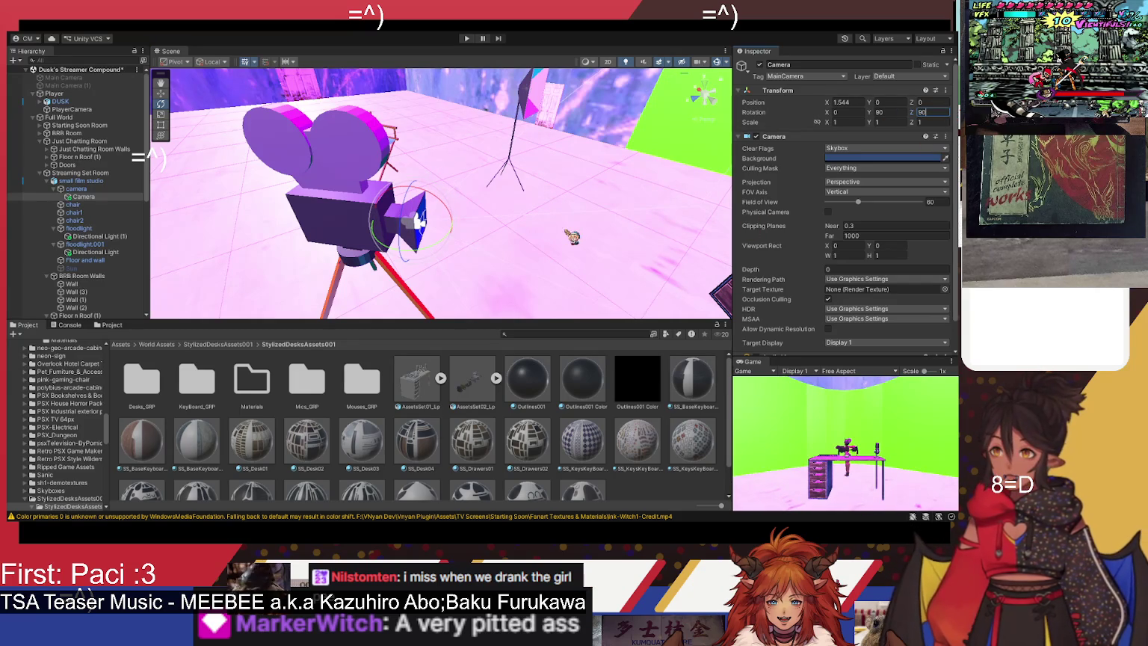
left_click(166, 93)
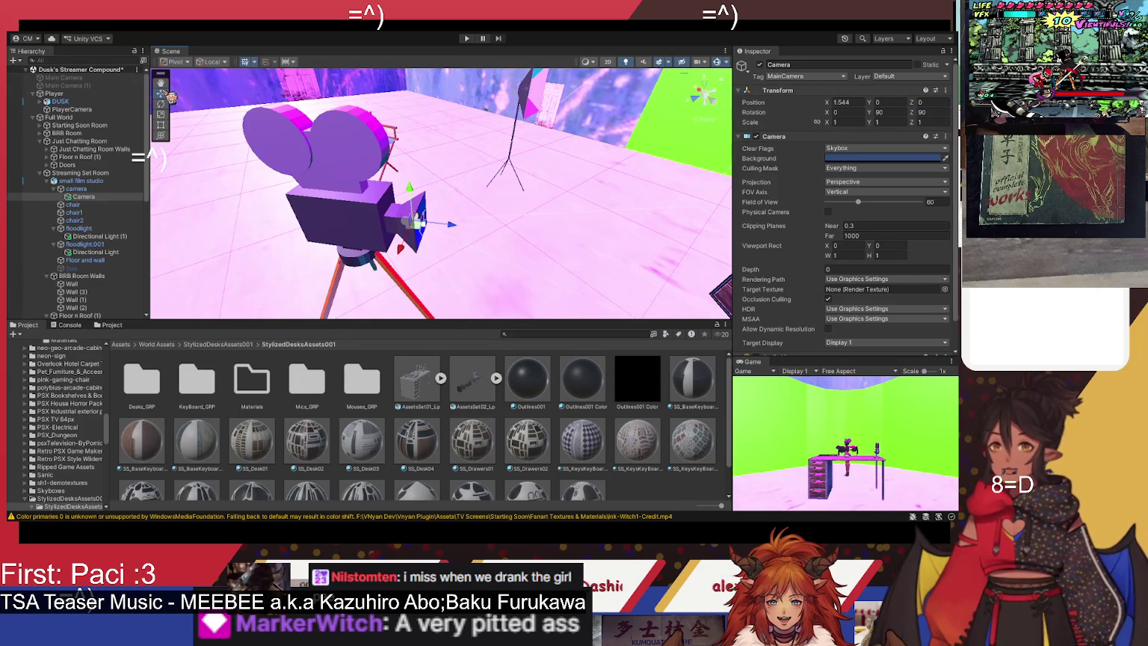
Step: Move the film-camera prop to -22.03, 7.86, -0.32 so it frames the desk and avatar
mouse_move(411, 236)
left_mouse_down()
mouse_move(675, 202)
mouse_move(637, 233)
left_mouse_up()
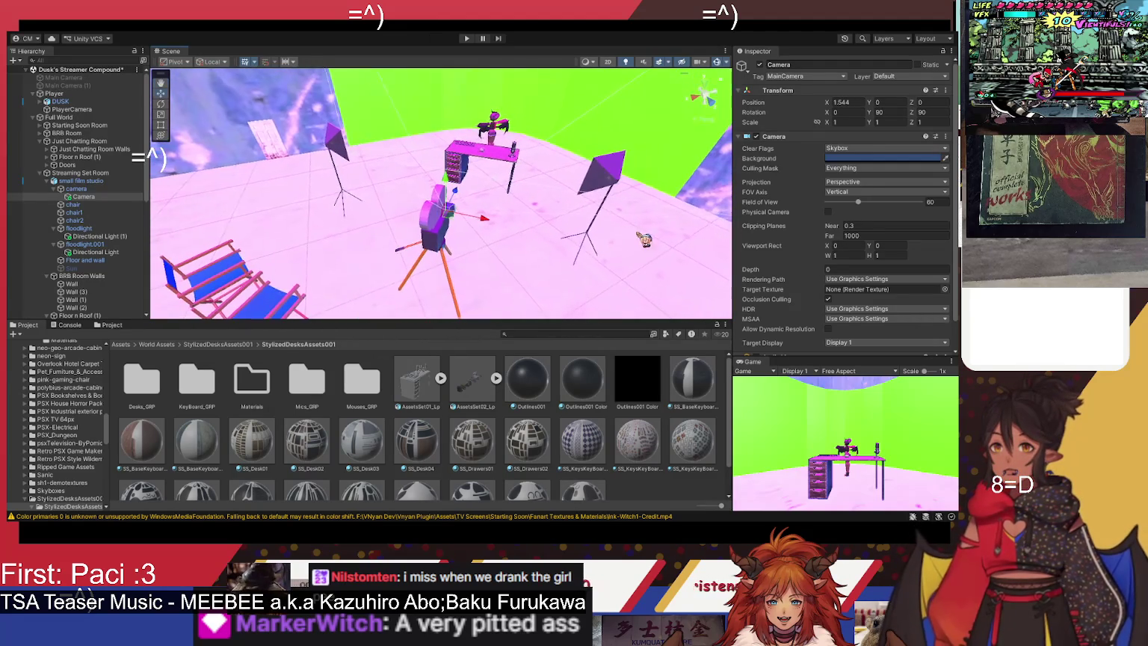
left_click(90, 189)
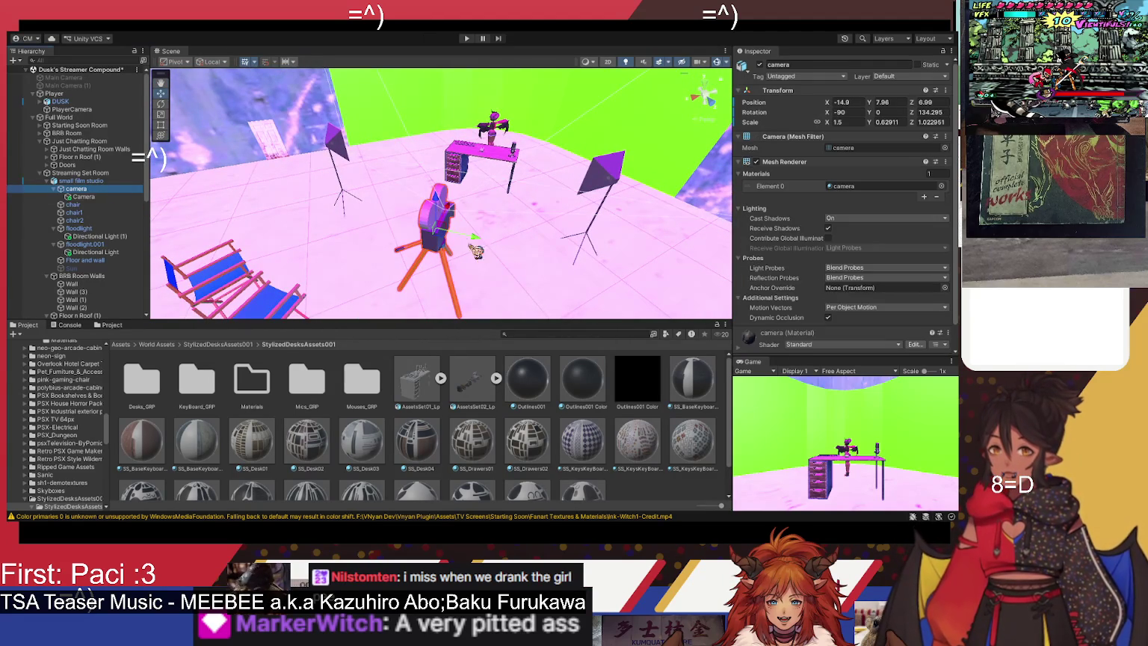
left_click_drag(438, 196, 436, 196)
mouse_move(474, 235)
left_mouse_down()
mouse_move(484, 217)
mouse_move(469, 194)
mouse_move(506, 168)
mouse_move(414, 120)
mouse_move(394, 158)
left_mouse_up()
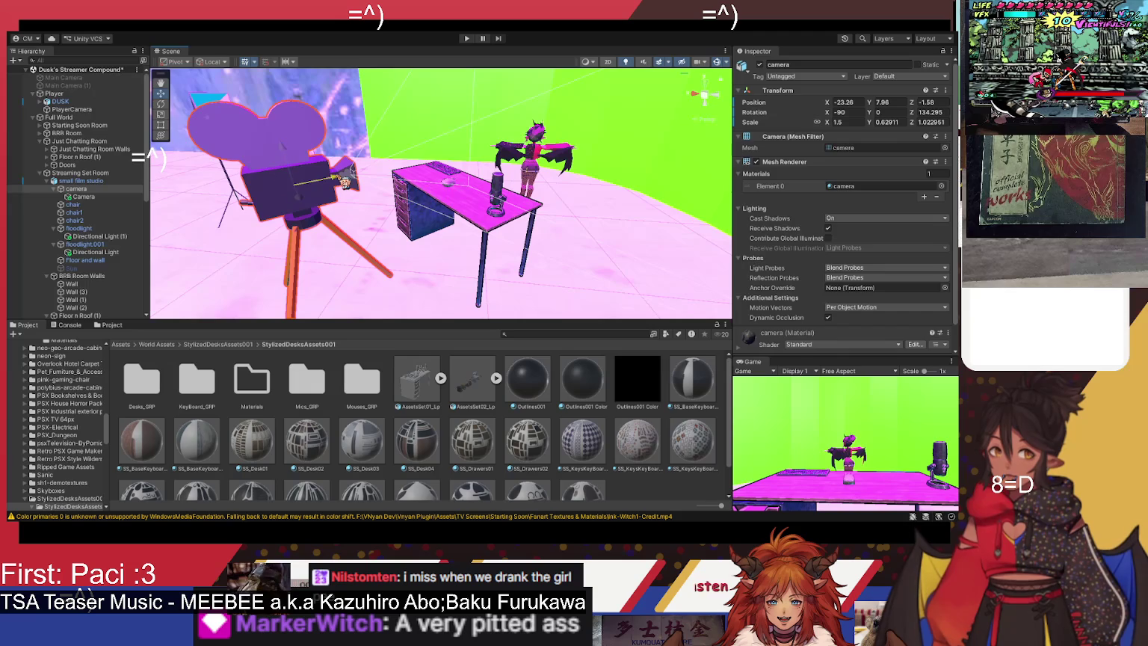
left_click_drag(346, 182, 269, 200)
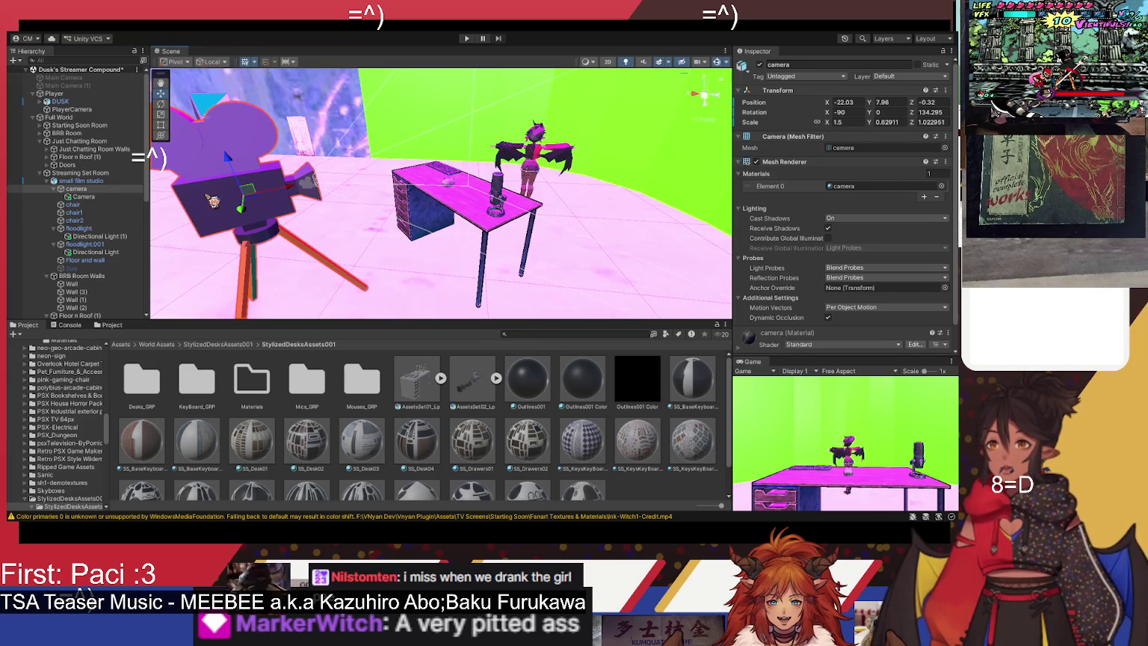
left_click(48, 180)
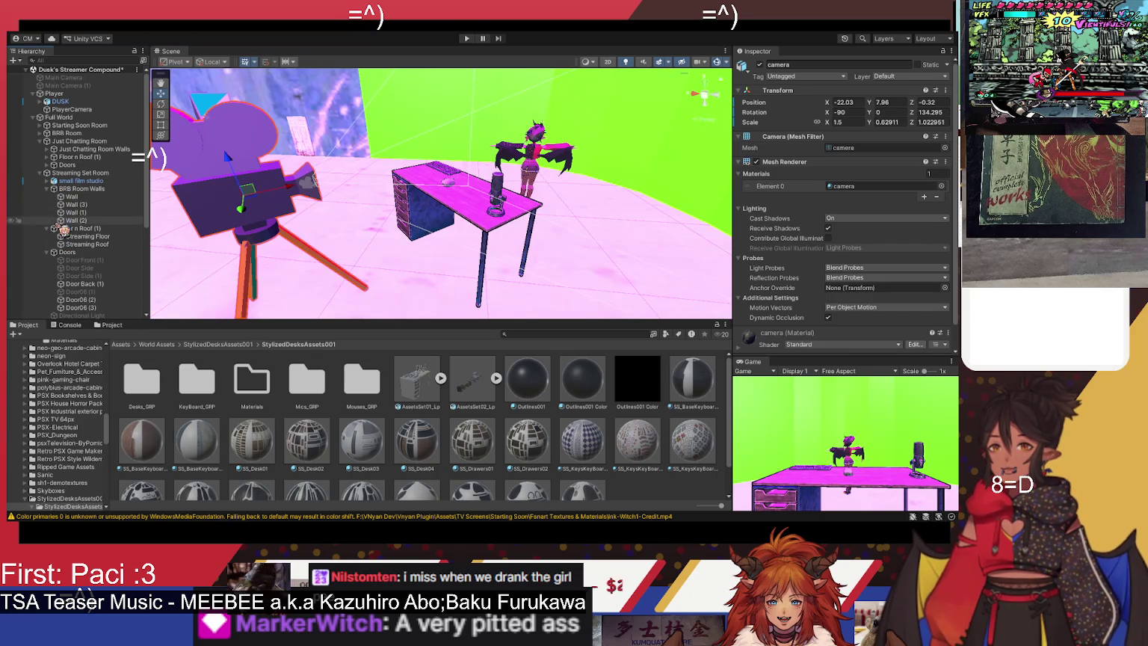
Step: Collapse the room groups and move small film studio below Streaming Room Lighting
left_click(48, 189)
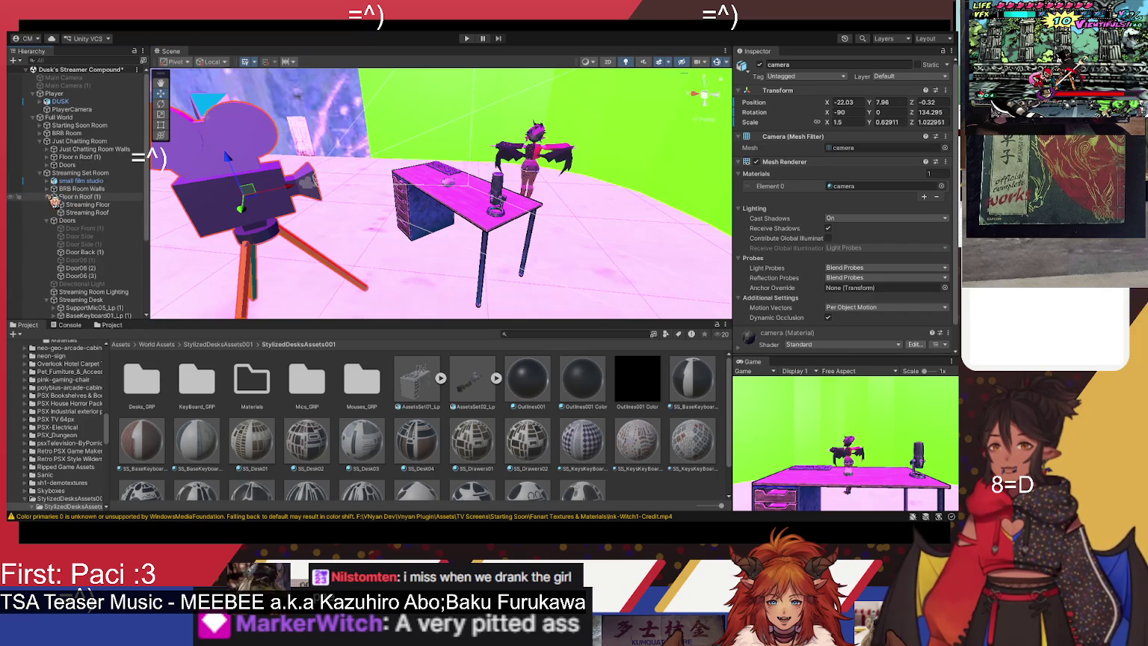
left_click(48, 196)
left_click(48, 204)
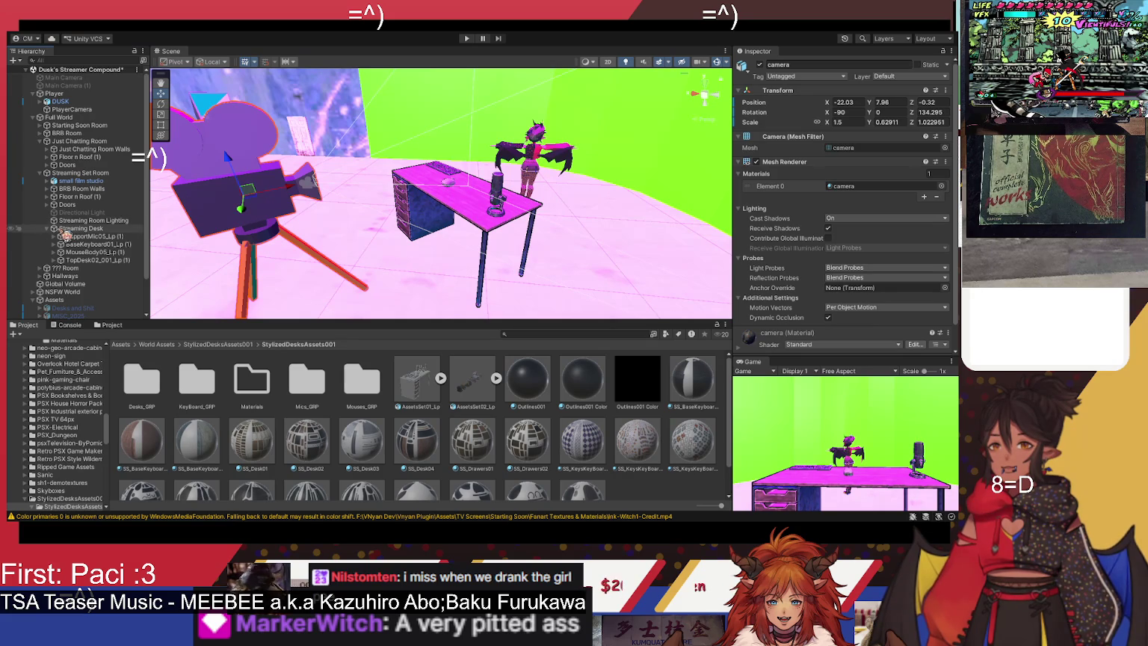
left_click_drag(74, 180, 91, 226)
Step: Rotate the Streaming Desk on Z to reach rotation -90, 0, -223.596
left_click(79, 229)
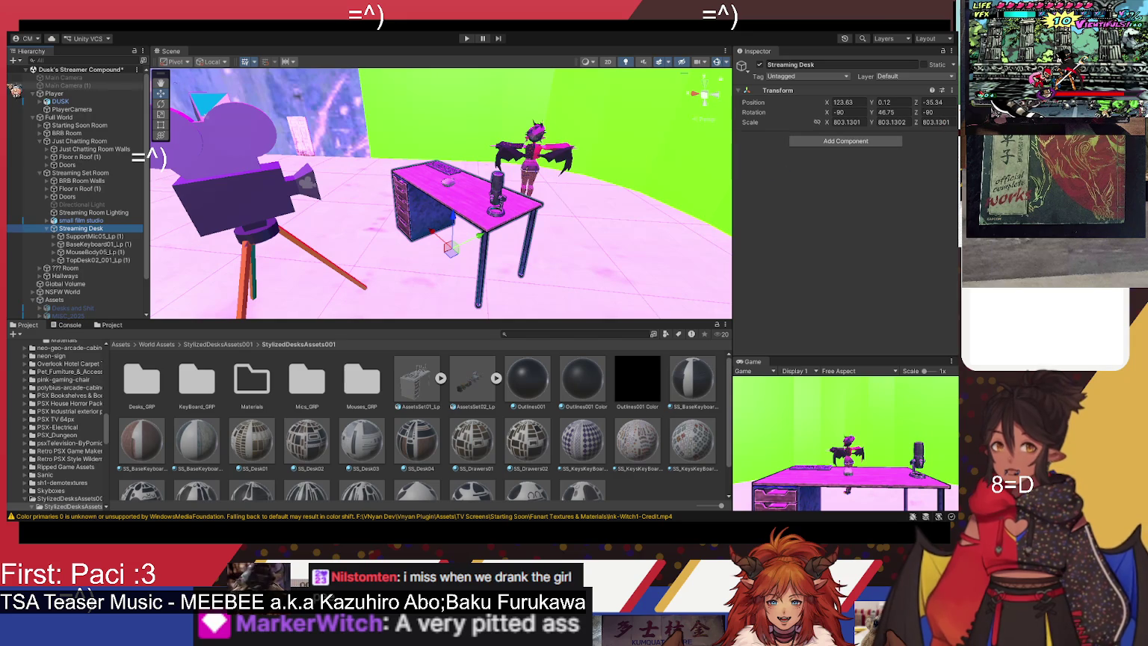
left_click(160, 103)
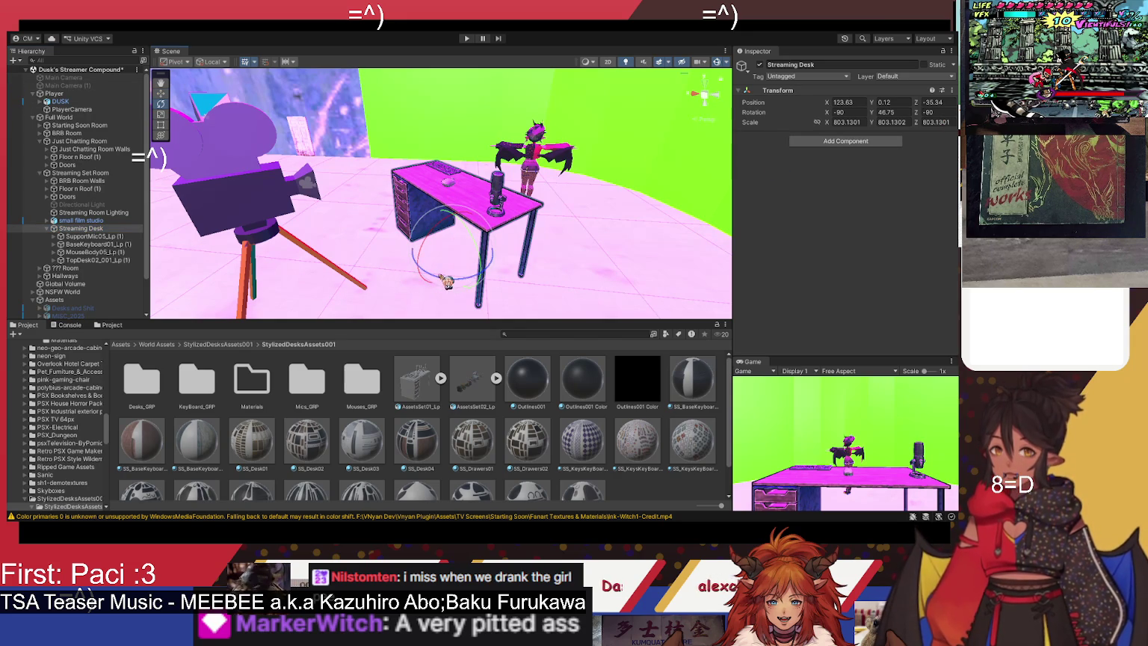
left_click_drag(446, 281, 625, 279)
key("ctrl+z")
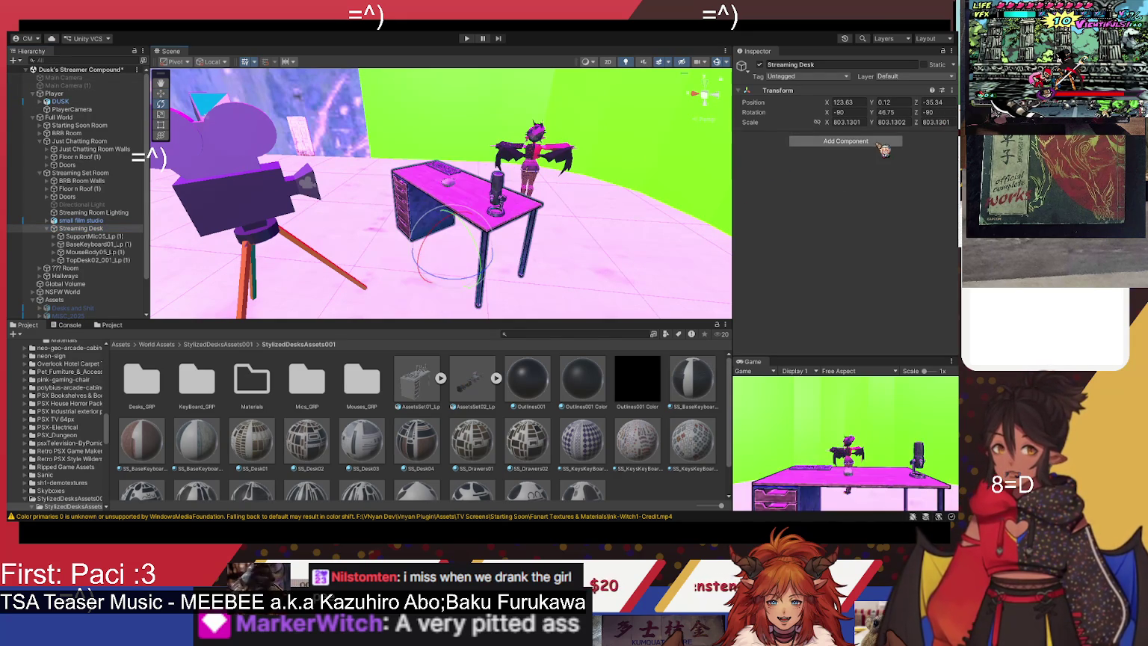
mouse_move(422, 263)
left_mouse_down()
mouse_move(531, 296)
mouse_move(687, 249)
mouse_move(559, 240)
mouse_move(624, 192)
left_mouse_up()
mouse_move(471, 171)
left_mouse_down()
mouse_move(467, 162)
mouse_move(591, 200)
mouse_move(473, 241)
mouse_move(551, 225)
mouse_move(564, 190)
mouse_move(460, 254)
mouse_move(476, 245)
left_mouse_up()
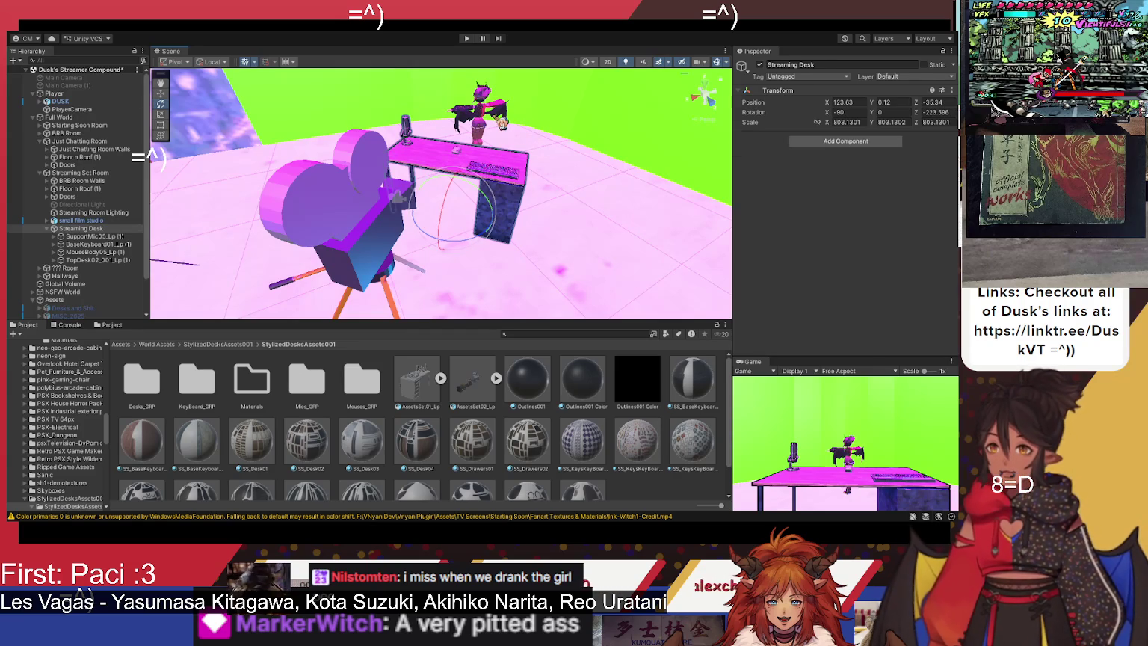
Step: Select the Player and turn the avatar to a new facing direction
left_click(494, 124)
left_click(105, 94)
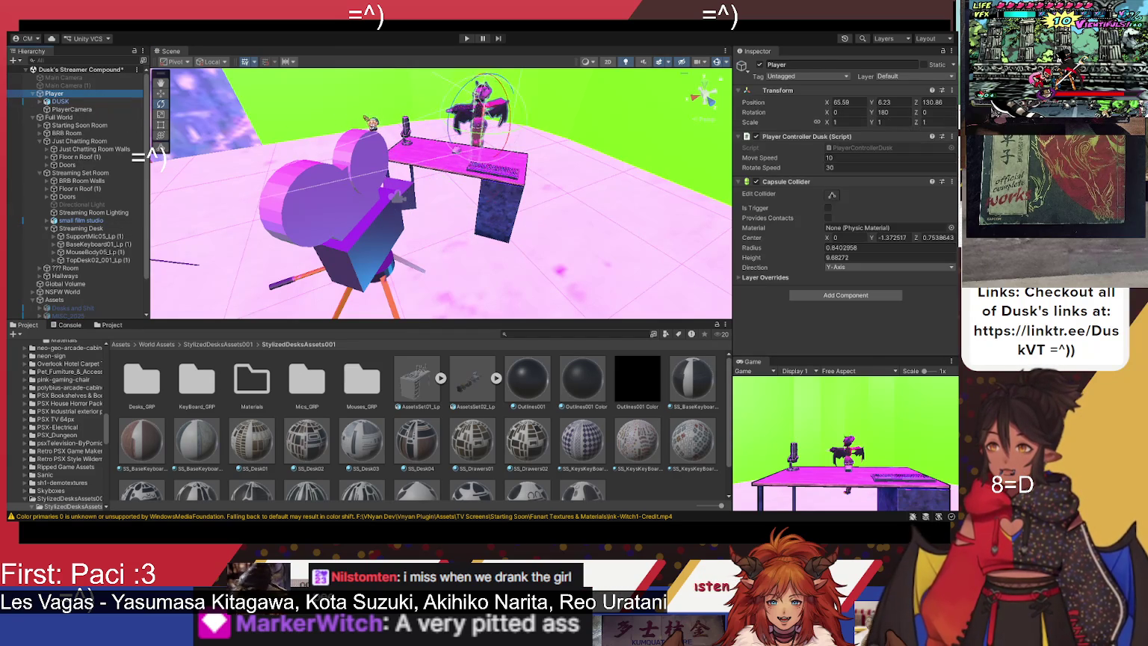
left_click(159, 94)
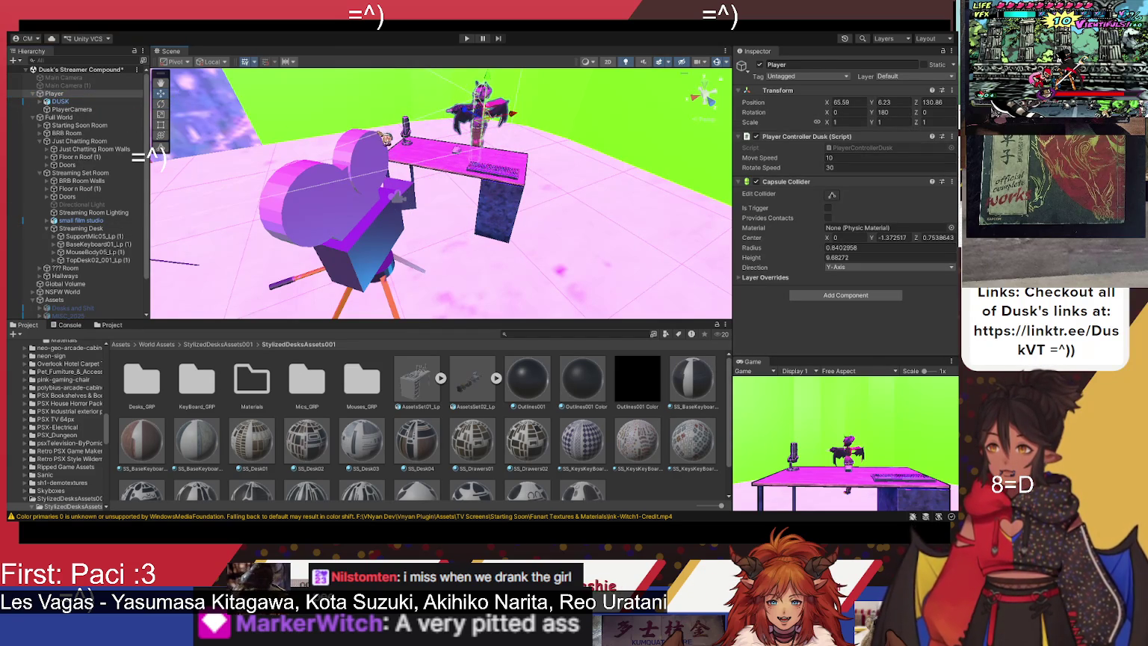
left_click(160, 103)
left_click_drag(452, 134, 575, 187)
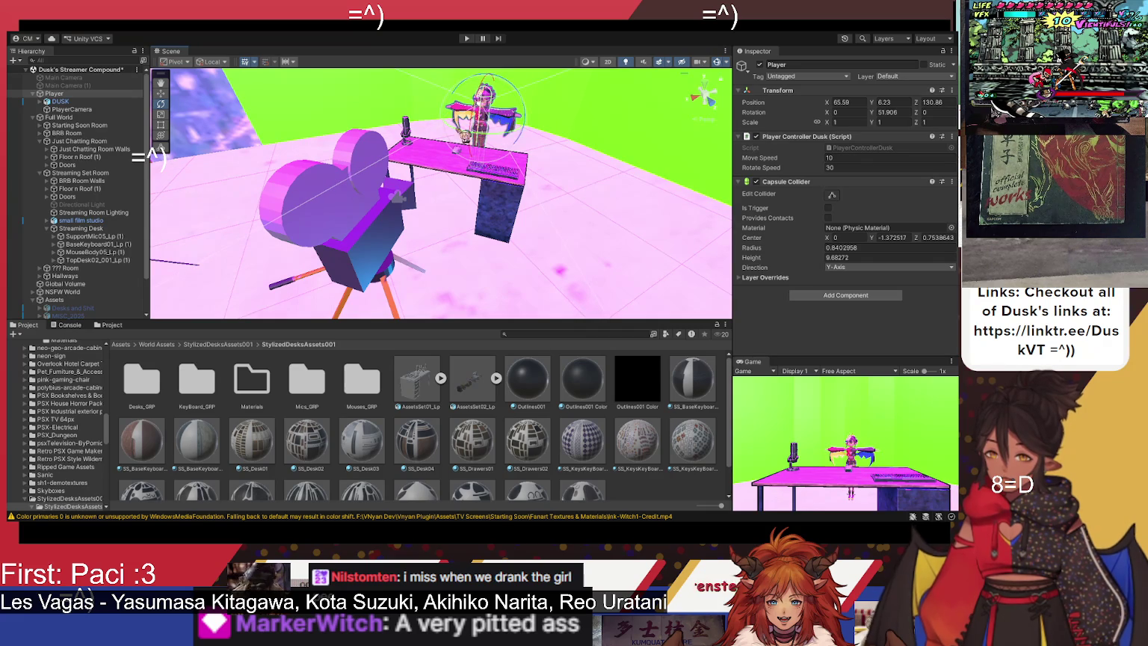
left_click_drag(506, 139, 499, 142)
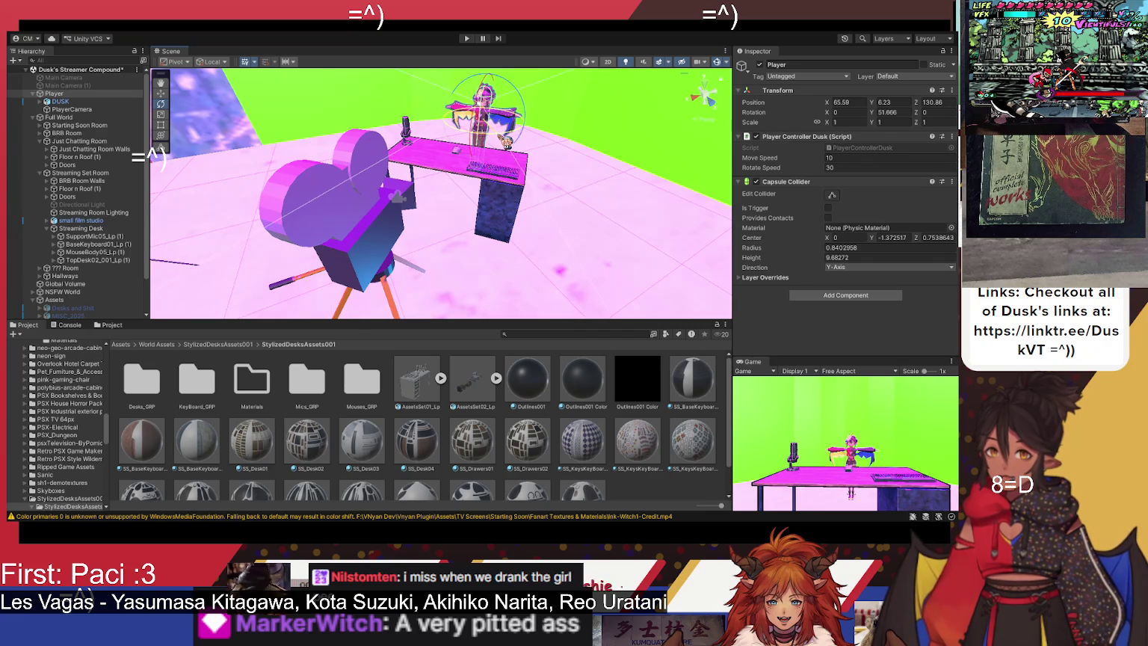
Step: Move the Player behind the desk to position 86.91, 6.23, 137.18
left_click(160, 93)
mouse_move(476, 140)
left_mouse_down()
mouse_move(459, 178)
mouse_move(473, 160)
left_mouse_up()
left_click(160, 103)
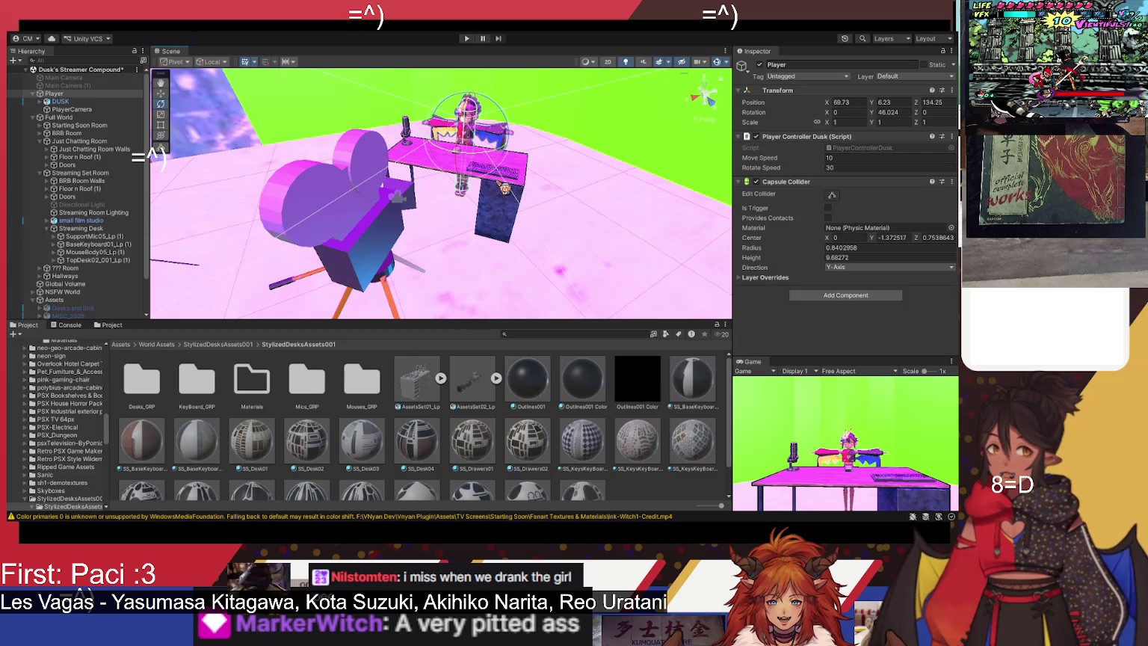
left_click(161, 93)
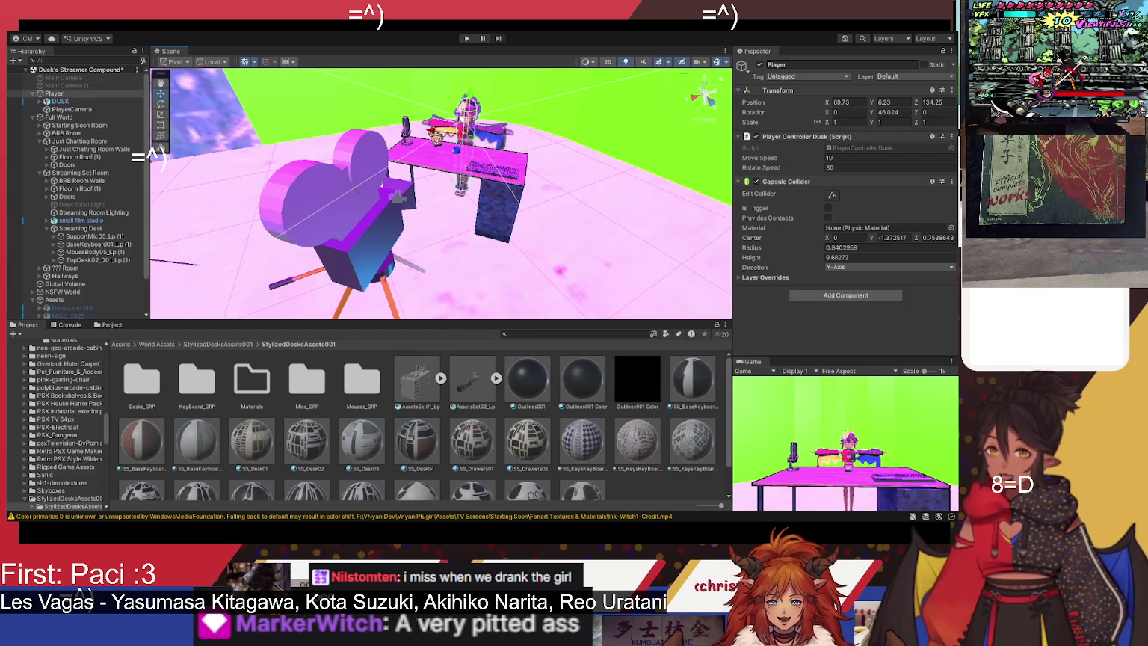
mouse_move(457, 149)
left_mouse_down()
mouse_move(510, 155)
mouse_move(448, 217)
mouse_move(251, 285)
mouse_move(175, 239)
left_mouse_up()
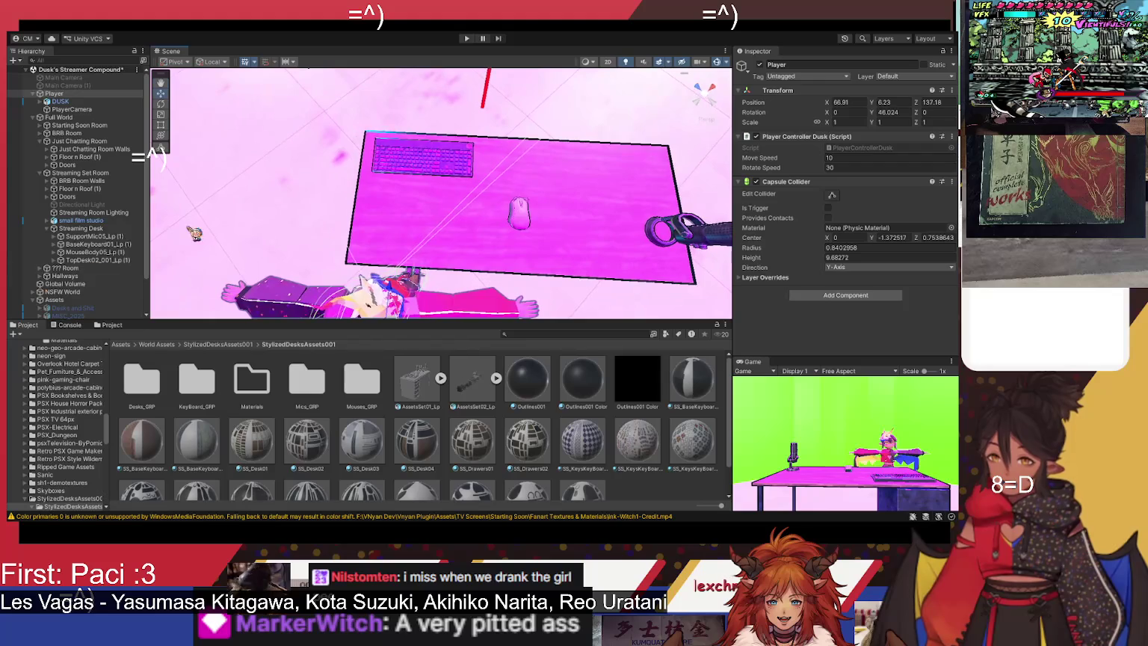
Step: Move the whole keyboard toward the avatar's side of the desk
left_click(401, 166)
left_click_drag(430, 133, 414, 204)
key("ctrl+z")
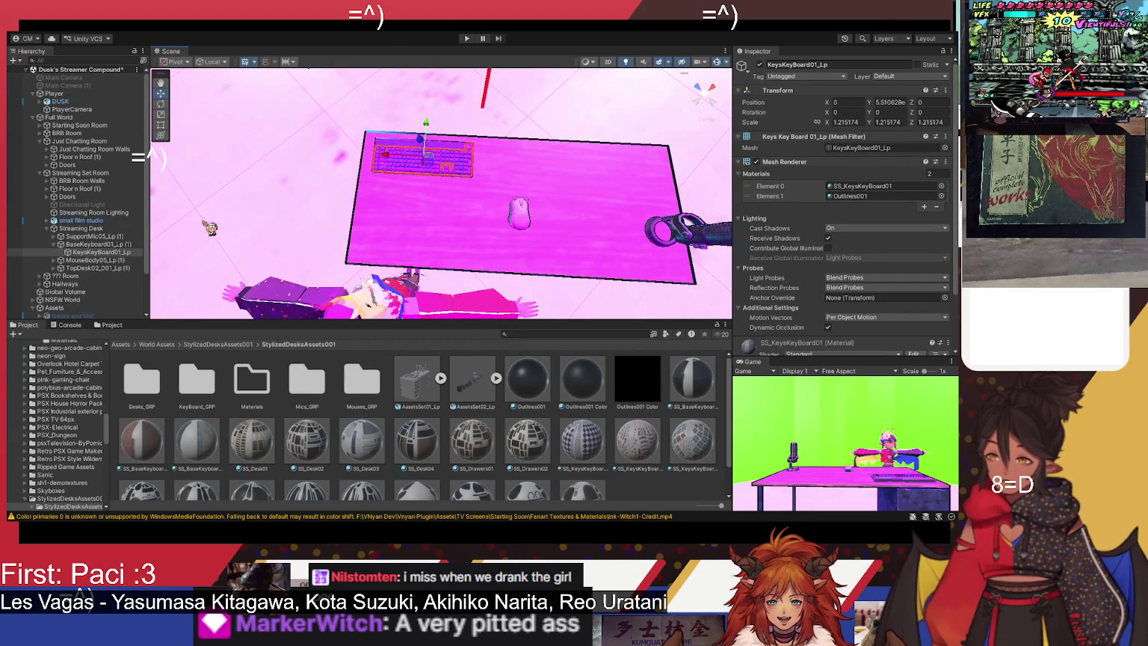
left_click(97, 244)
left_click_drag(424, 134, 428, 212)
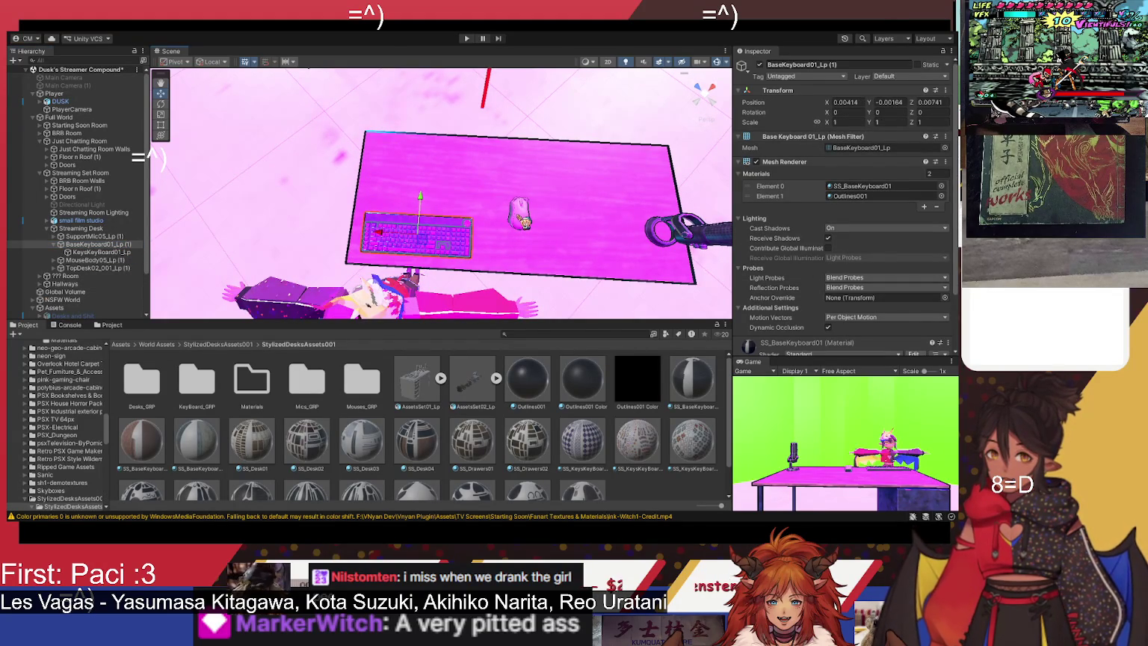
Step: Nudge the mouse slightly left and move the SupportMic stand onto the desk
left_click(523, 222)
left_click(100, 261)
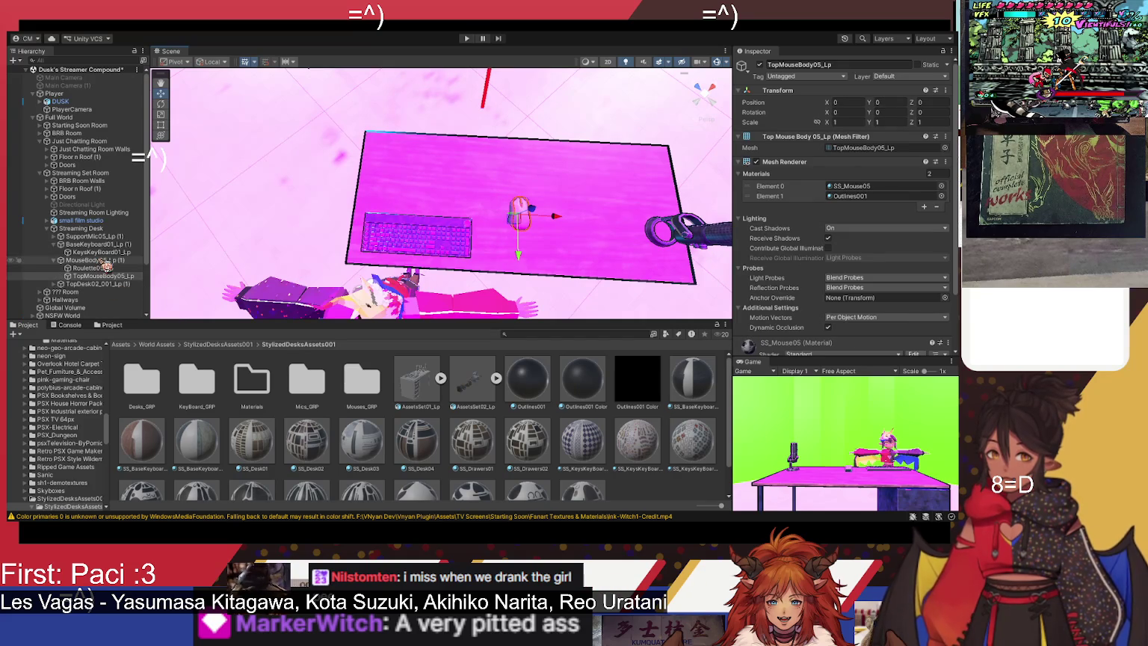
mouse_move(552, 219)
left_mouse_down()
mouse_move(538, 221)
mouse_move(548, 232)
mouse_move(509, 290)
left_mouse_up()
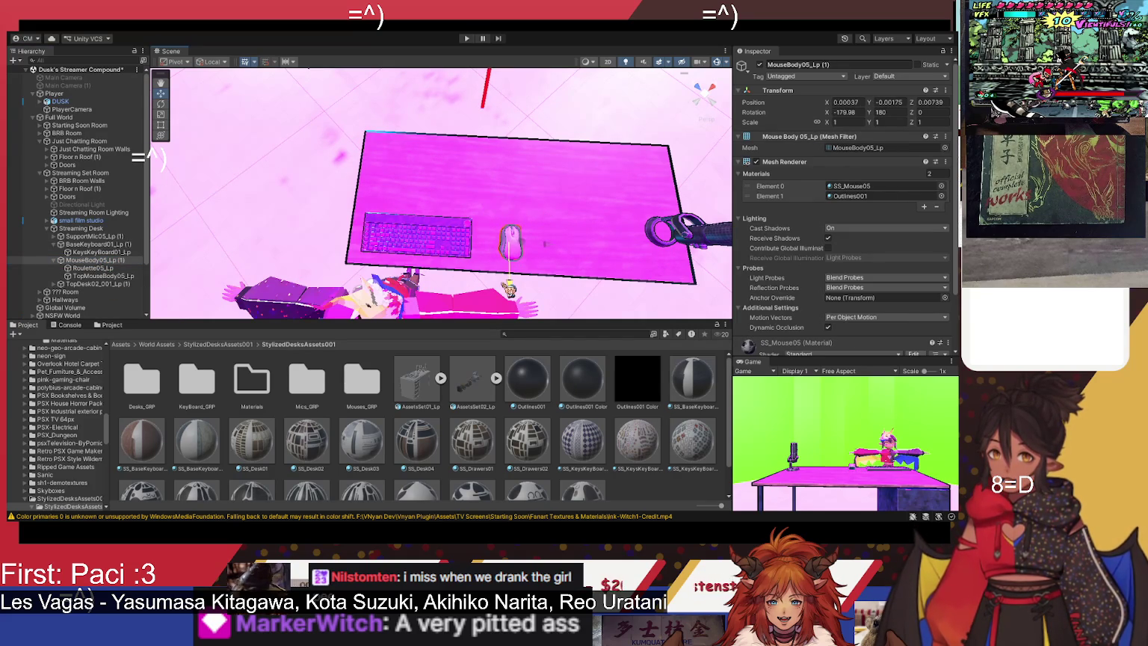
left_click(663, 238)
mouse_move(663, 238)
left_mouse_down()
mouse_move(529, 238)
mouse_move(561, 151)
mouse_move(503, 183)
left_mouse_up()
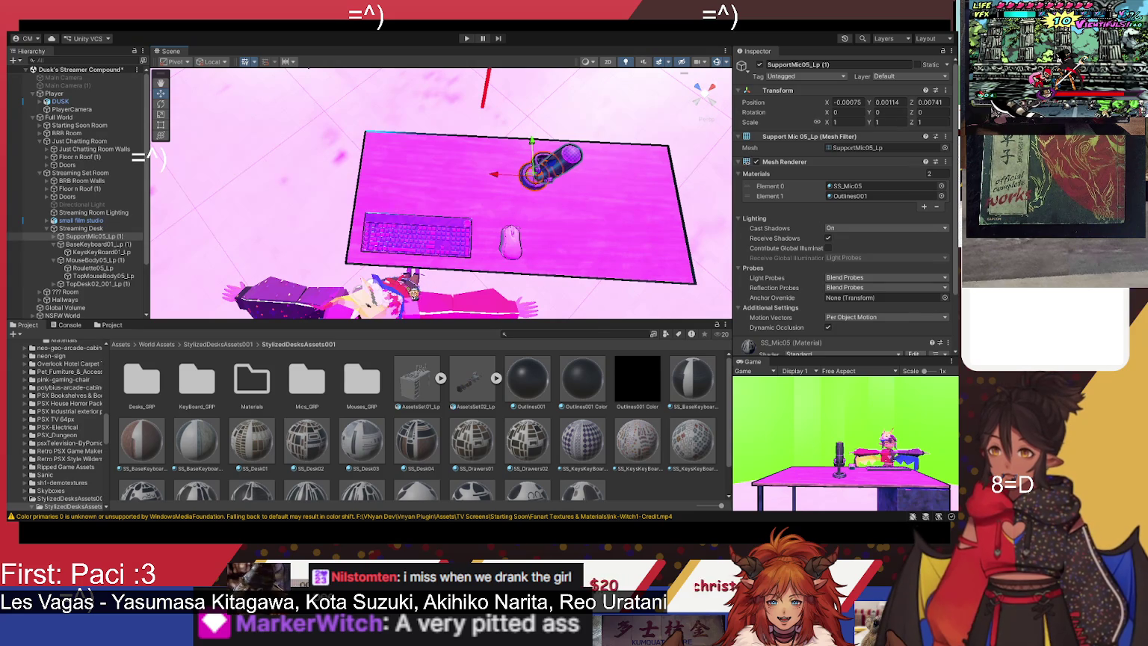
Step: Frame the view on the Player avatar and look over the desk
left_click(74, 101)
left_click(56, 94)
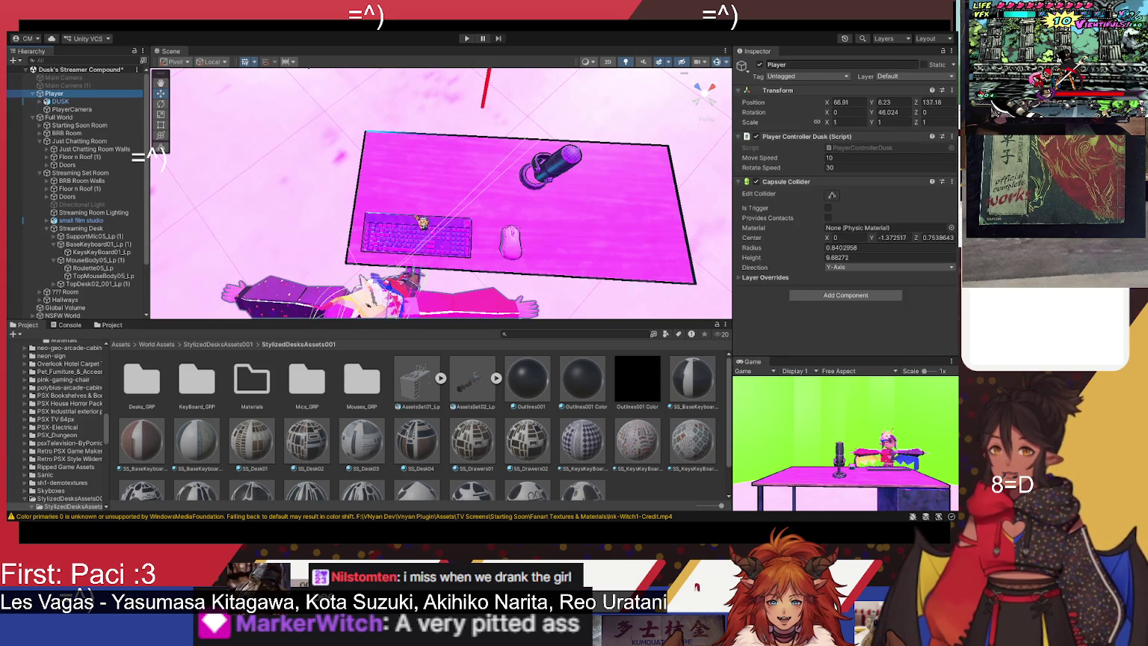
key("f")
left_click_drag(337, 195, 449, 187)
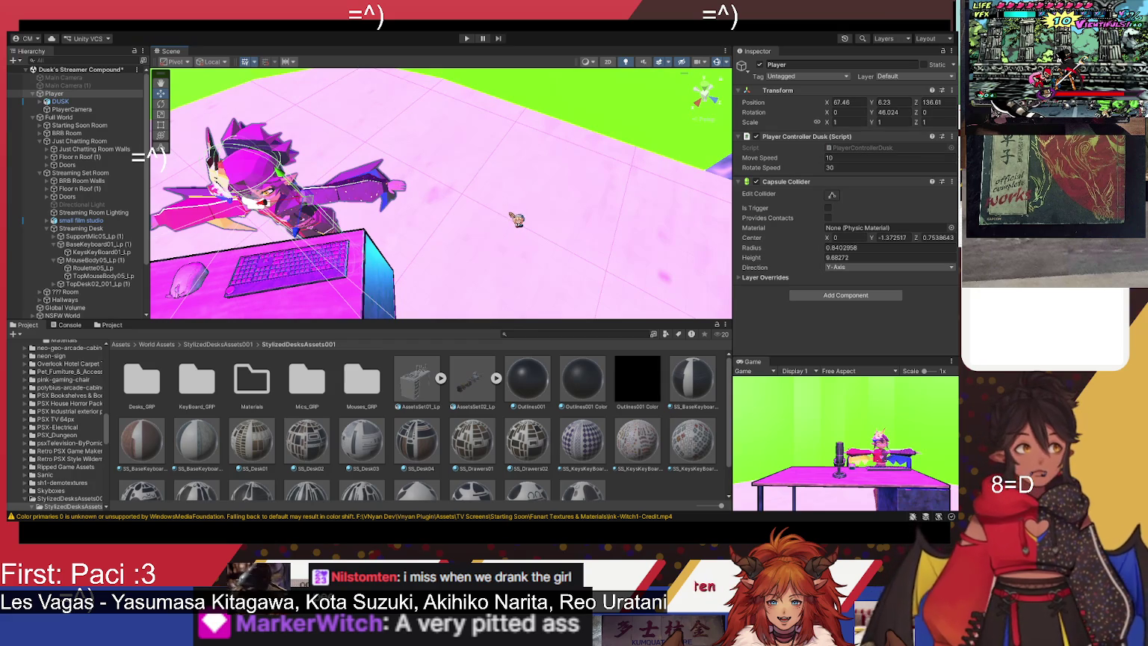
mouse_move(517, 223)
left_mouse_down()
mouse_move(452, 217)
mouse_move(506, 118)
mouse_move(507, 130)
left_mouse_up()
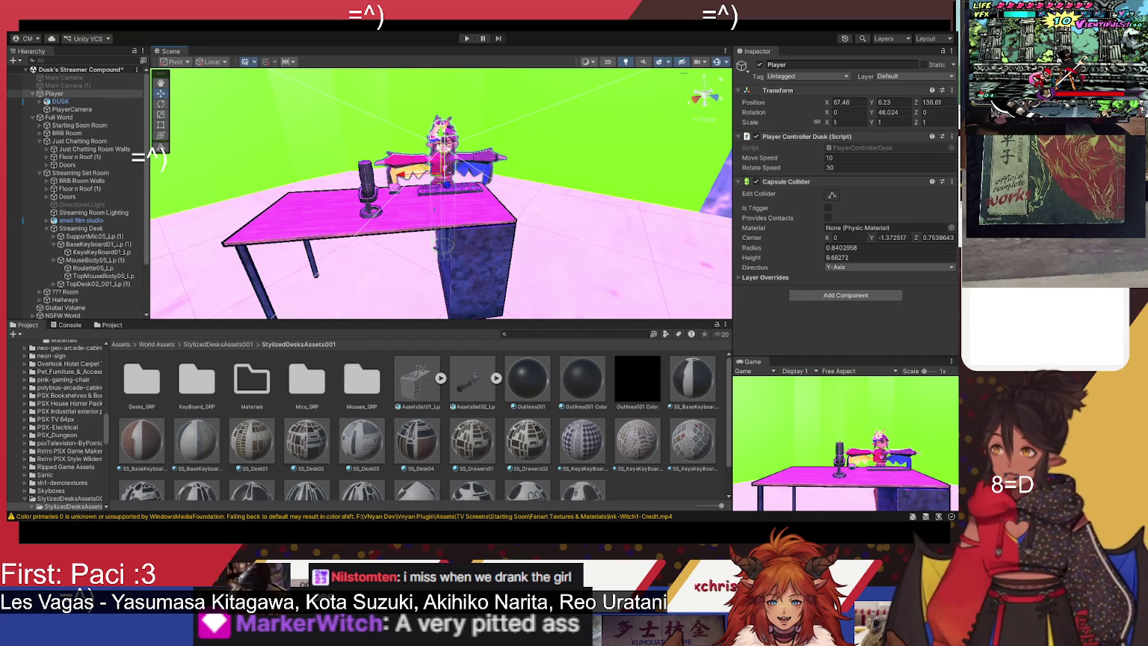
Step: Save the Dusk's Streamer Compound scene with Ctrl+S
key("ctrl+s")
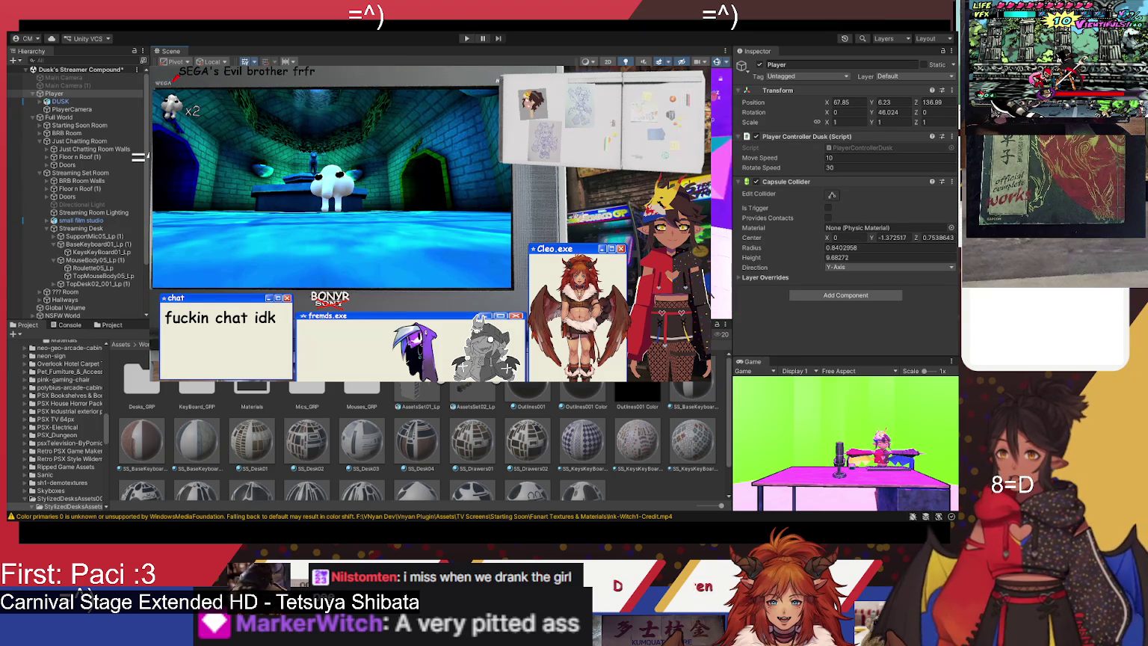
key("s")
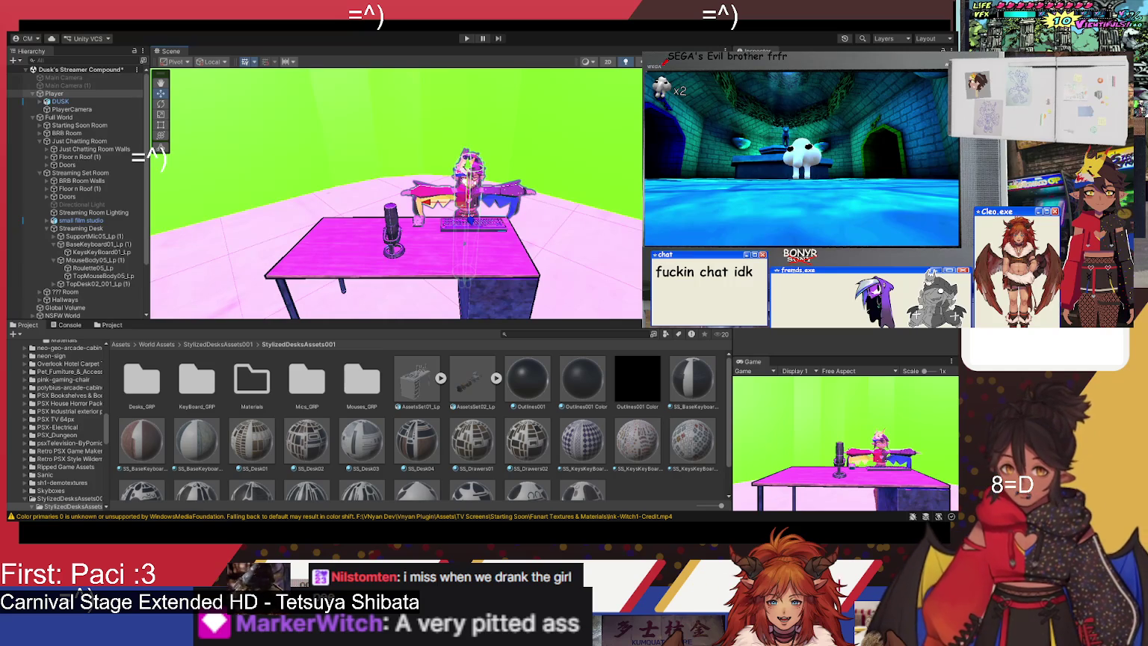
Step: Select the whole mic stand object and raise the microphone above the desk
left_click(390, 231)
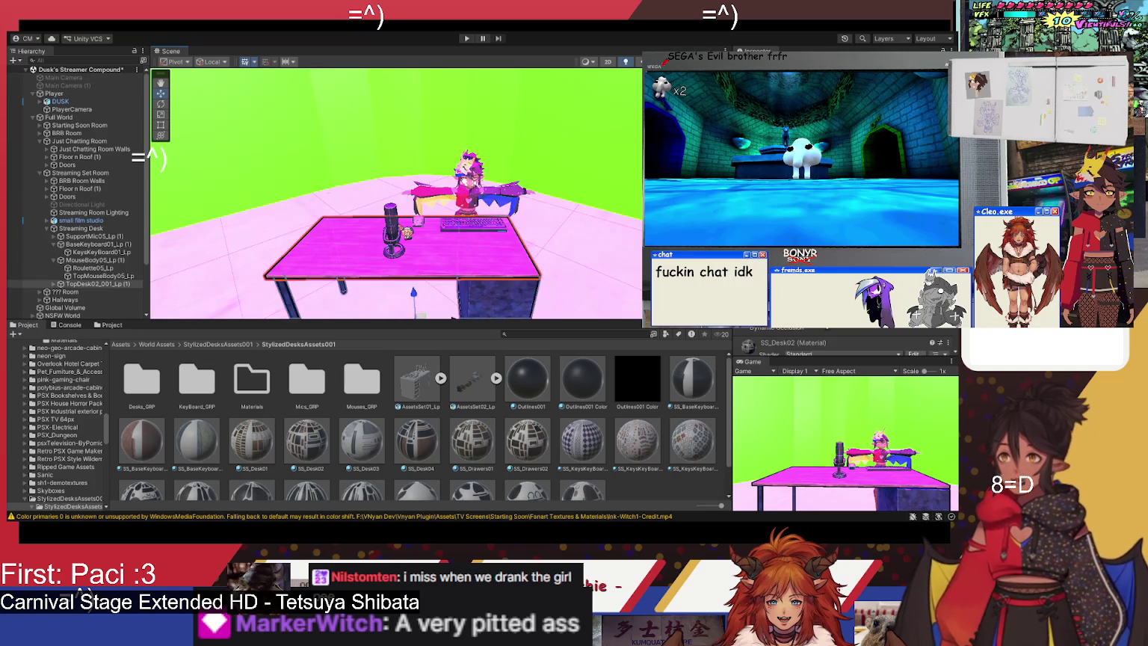
left_click(109, 236)
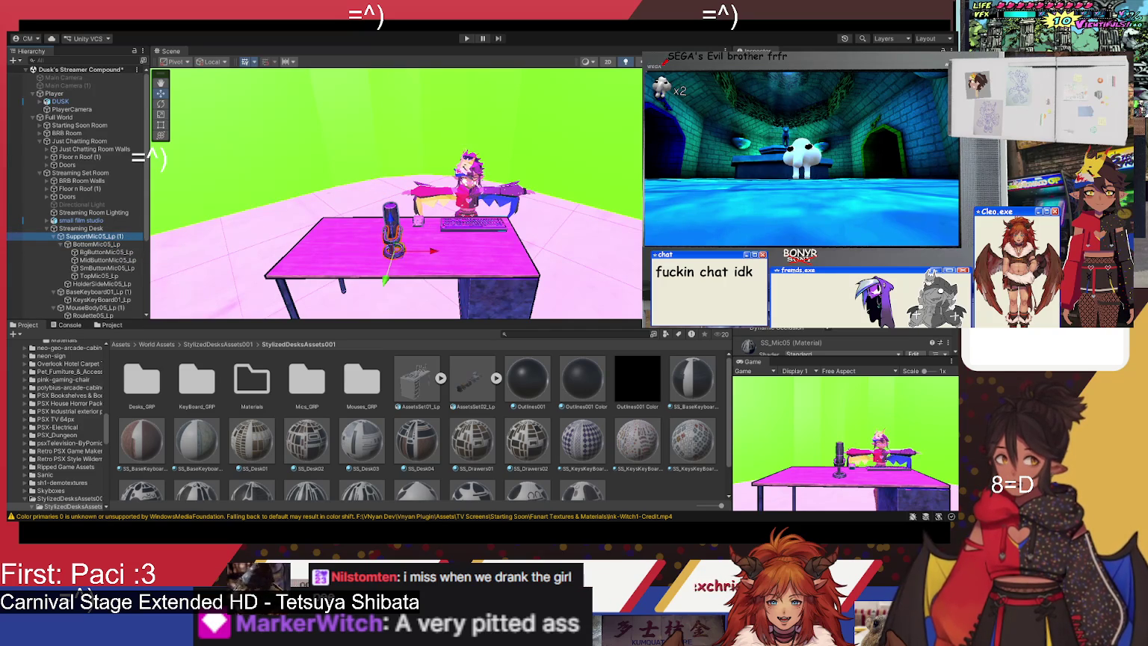
key("alt+shift+a")
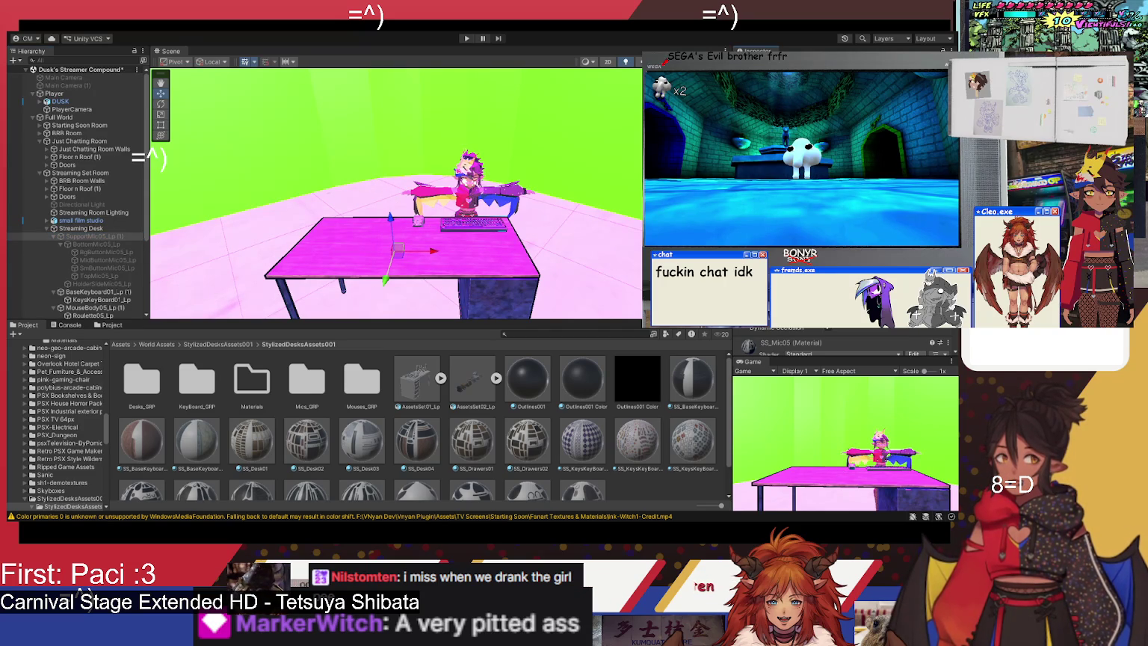
key("alt+shift+a")
left_click_drag(390, 216, 381, 139)
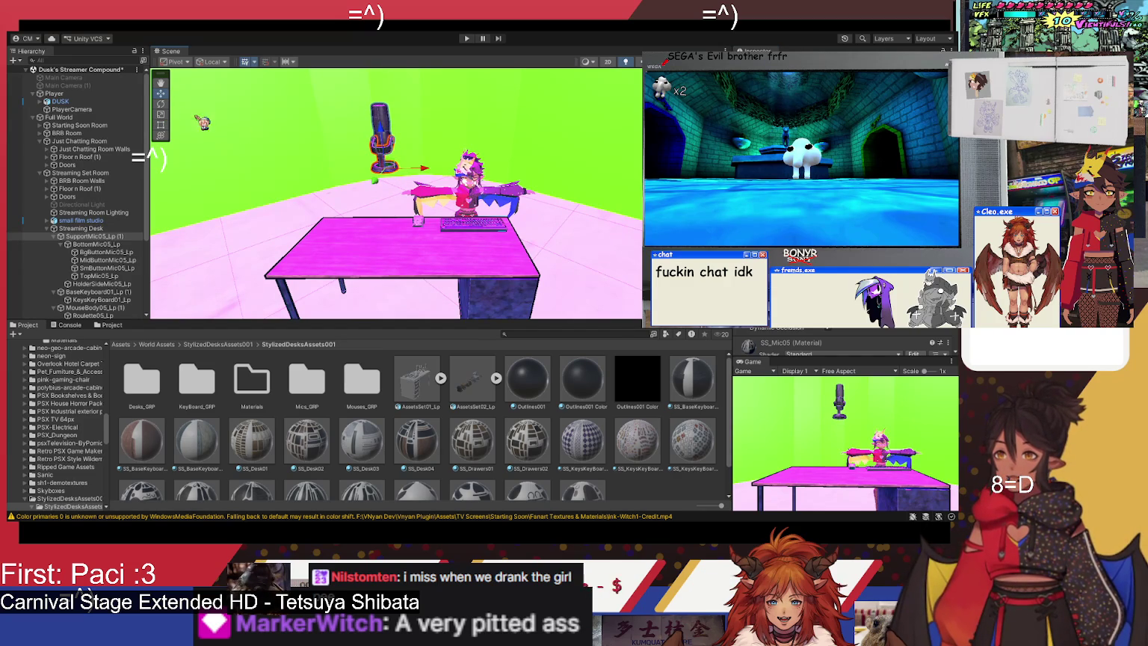
Step: Keep the mic upright and slide it to the desk centre behind the keyboard
left_click(160, 104)
mouse_move(423, 152)
left_mouse_down()
mouse_move(383, 139)
mouse_move(394, 140)
left_mouse_up()
key("ctrl+z")
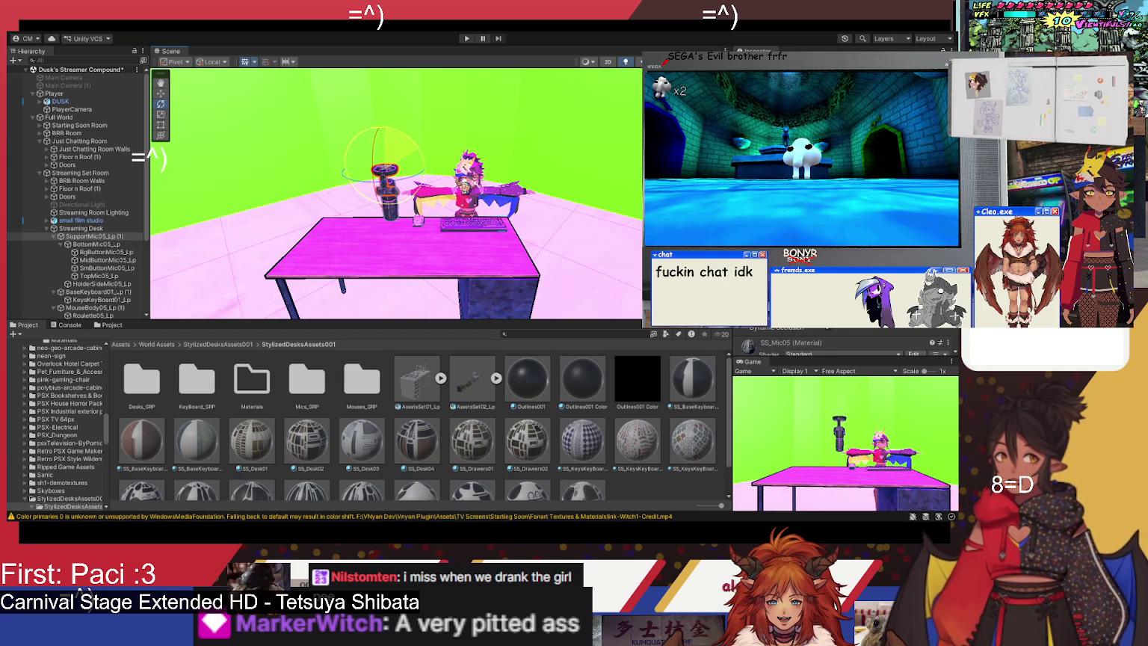
left_click(163, 94)
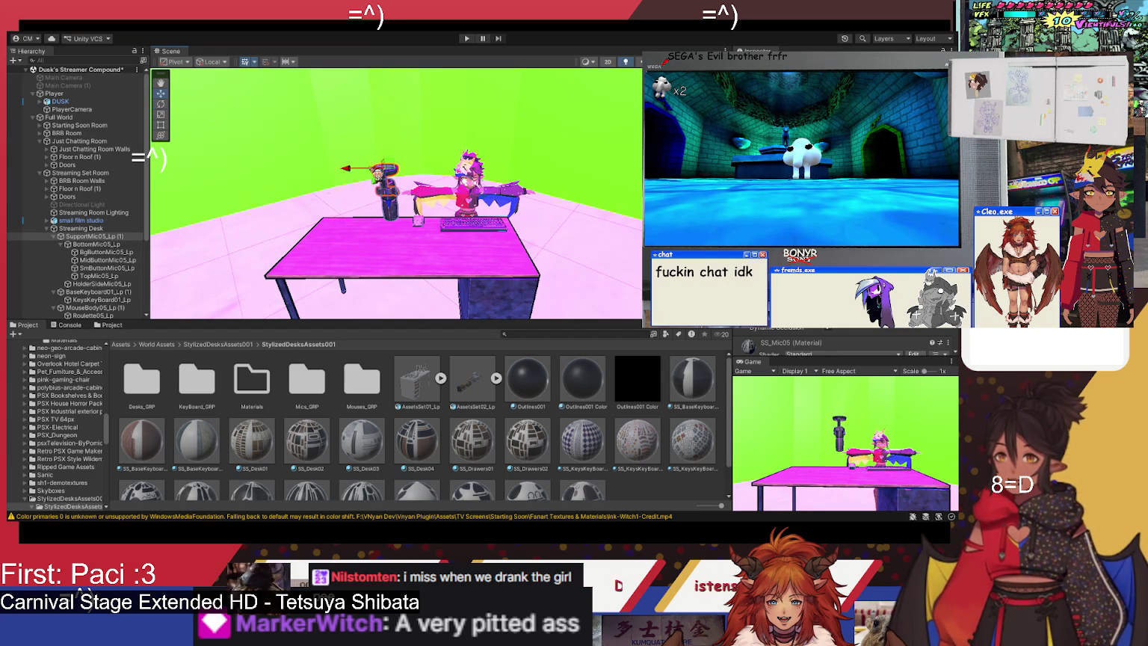
mouse_move(385, 171)
left_mouse_down()
mouse_move(486, 171)
mouse_move(448, 191)
mouse_move(456, 211)
mouse_move(485, 209)
mouse_move(489, 142)
mouse_move(504, 135)
mouse_move(518, 84)
left_mouse_up()
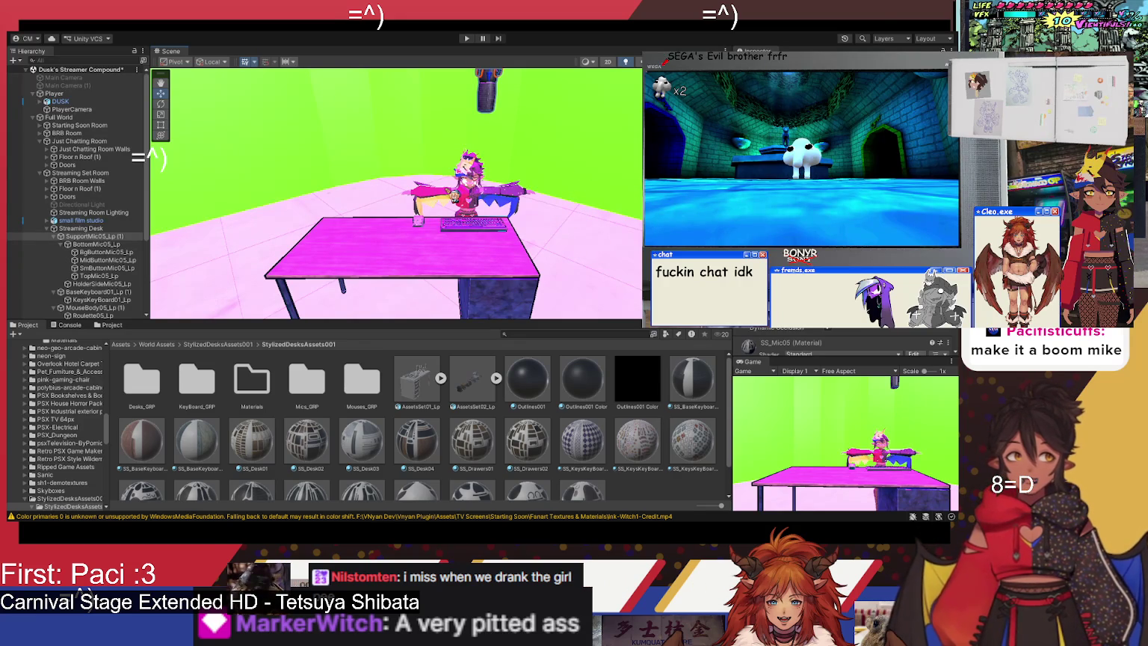
Step: Deactivate SupportMic05_Lp so the mic and its parts disappear from the scene
mouse_move(493, 219)
left_mouse_down()
mouse_move(503, 185)
mouse_move(482, 187)
left_mouse_up()
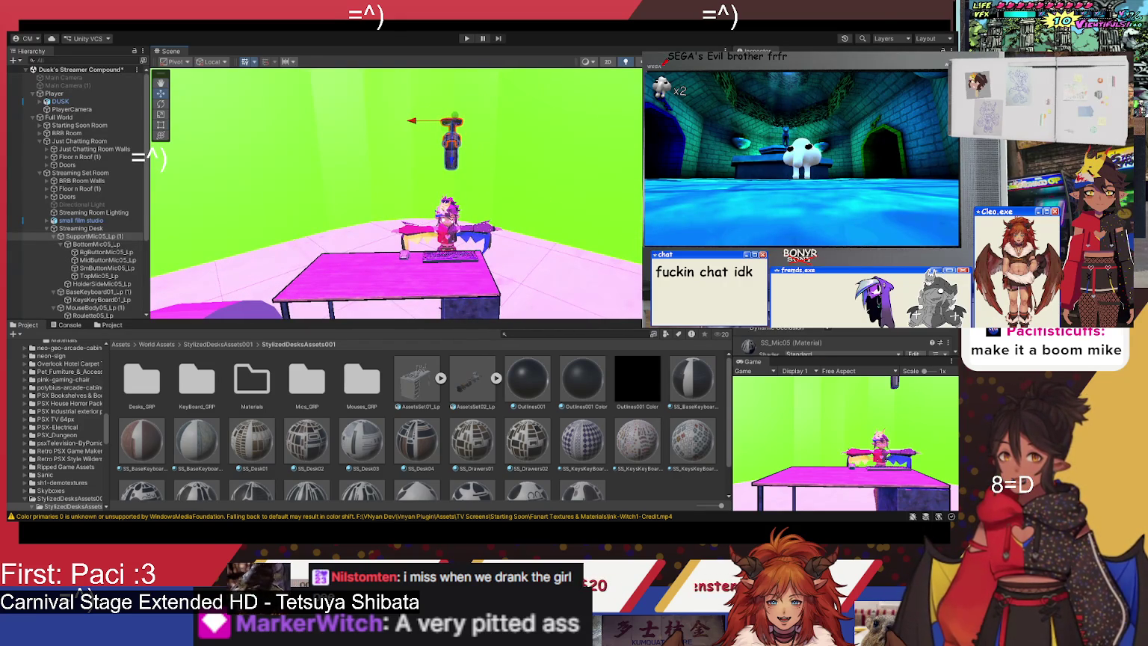
key("alt+shift+a")
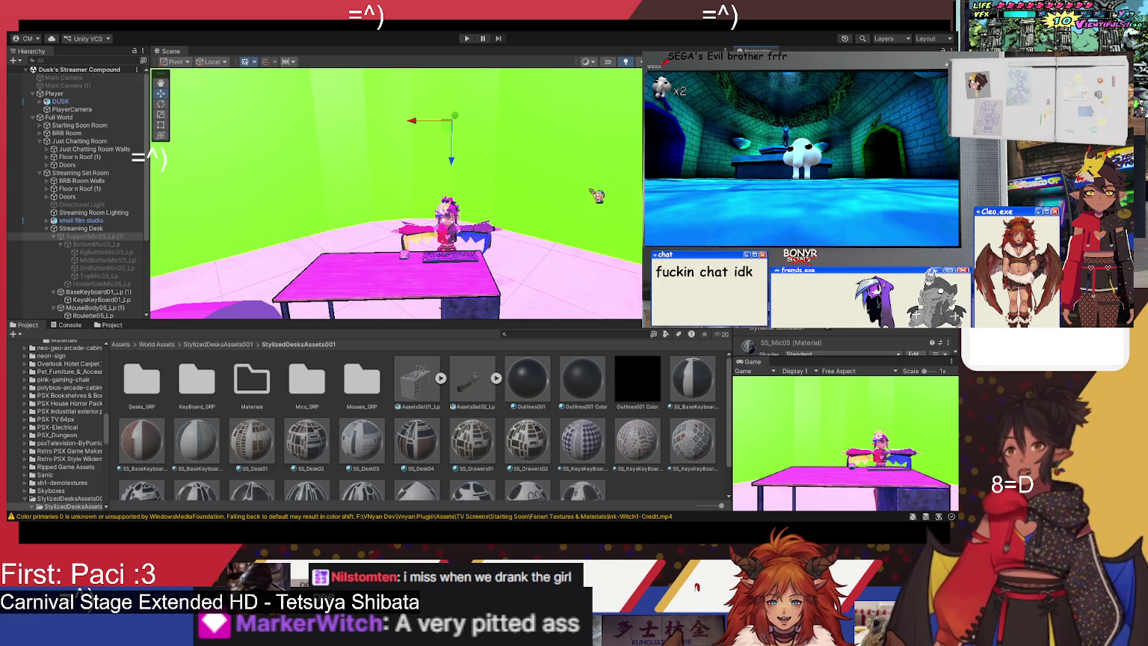
mouse_move(510, 265)
left_mouse_down()
mouse_move(525, 257)
mouse_move(513, 263)
left_mouse_up()
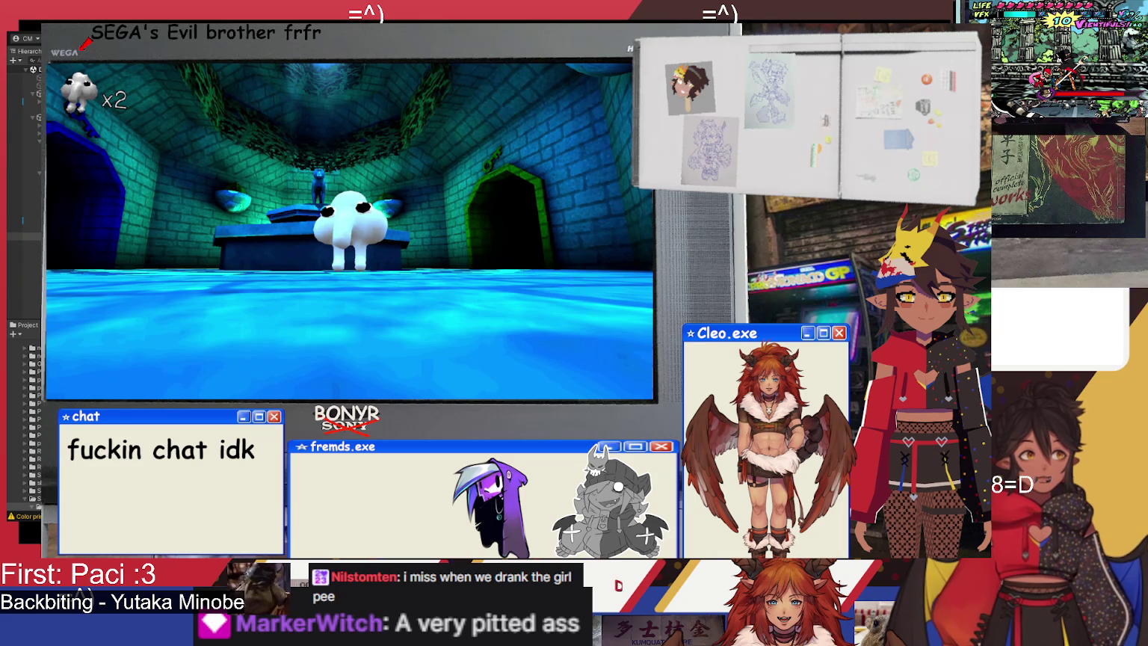
key("alt+Tab")
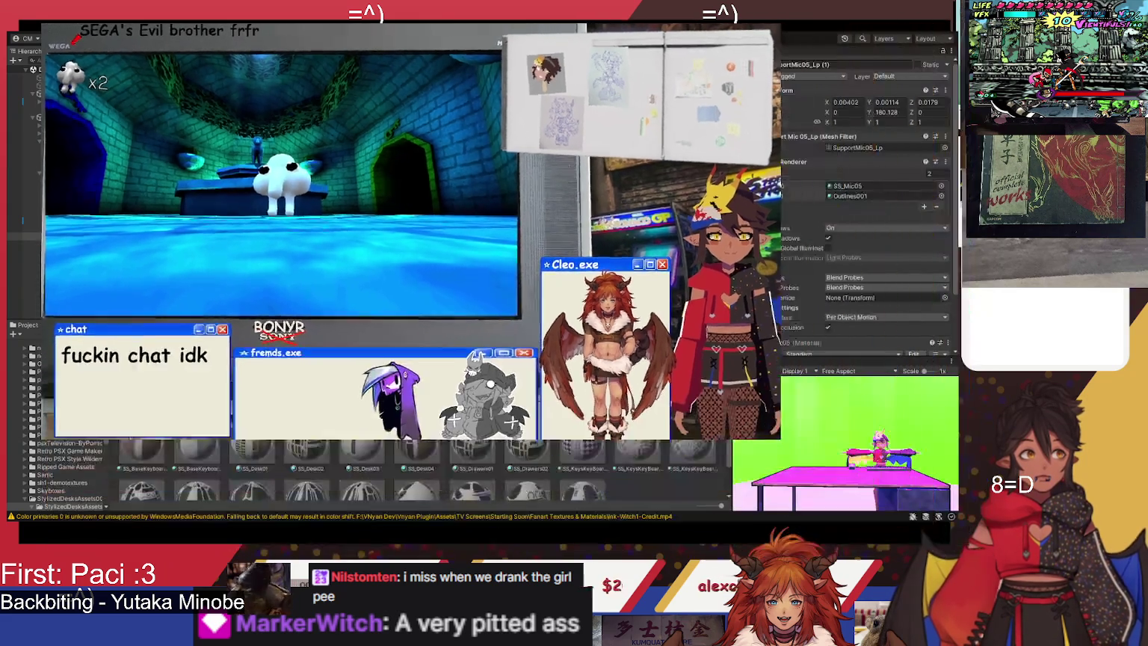
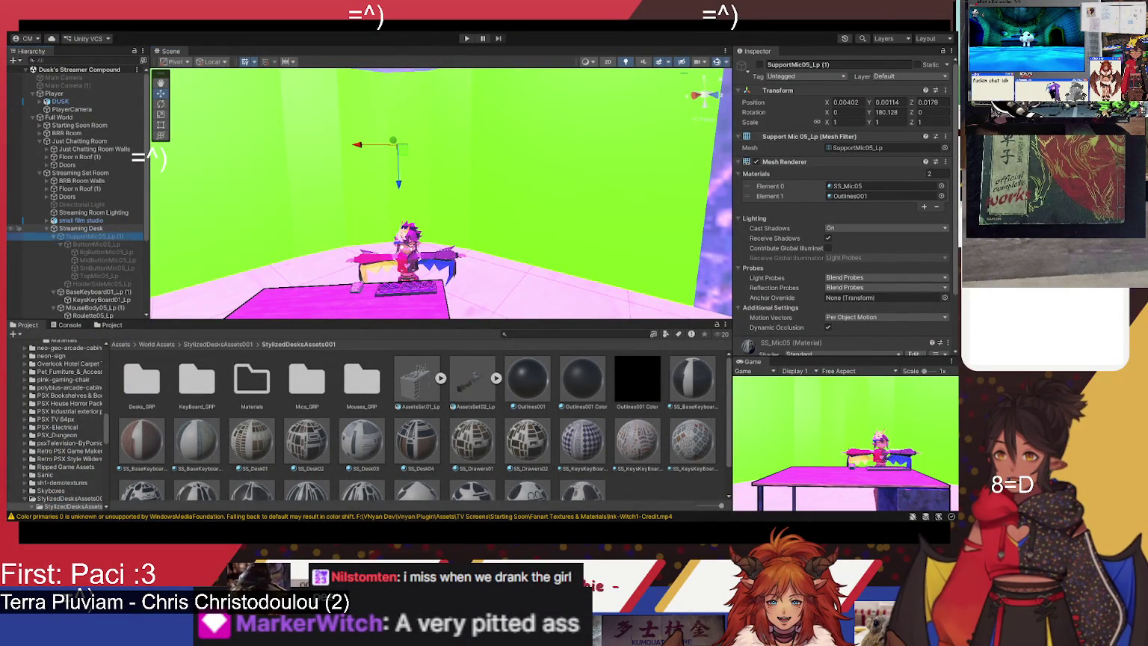
Step: Hide the Desks and Shit pack and make MISC_2025 visible
left_click(47, 228)
double_click(73, 267)
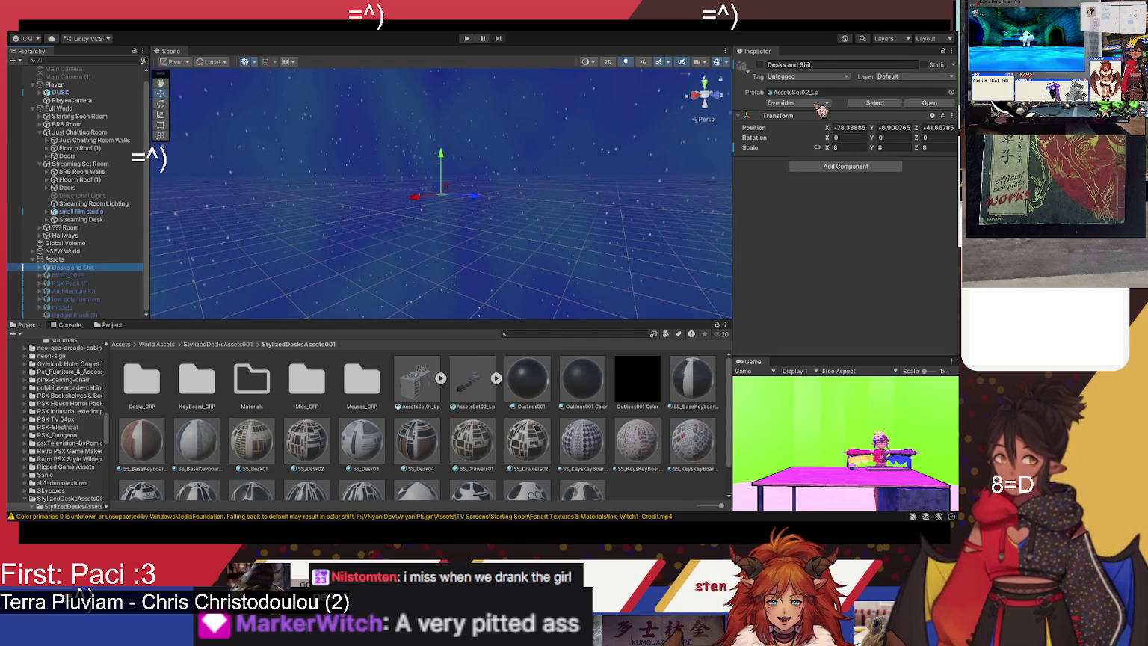
mouse_move(404, 187)
left_mouse_down()
mouse_move(252, 231)
mouse_move(215, 282)
mouse_move(323, 263)
mouse_move(336, 210)
mouse_move(322, 213)
left_mouse_up()
left_click(133, 274)
left_click(131, 268)
left_click(762, 65)
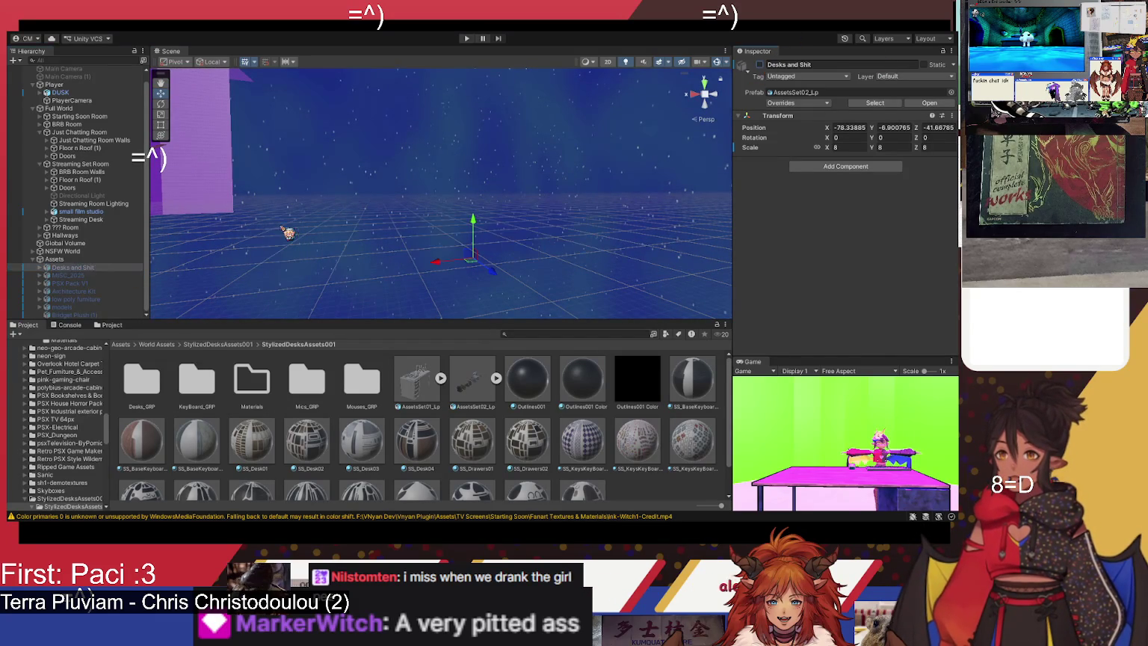
left_click(119, 274)
left_click(760, 65)
Step: Fly the Scene view into the PSX Pack V1 kitchen and select the fridge
scroll(461, 187, "up", 5)
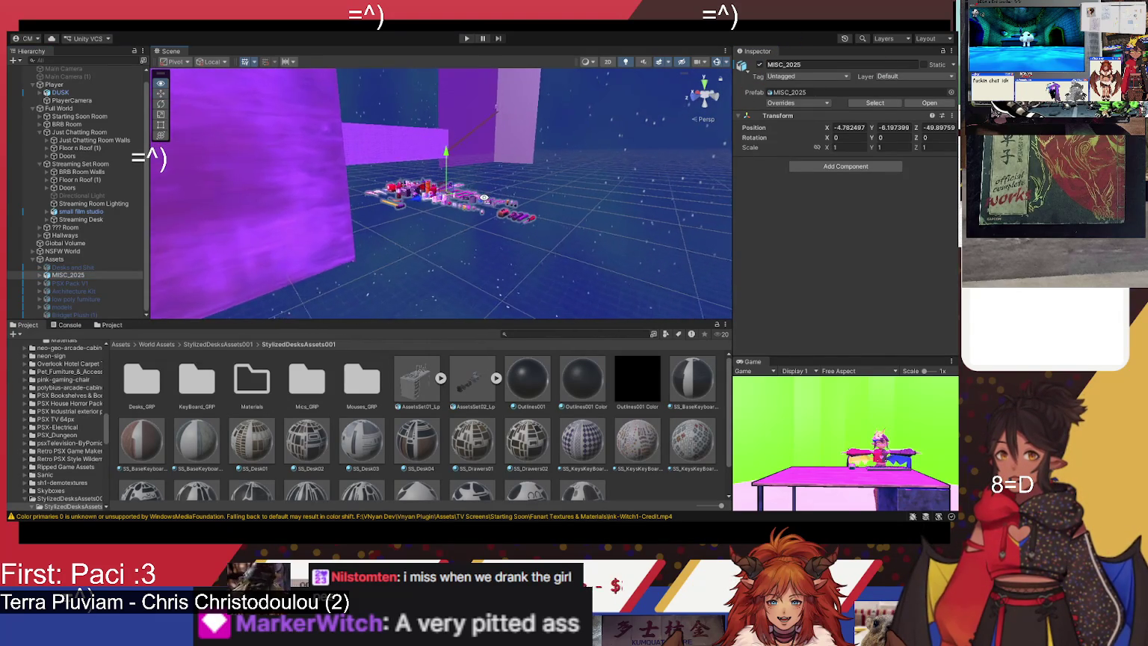
mouse_move(479, 156)
left_mouse_down()
mouse_move(256, 276)
mouse_move(689, 154)
left_mouse_up()
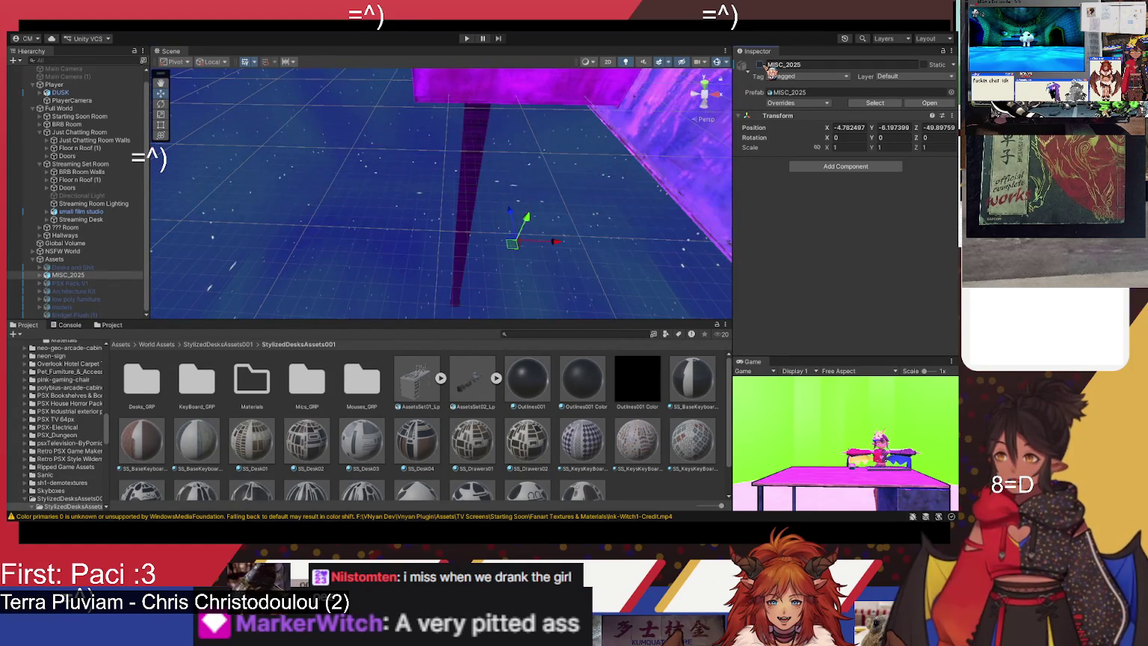
left_click(86, 285)
left_click_drag(768, 66, 766, 84)
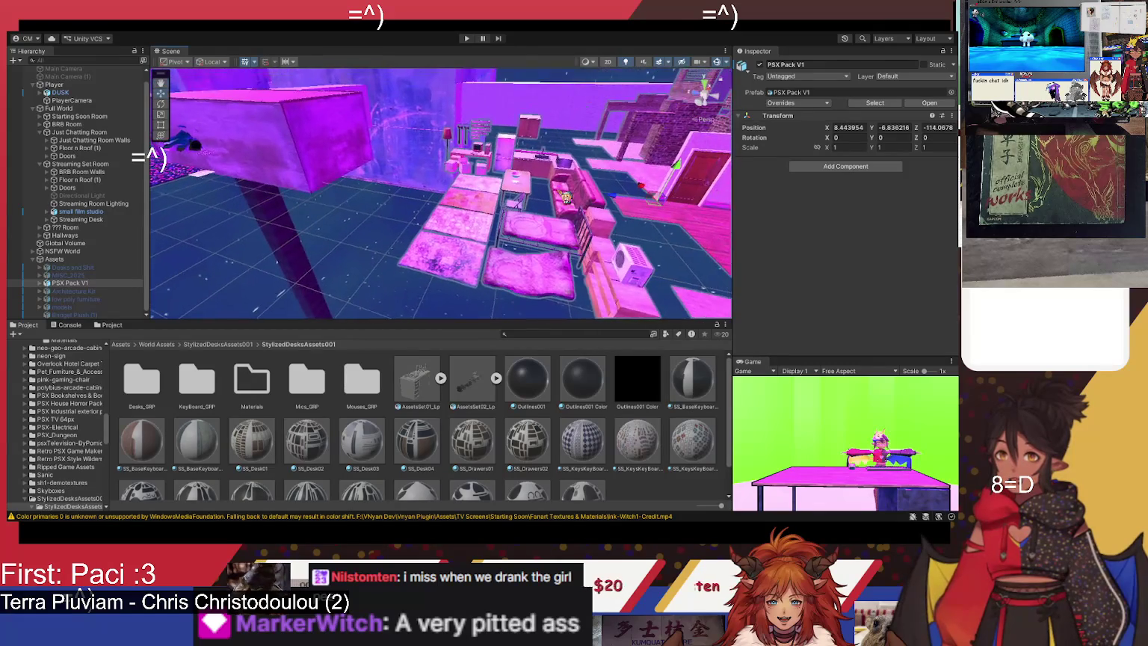
left_click_drag(516, 178, 488, 157)
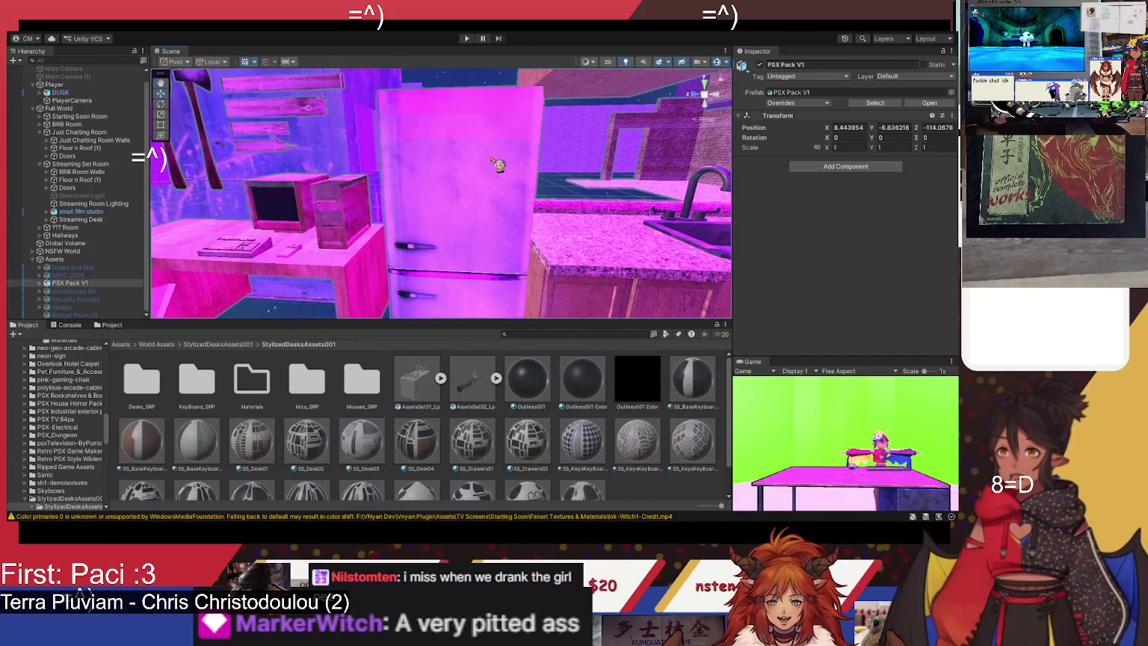
left_click(499, 164)
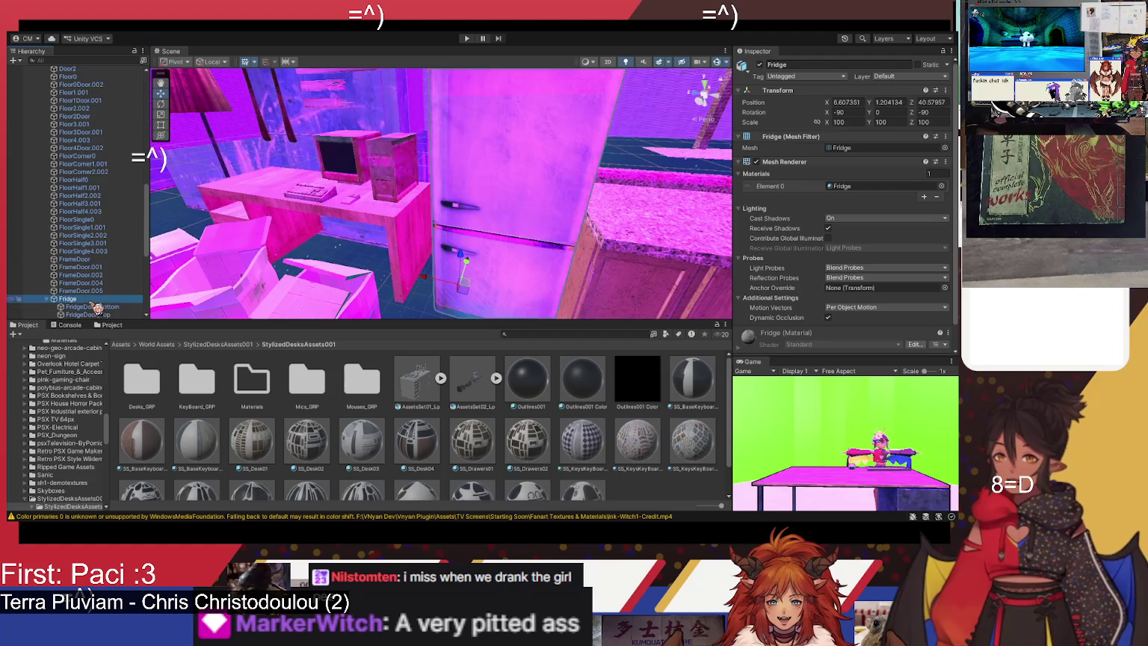
Step: Duplicate the fridge with Ctrl+D and move Fridge (1) to the Hierarchy root
left_click_drag(390, 239, 379, 220)
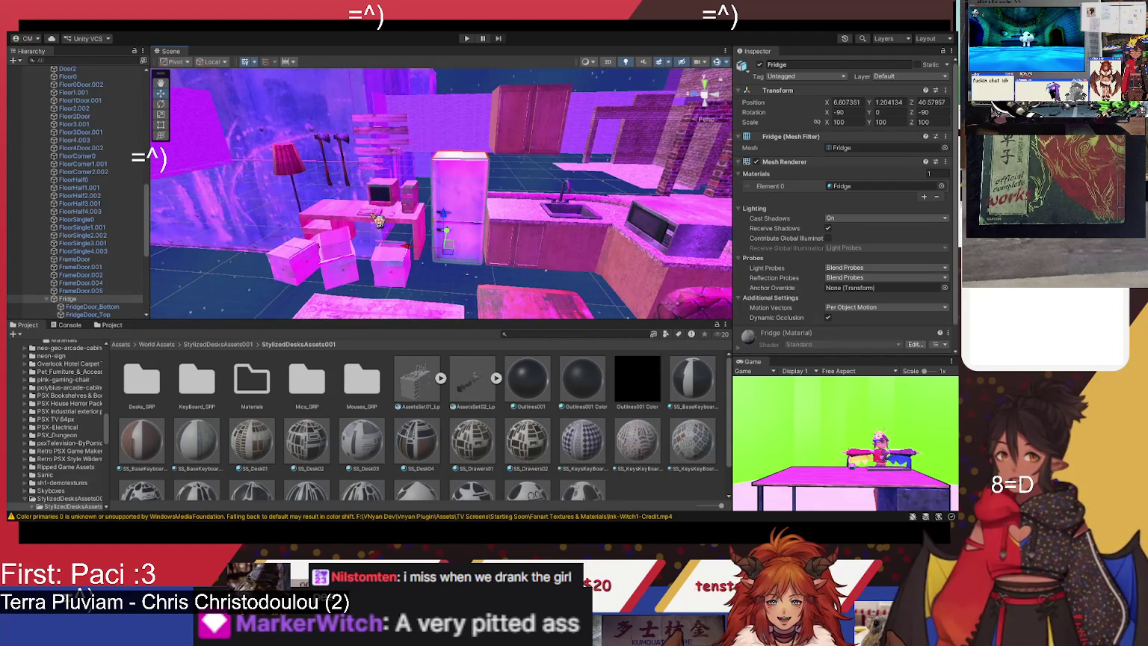
key("ctrl+d")
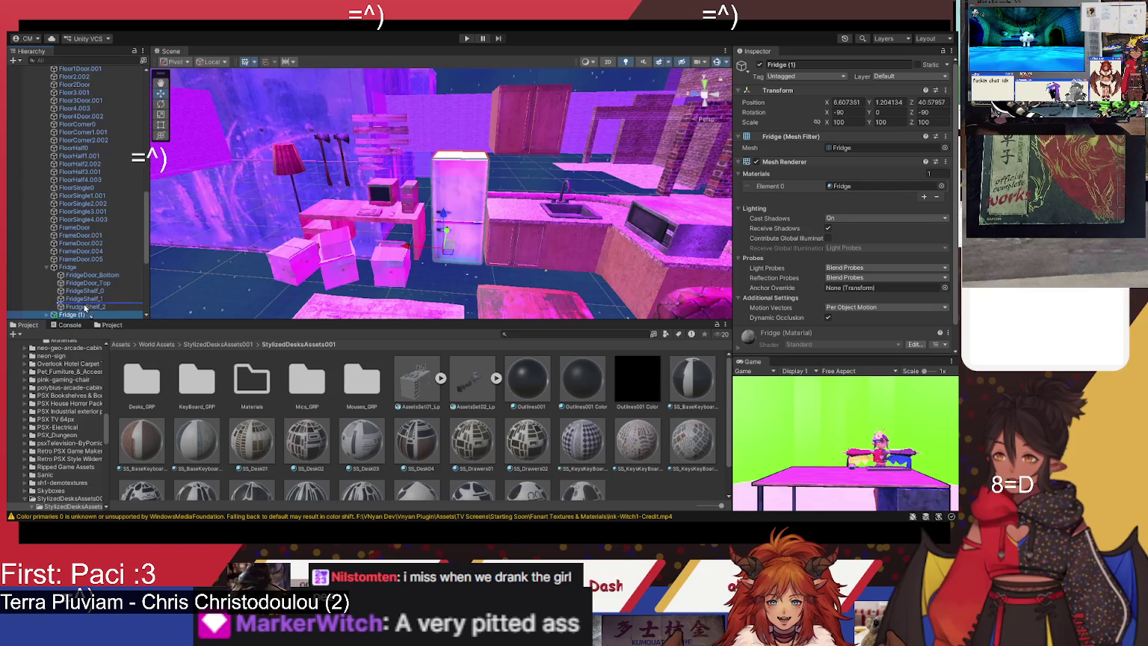
scroll(80, 317, "down", 5)
scroll(78, 314, "down", 3)
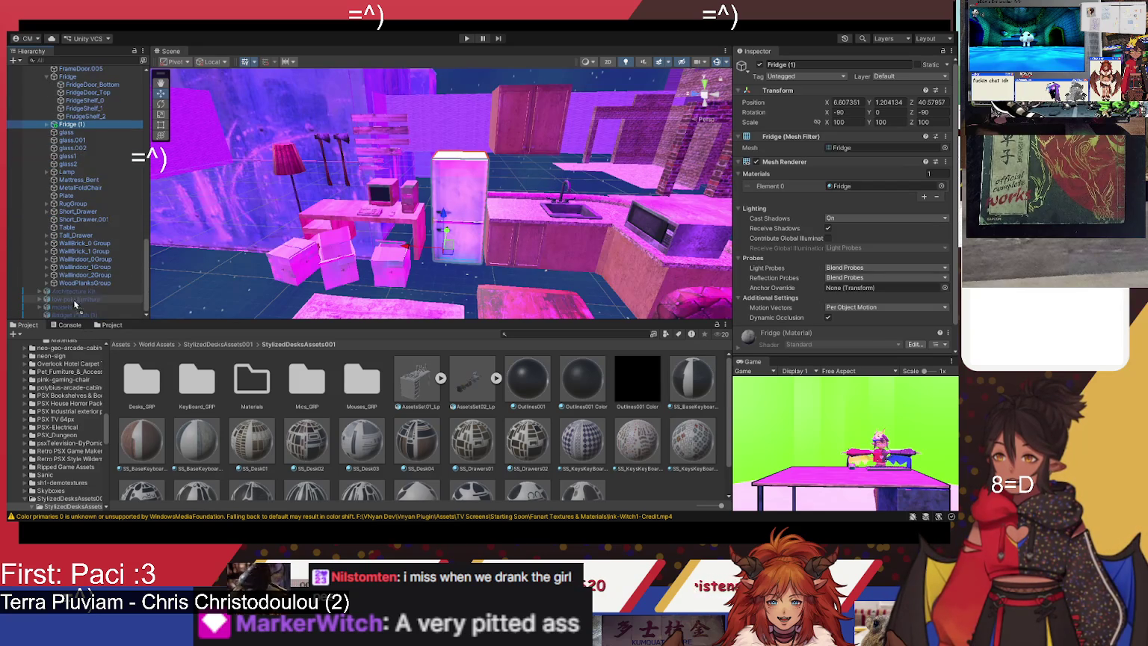
left_click_drag(71, 298, 71, 295)
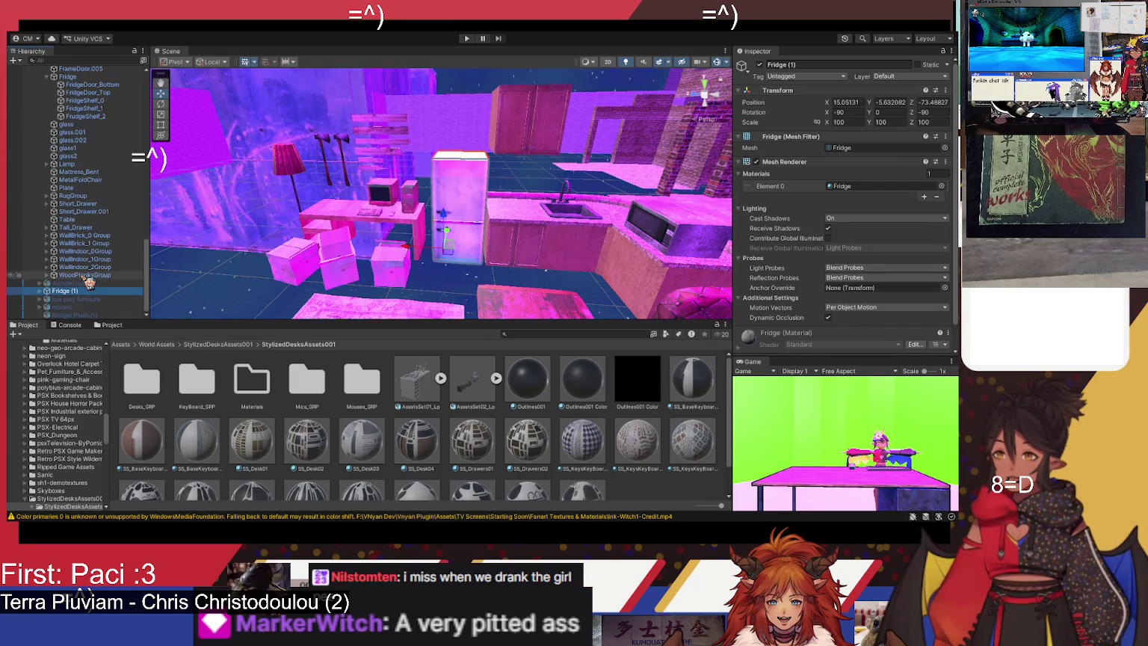
Step: Deactivate the PSX Pack V1 group and collapse it in the Hierarchy
scroll(83, 246, "up", 10)
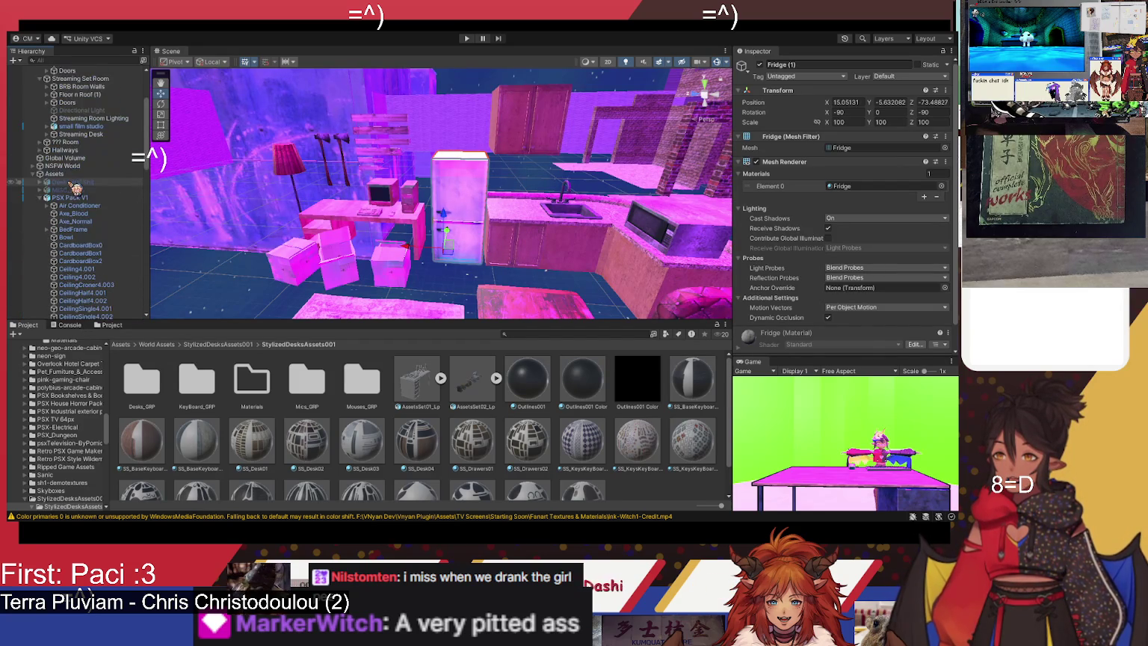
left_click(71, 198)
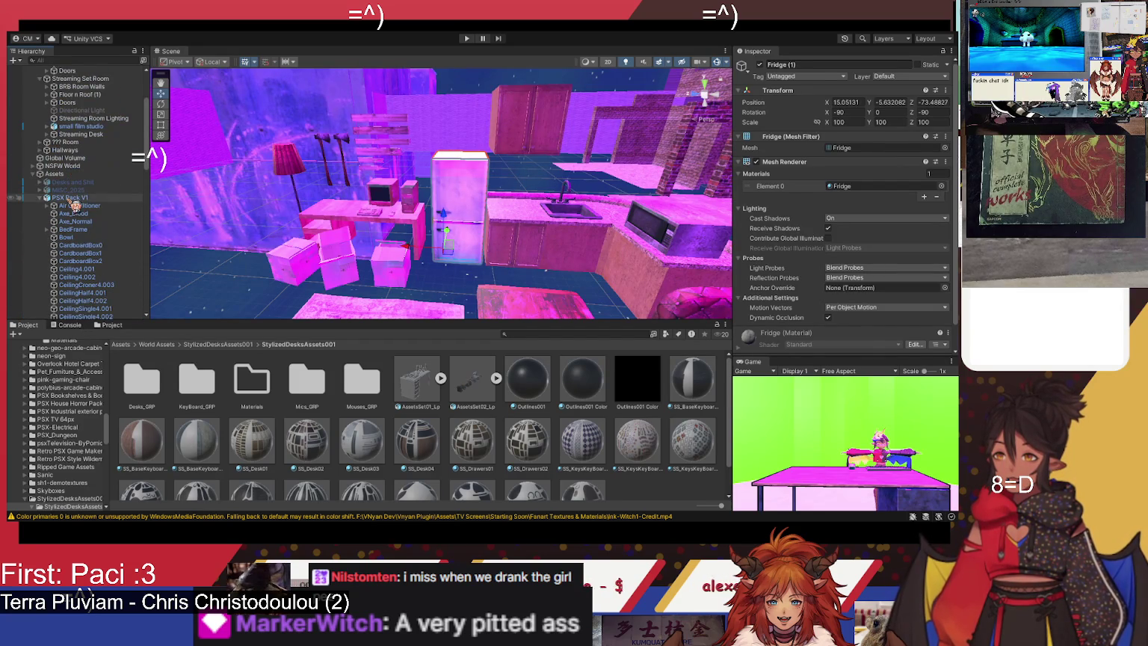
left_click(760, 65)
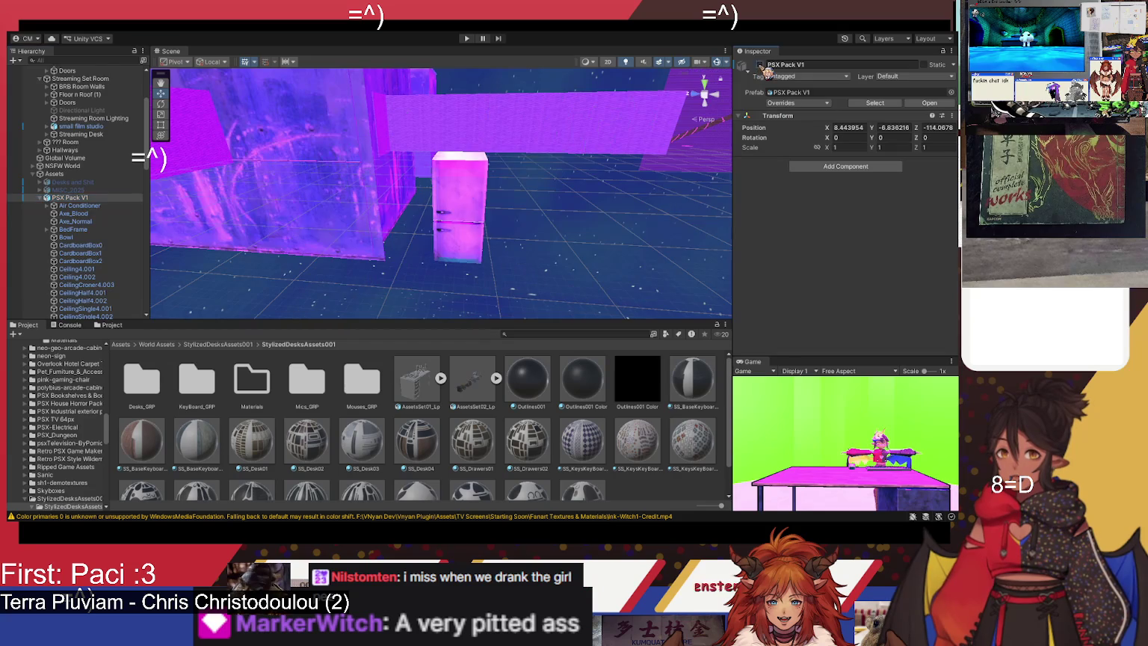
left_click(41, 198)
left_click(122, 283)
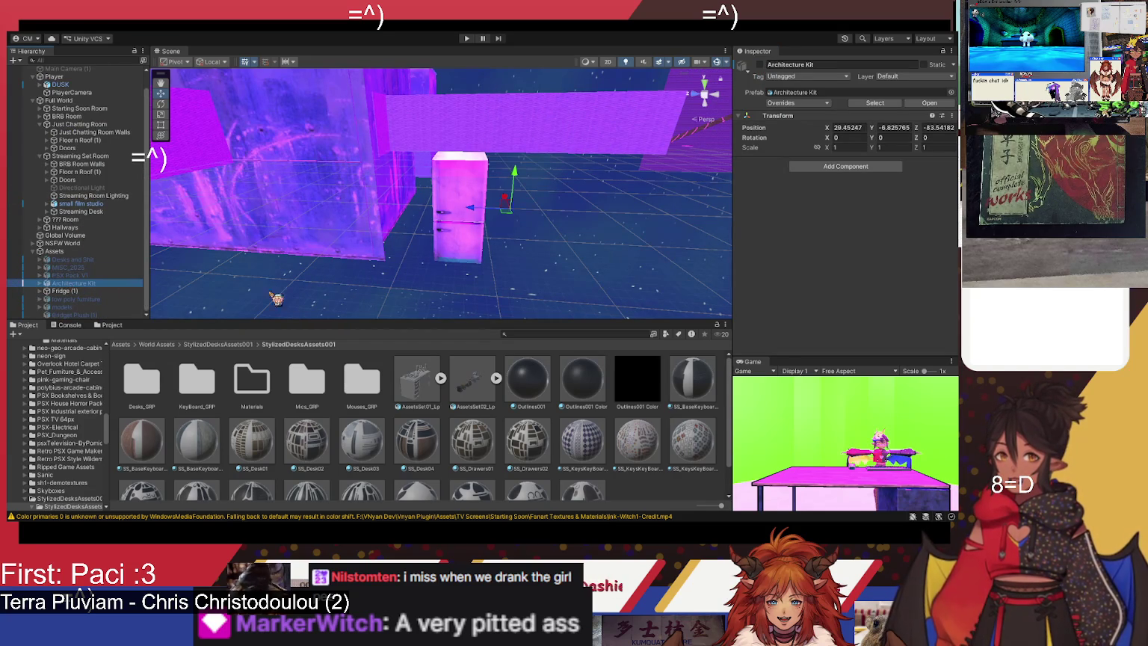
Step: Briefly show the Architecture Kit to look around the fridge, then hide it again
left_click(763, 65)
mouse_move(617, 225)
left_mouse_down()
mouse_move(525, 264)
mouse_move(672, 253)
mouse_move(471, 185)
mouse_move(488, 258)
mouse_move(507, 264)
left_mouse_up()
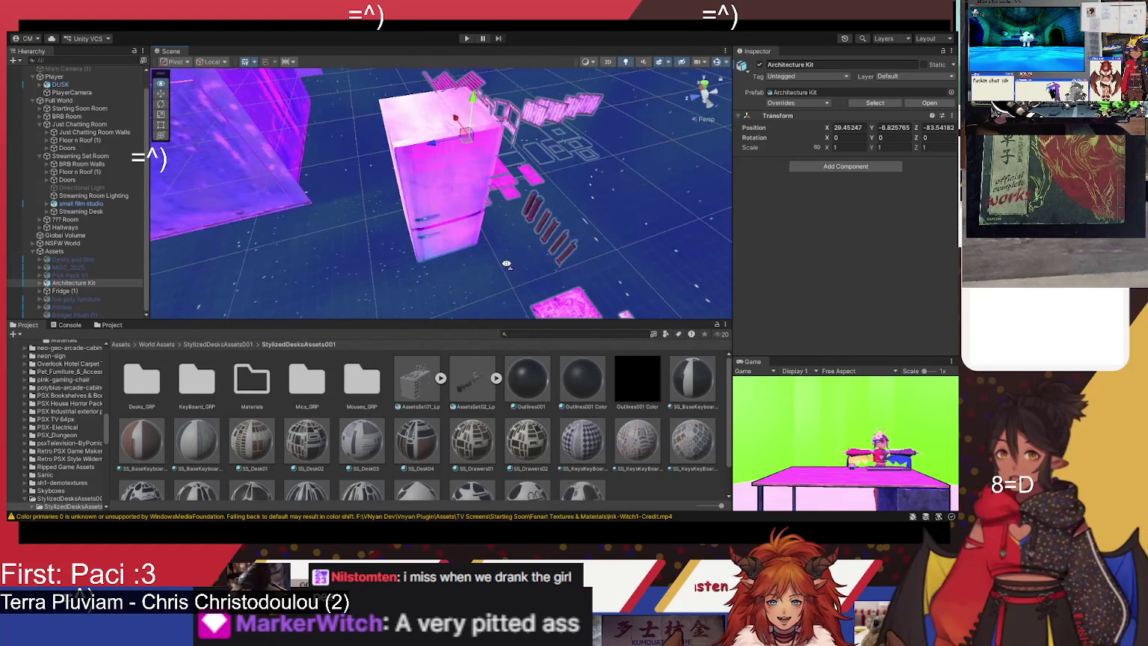
left_click_drag(617, 237, 666, 183)
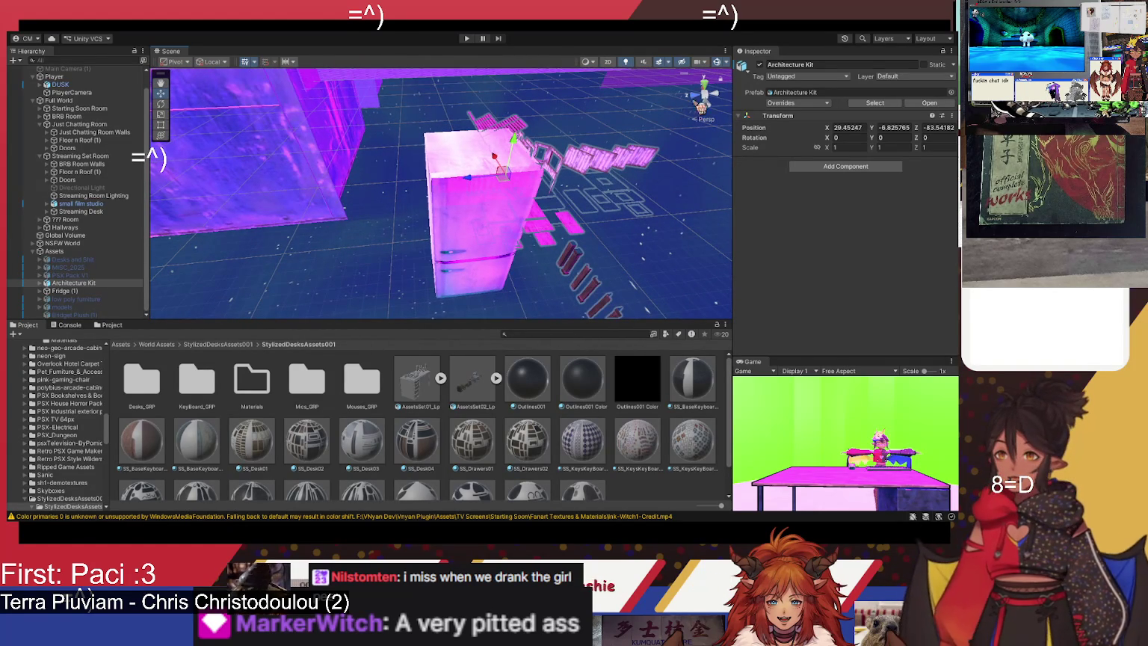
left_click(761, 65)
Step: Frame the low poly furniture pack and inspect the cabinet's Material.022
left_click(75, 300)
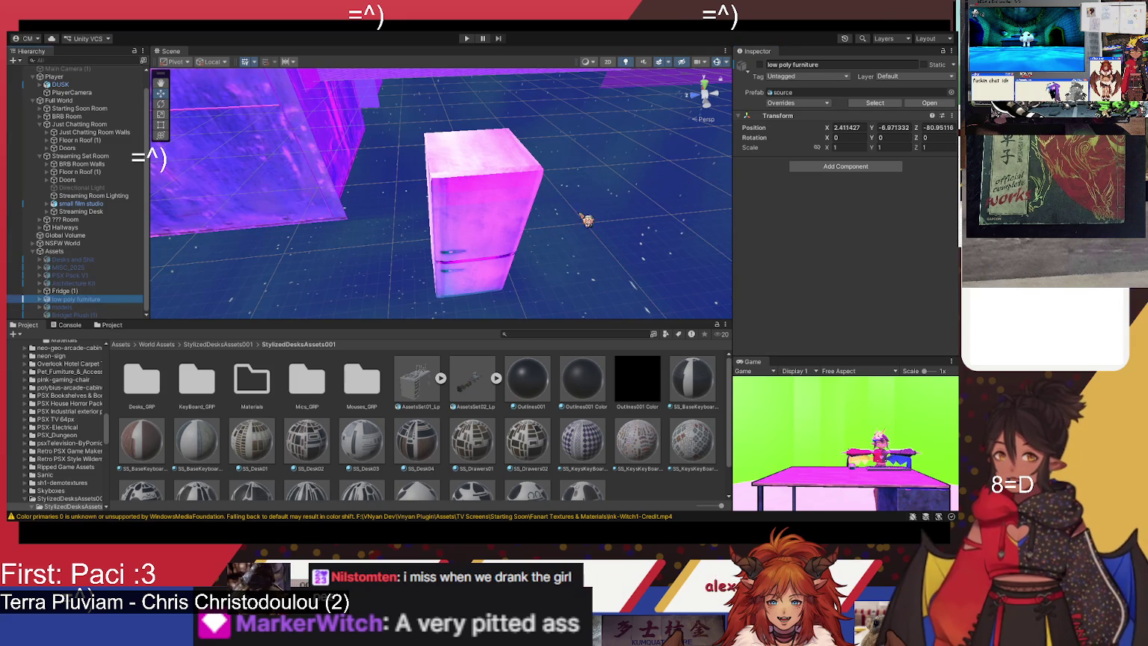
left_click_drag(643, 200, 603, 231)
key("f")
scroll(491, 253, "up", 10)
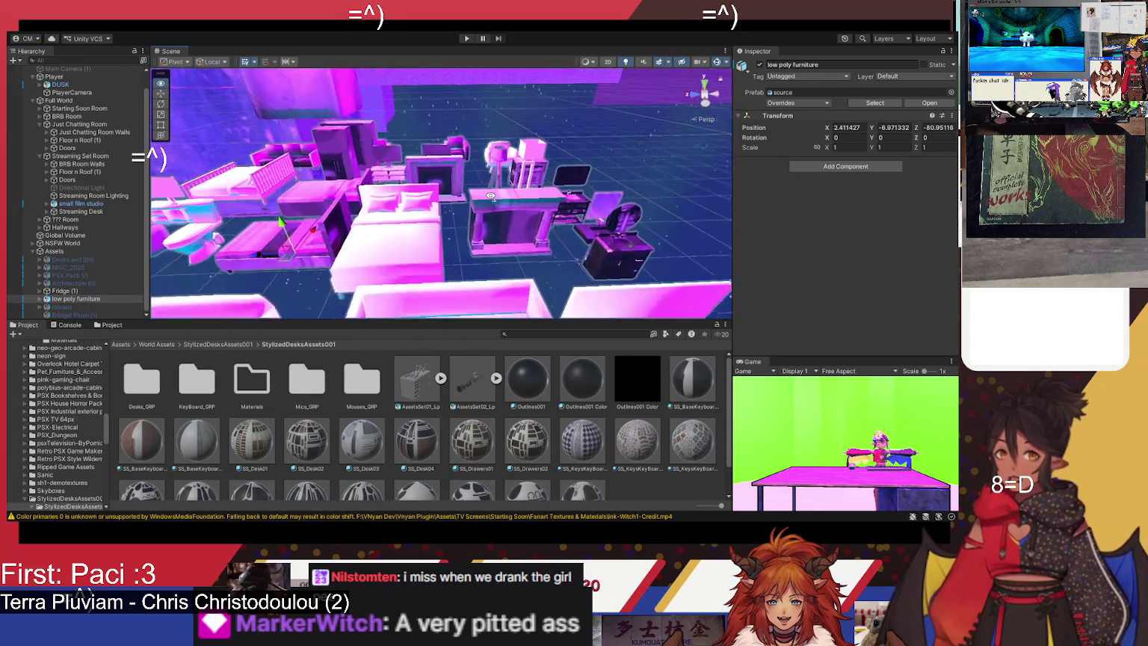
scroll(501, 195, "up", 10)
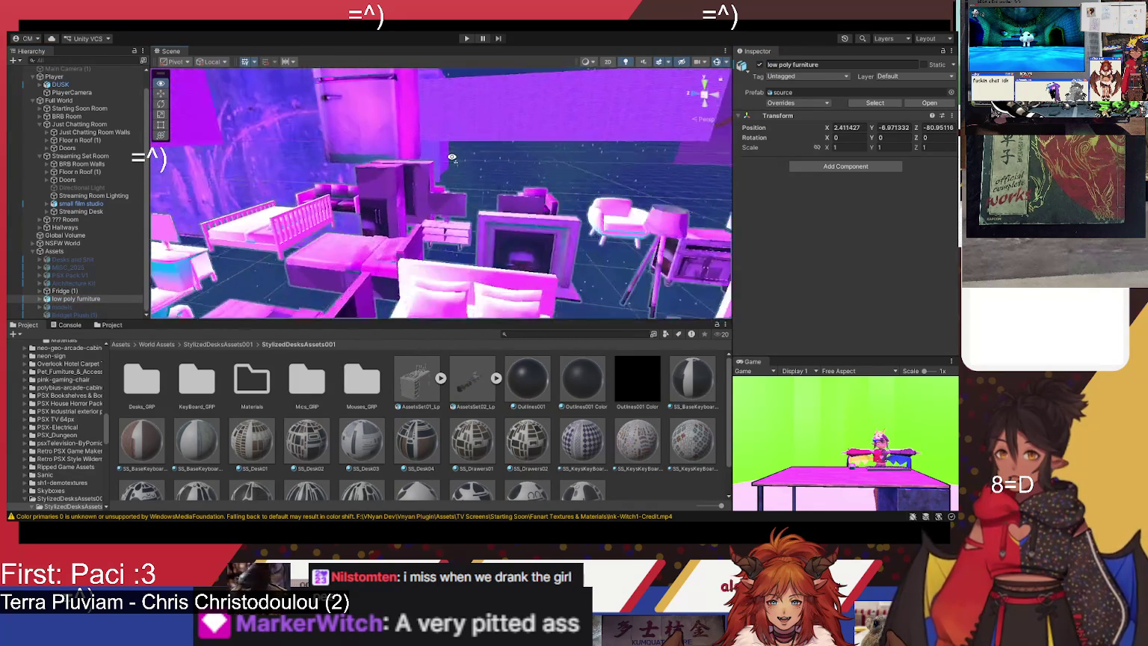
scroll(508, 200, "down", 5)
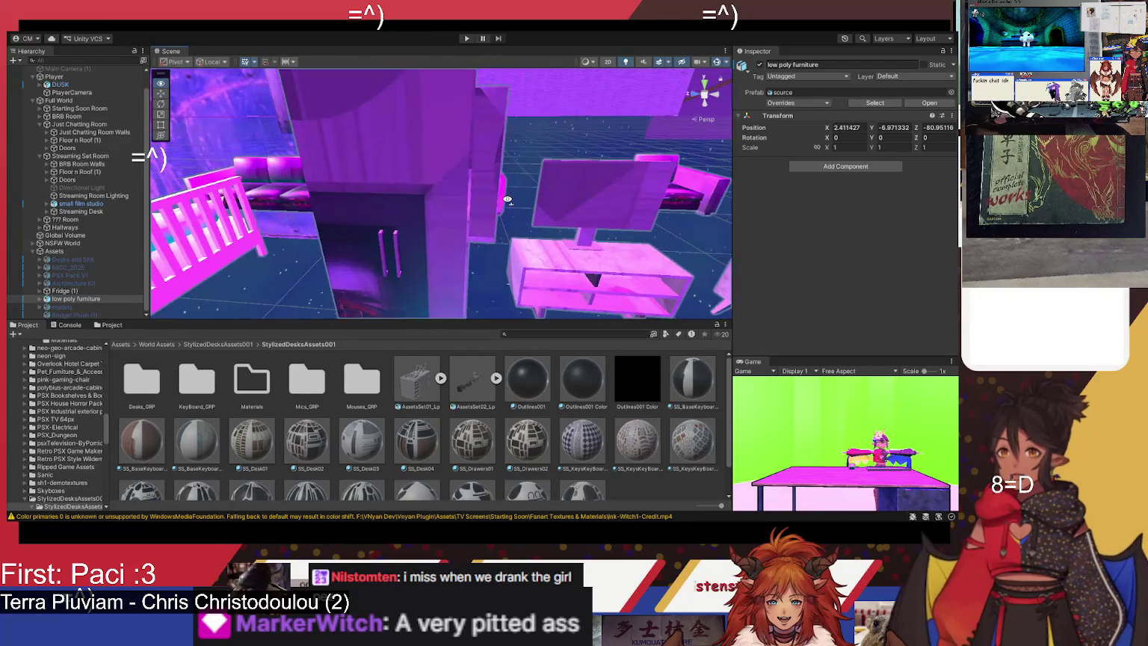
left_click(470, 235)
scroll(474, 245, "down", 10)
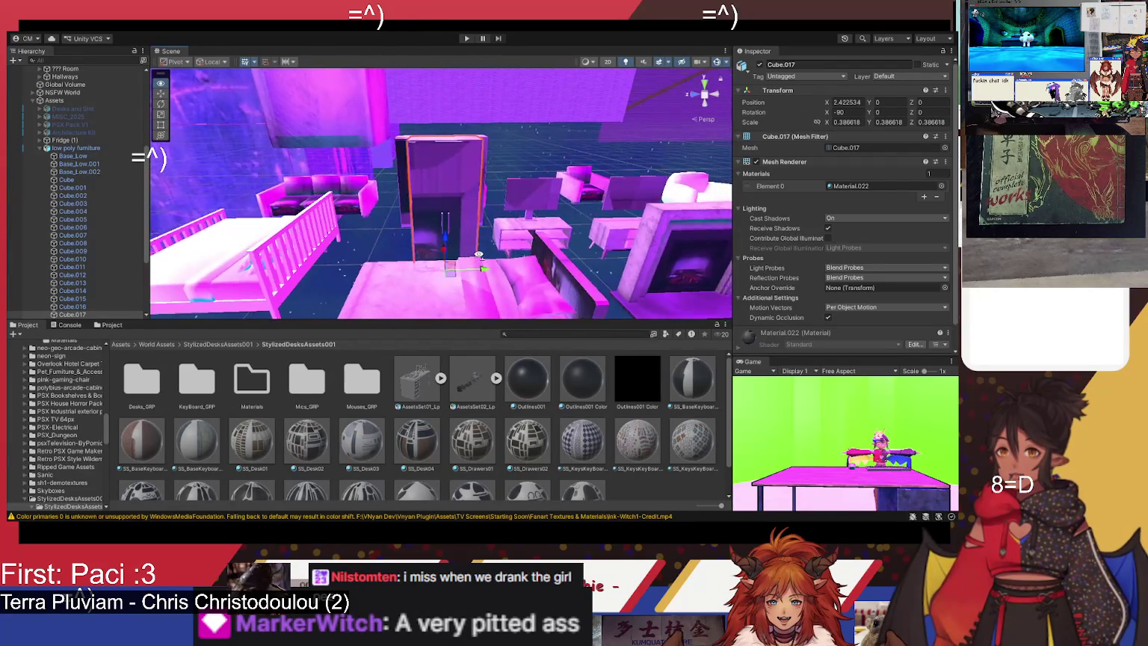
left_click(852, 186)
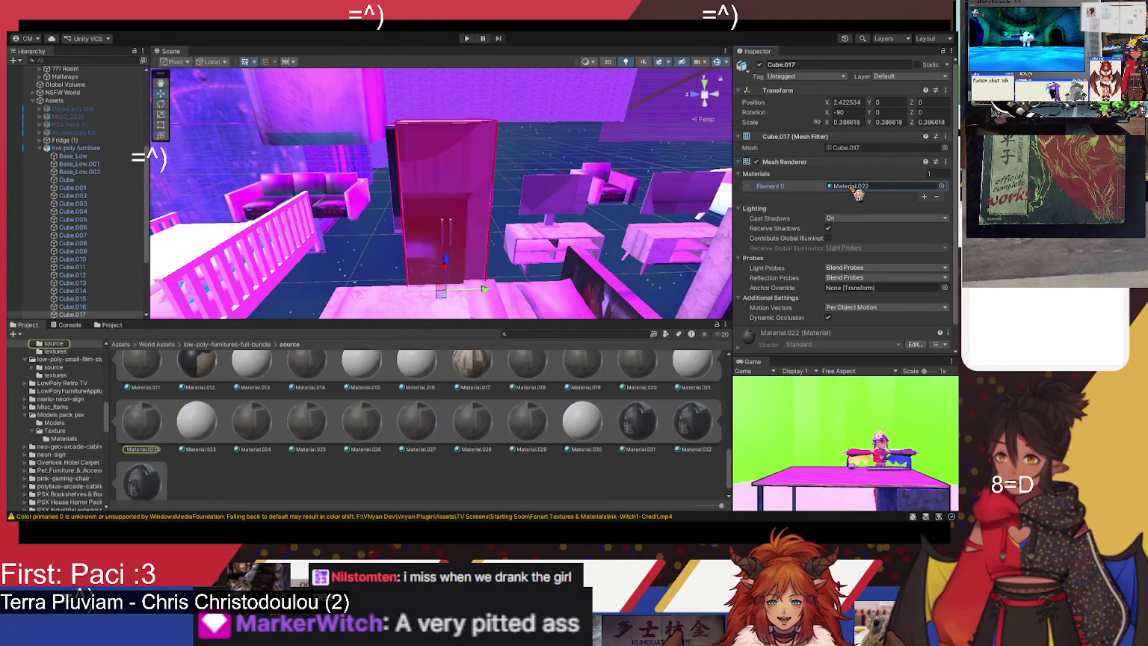
left_click(142, 423)
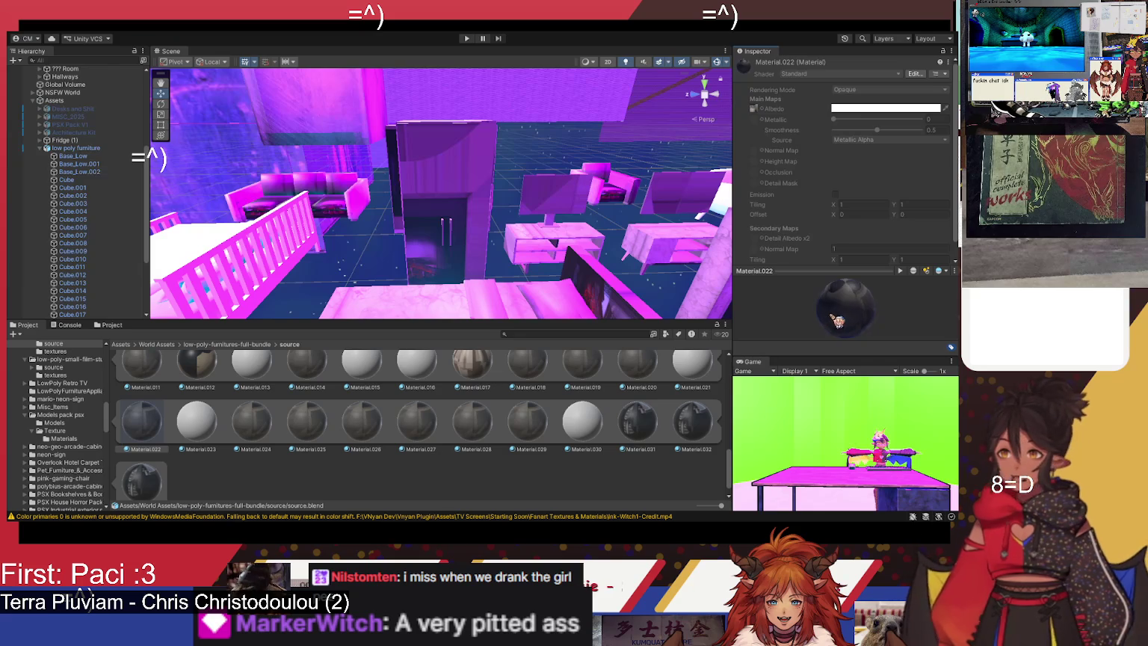
Step: Survey the bed, wardrobes and fridge area, selecting the wardrobe piece
mouse_move(534, 264)
left_mouse_down()
mouse_move(625, 274)
mouse_move(559, 248)
mouse_move(592, 256)
mouse_move(591, 267)
left_mouse_up()
scroll(678, 422, "up", 1)
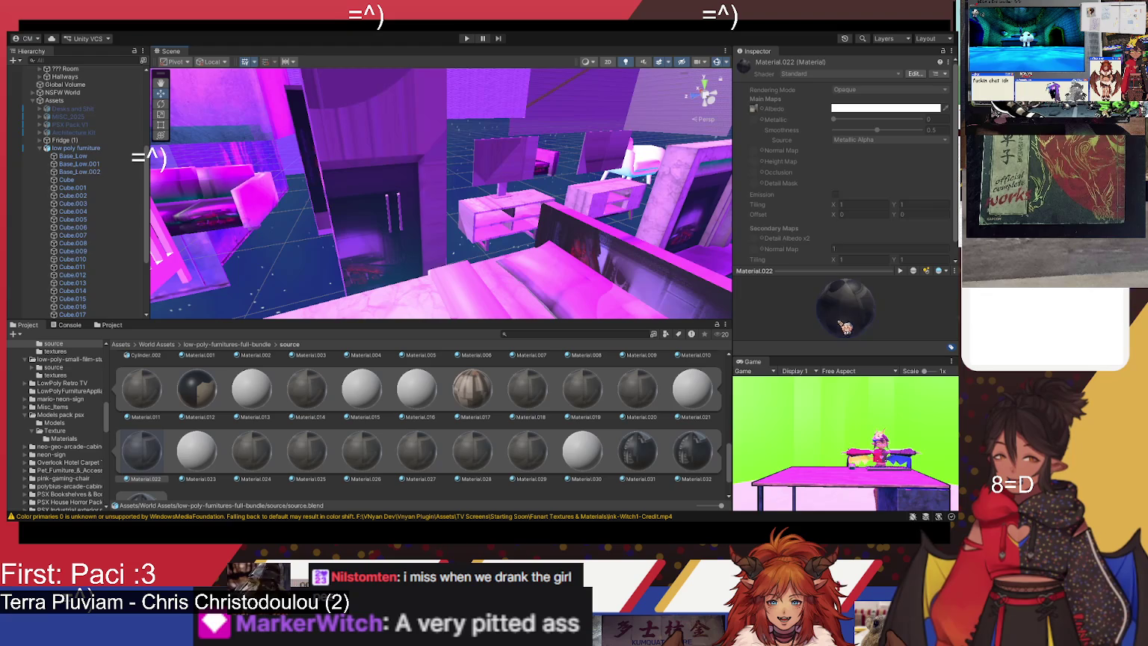
left_click_drag(892, 316, 868, 320)
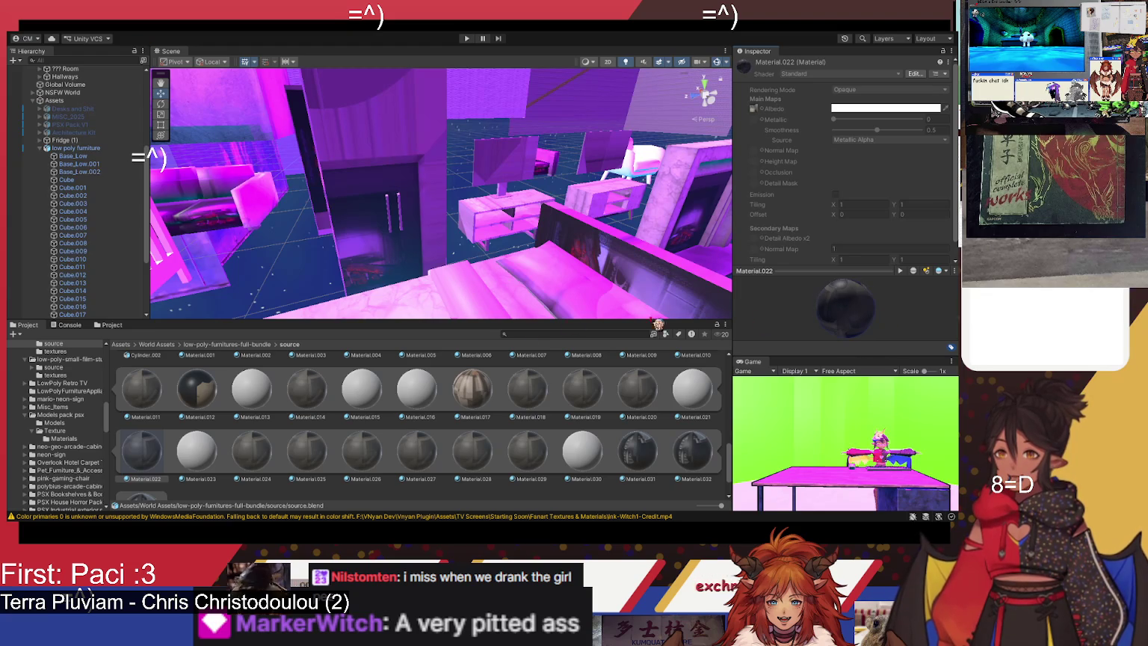
scroll(411, 457, "up", 10)
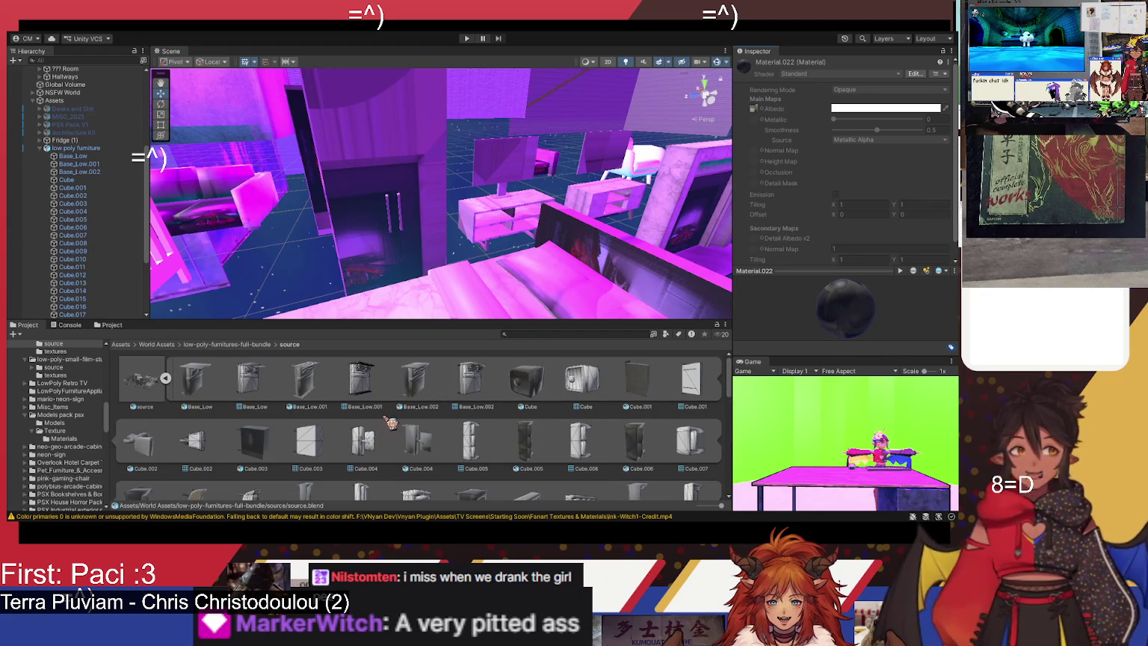
mouse_move(455, 270)
left_mouse_down()
mouse_move(397, 249)
mouse_move(407, 193)
mouse_move(491, 214)
mouse_move(498, 225)
mouse_move(426, 220)
left_mouse_up()
left_click(426, 220)
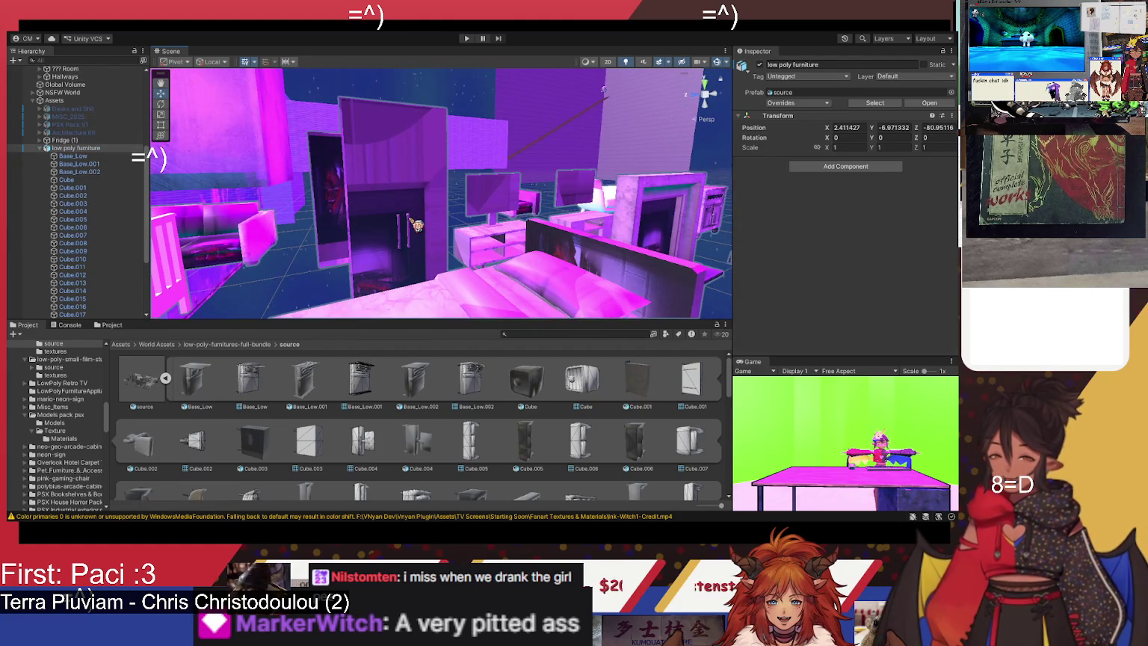
left_click(416, 224)
mouse_move(417, 224)
left_mouse_down()
mouse_move(681, 269)
mouse_move(449, 243)
mouse_move(423, 228)
mouse_move(350, 229)
mouse_move(462, 258)
mouse_move(299, 234)
left_mouse_up()
scroll(82, 217, "up", 4)
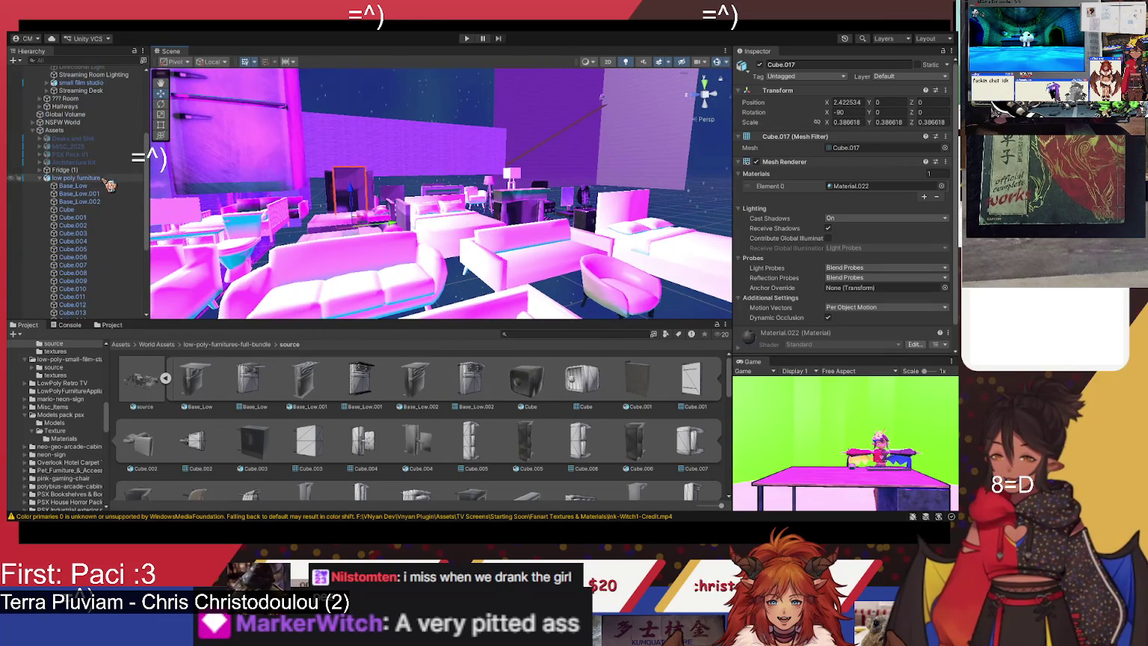
Step: Deactivate the low poly furniture group with Alt+Shift+A and collapse it
left_click(79, 178)
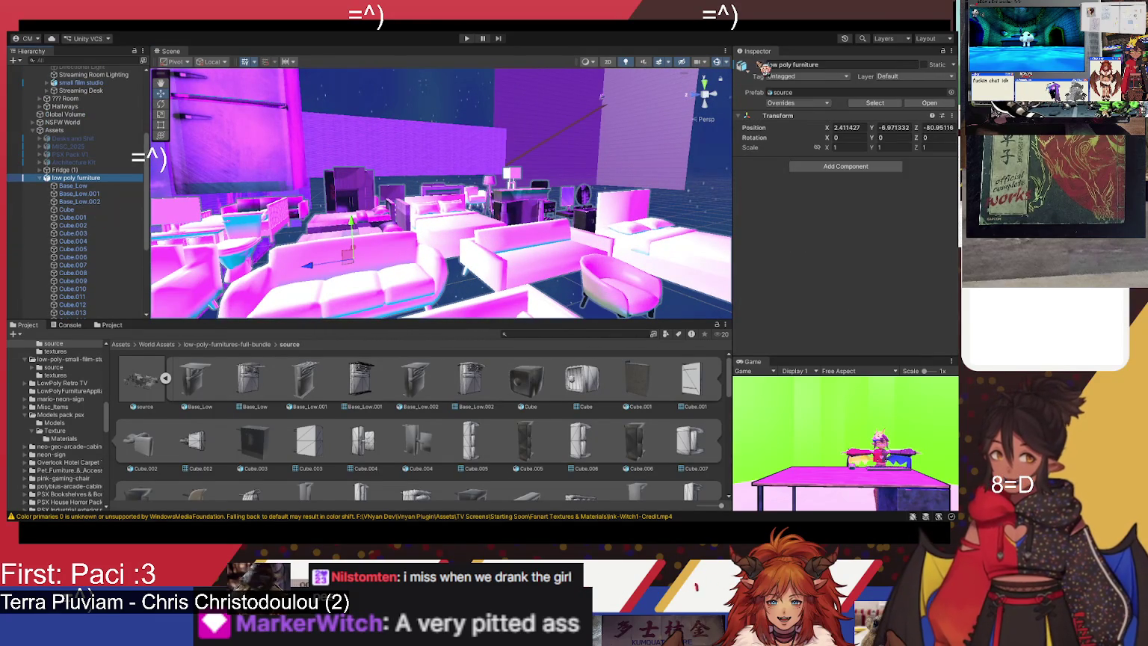
key("alt+shift+a")
left_click(42, 178)
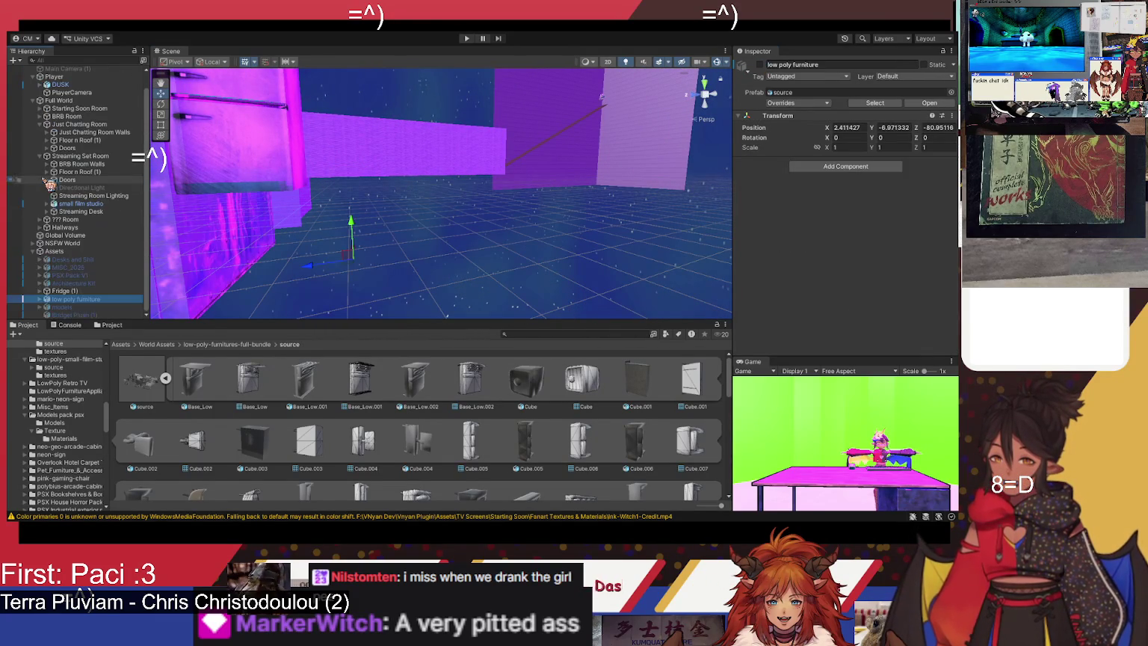
left_click(84, 308)
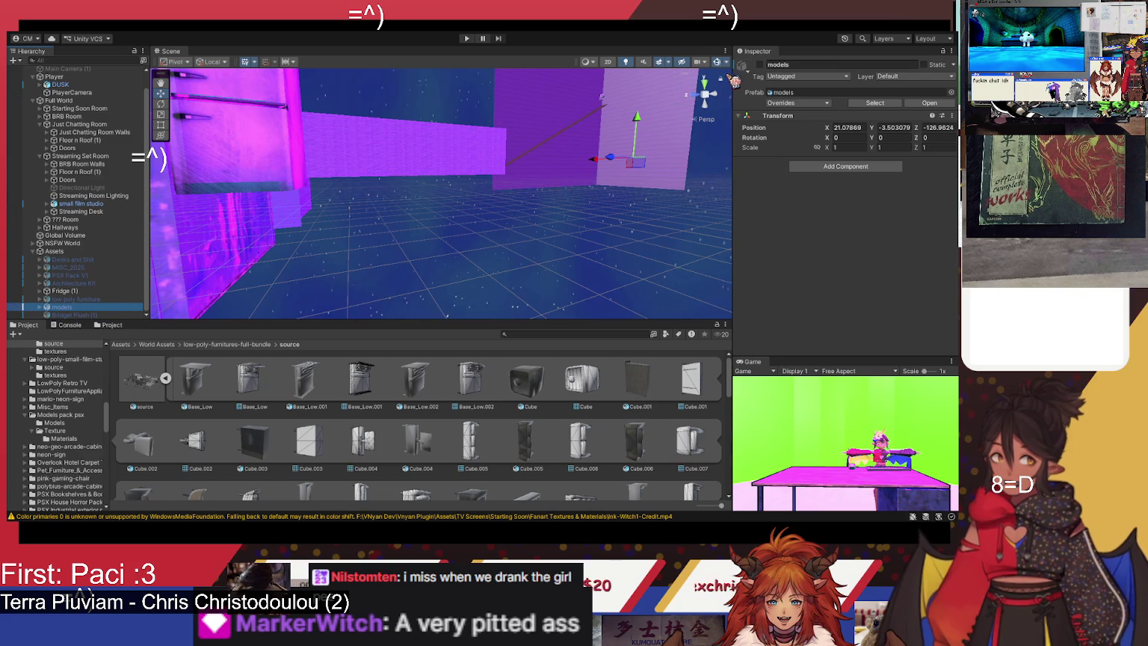
Step: Reactivate the models group and select the kitchen fridge body, Cube.221
left_click(759, 64)
scroll(577, 171, "down", 3)
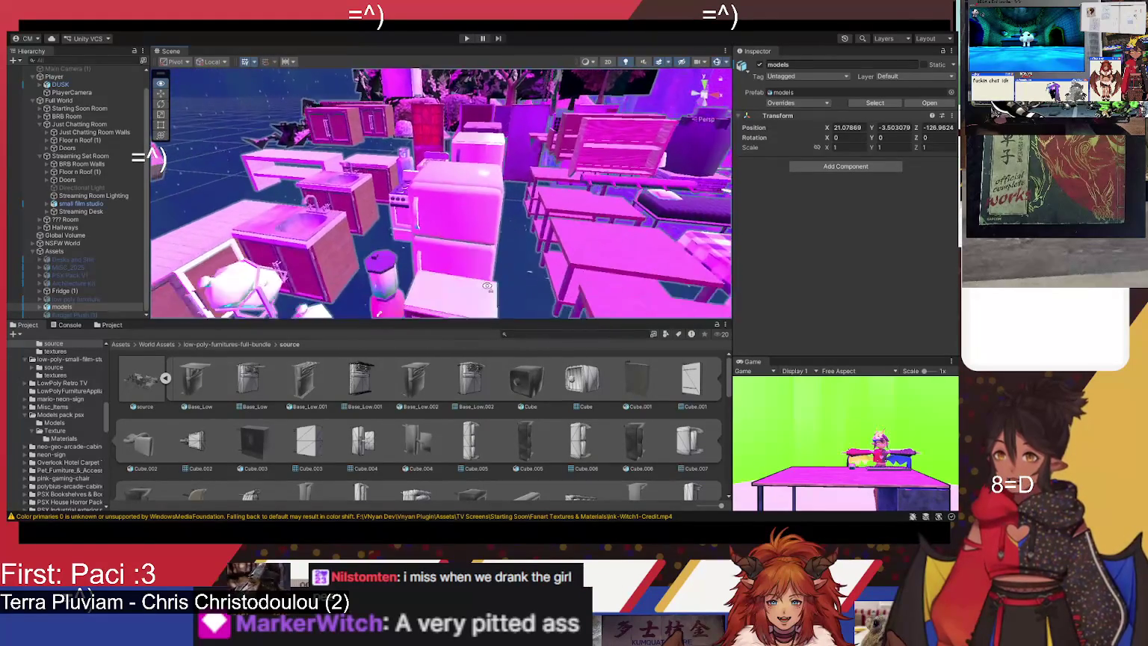
scroll(487, 285, "down", 5)
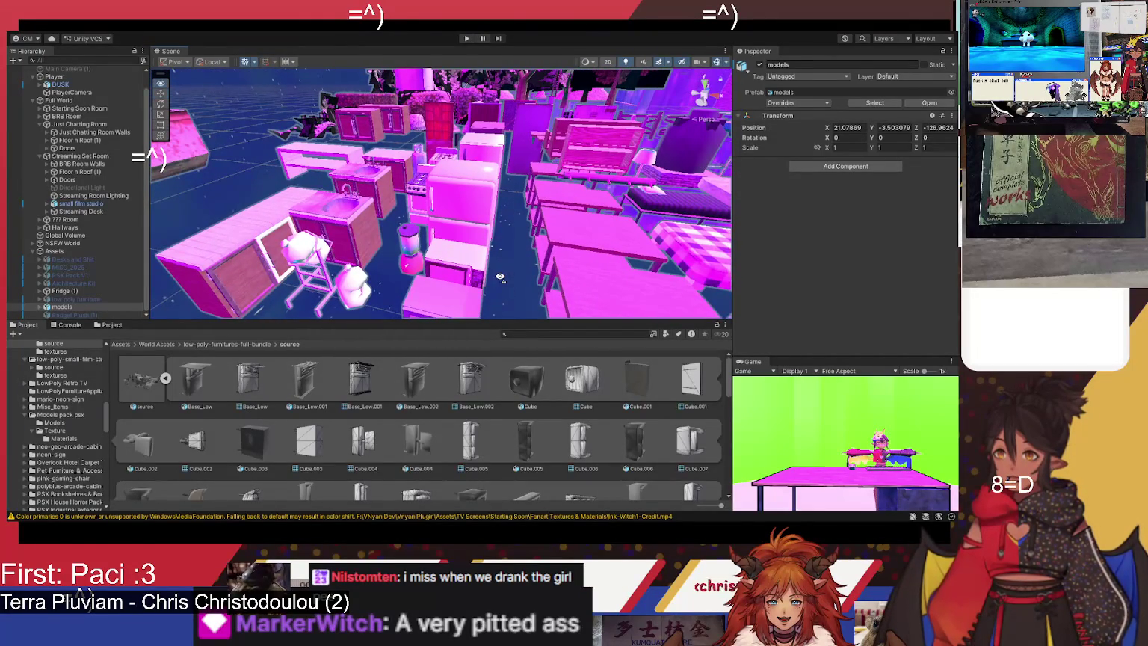
left_click_drag(469, 280, 495, 275)
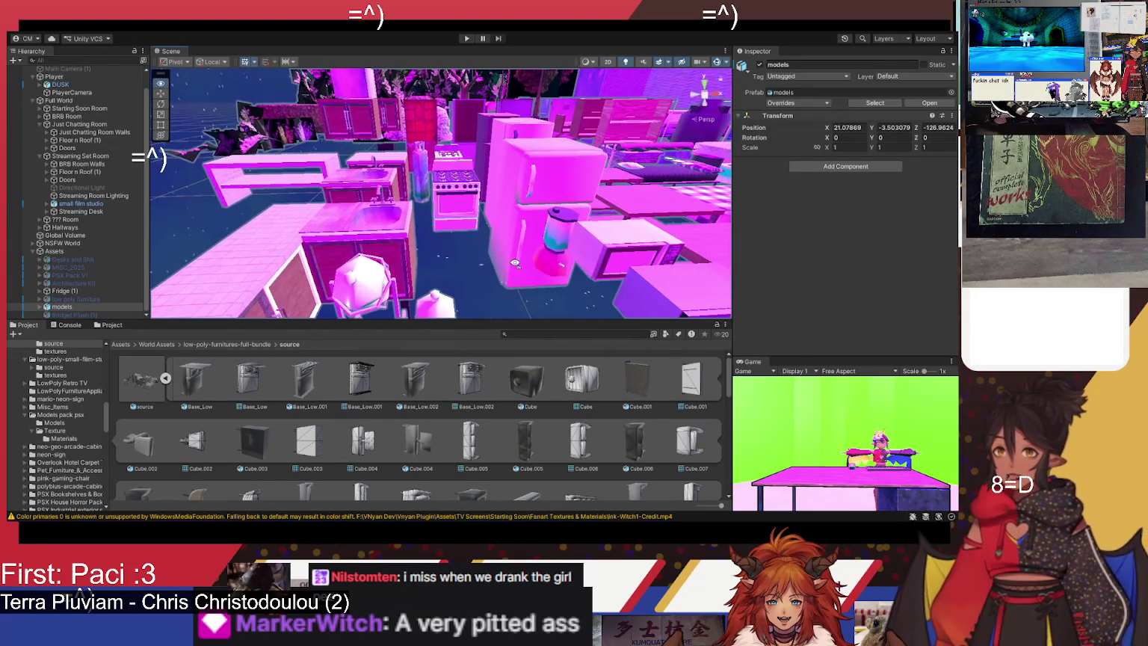
left_click_drag(531, 263, 565, 255)
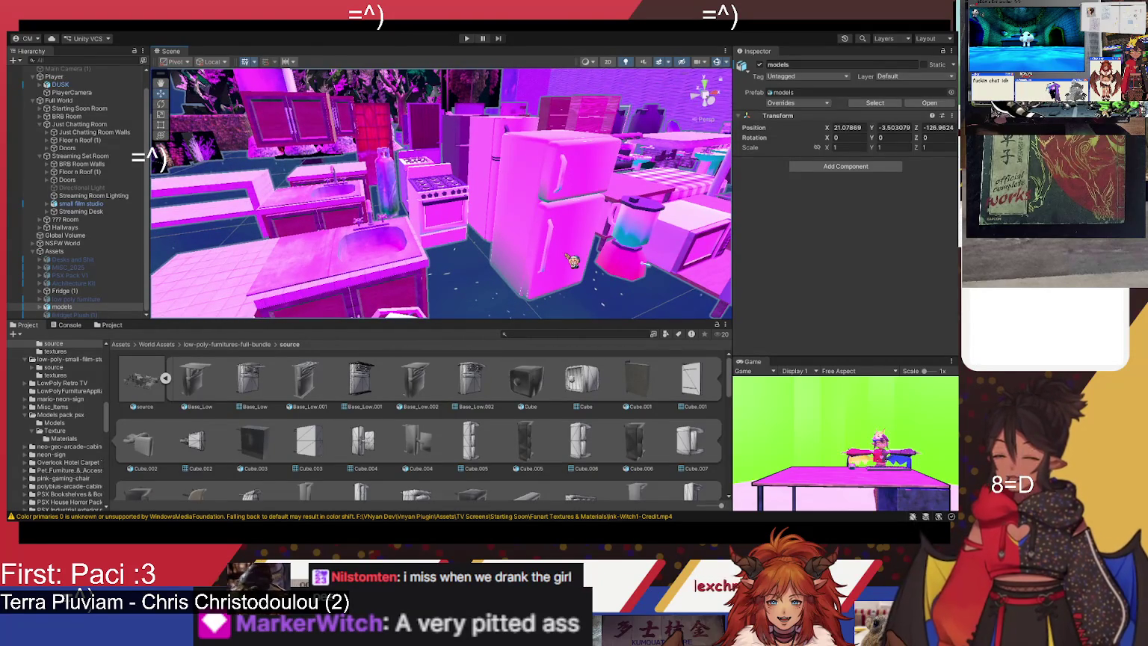
left_click(572, 260)
left_click(127, 300)
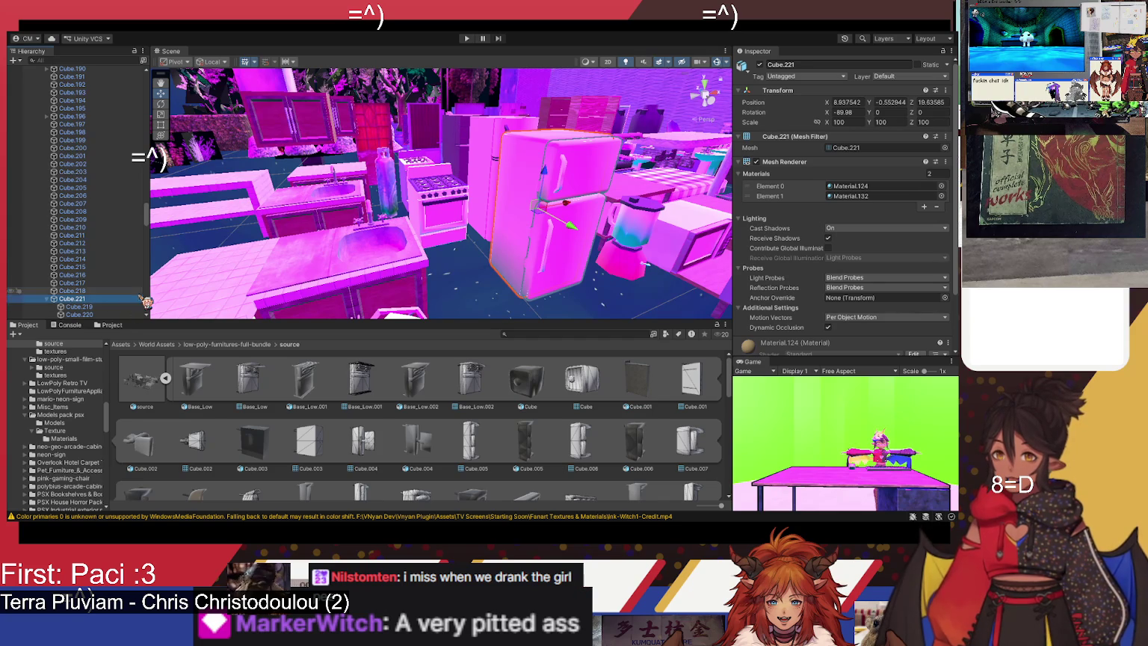
Step: Duplicate Cube.221 and rename the copy 'Fridge'
key("ctrl+d")
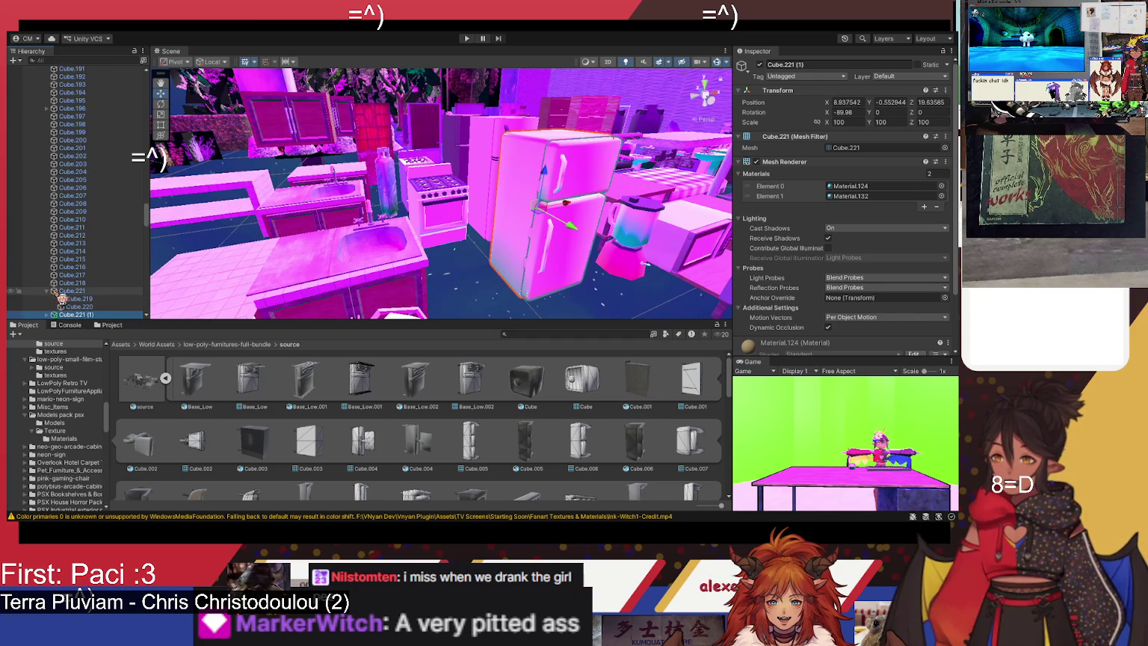
mouse_move(500, 234)
left_mouse_down()
mouse_move(550, 226)
mouse_move(579, 185)
mouse_move(474, 227)
left_mouse_up()
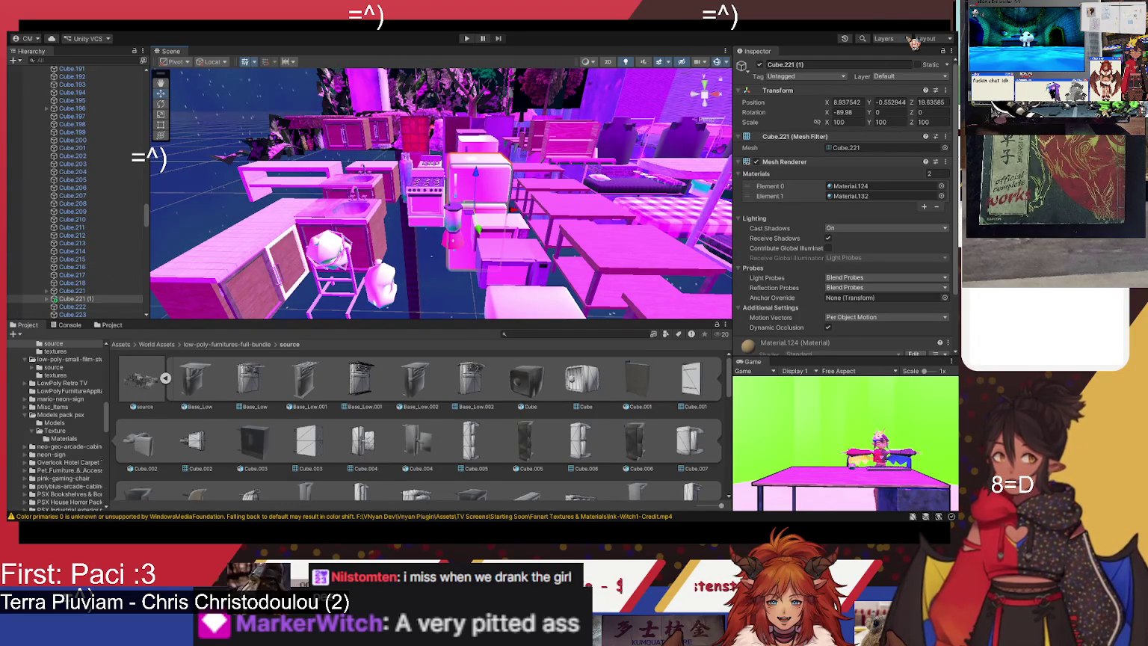
left_click(838, 65)
type("Fridge")
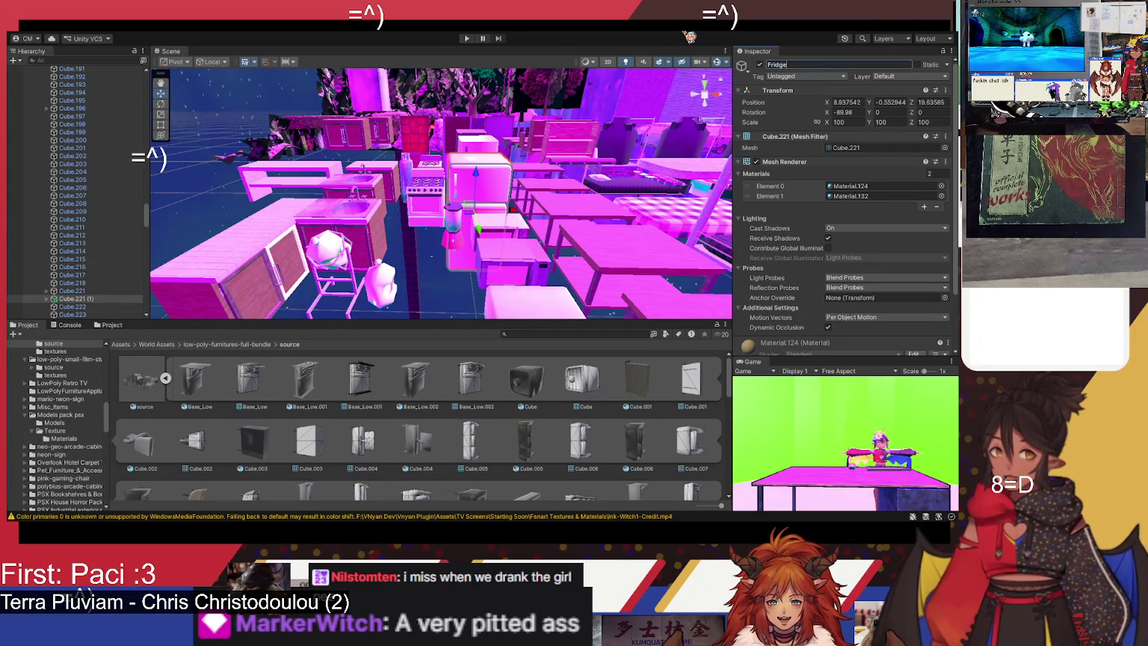
key("Return")
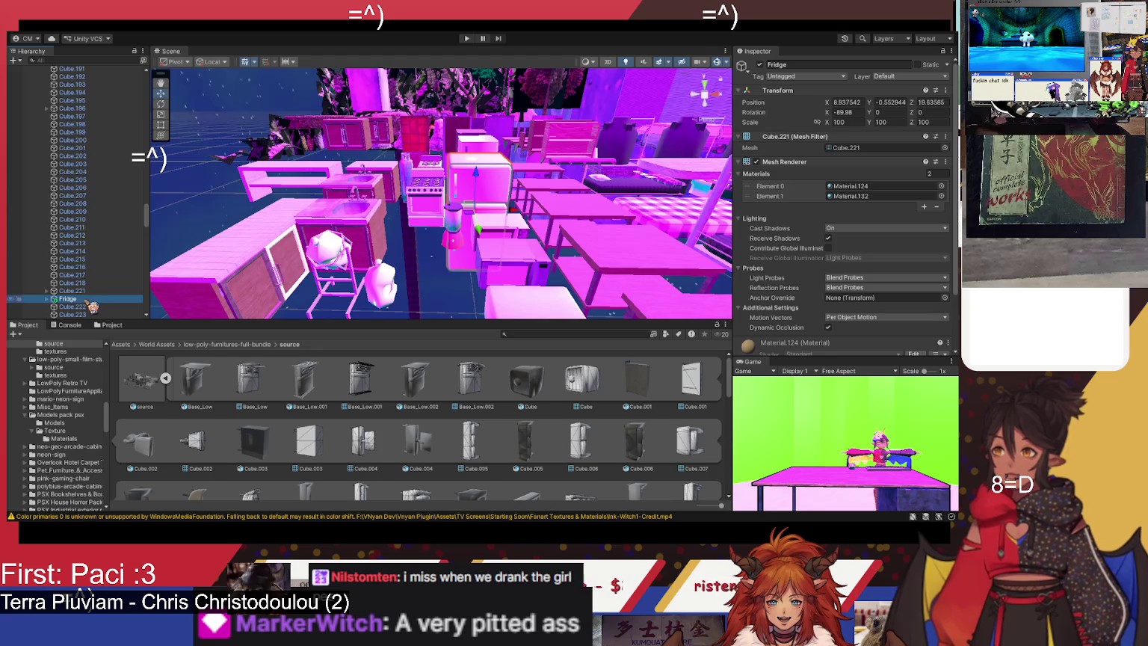
Step: Drag Fridge out of the models group in the Hierarchy
mouse_move(82, 308)
left_mouse_down()
mouse_move(85, 70)
mouse_move(73, 321)
left_mouse_up()
mouse_move(74, 306)
left_mouse_down()
mouse_move(77, 296)
mouse_move(74, 320)
left_mouse_up()
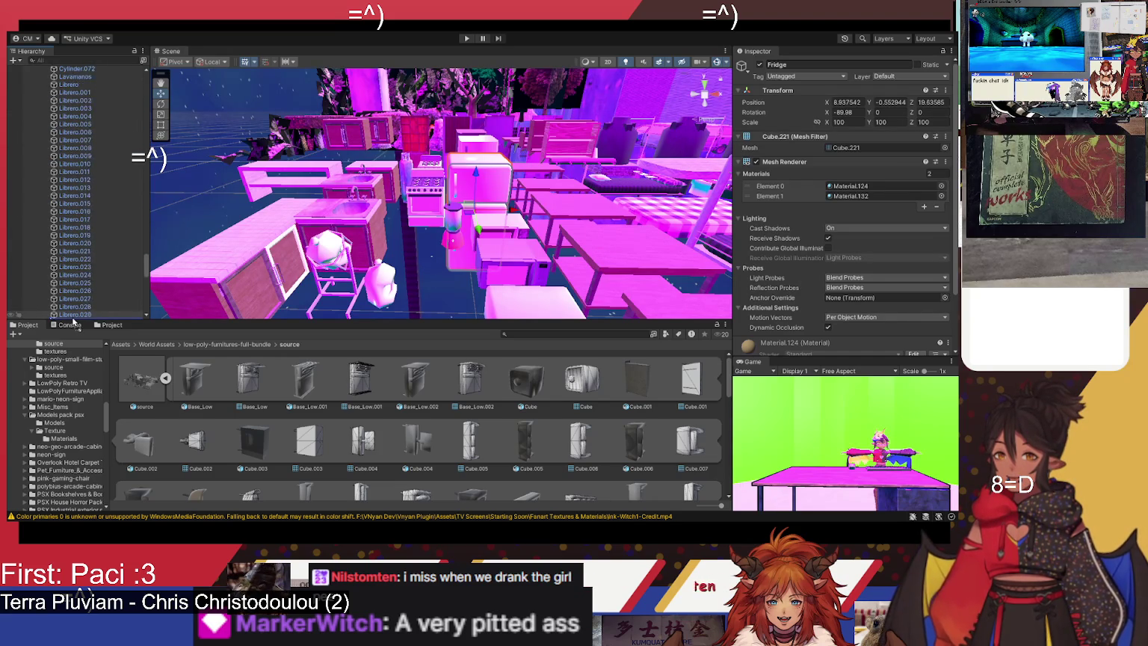
left_click_drag(73, 320, 72, 298)
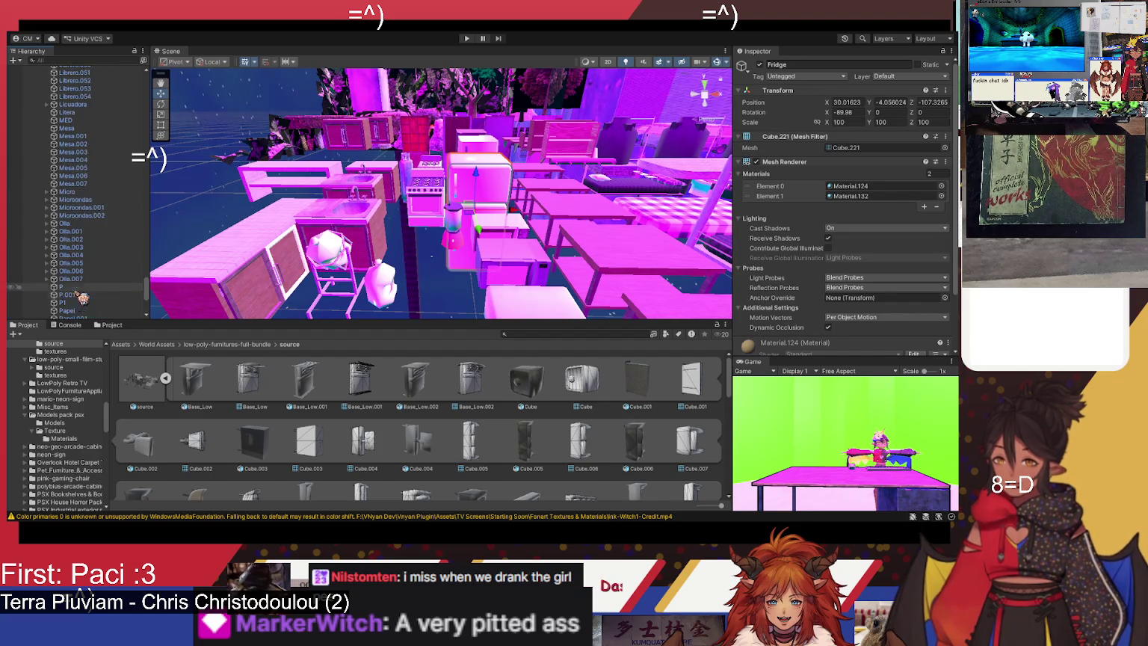
left_click_drag(150, 282, 154, 92)
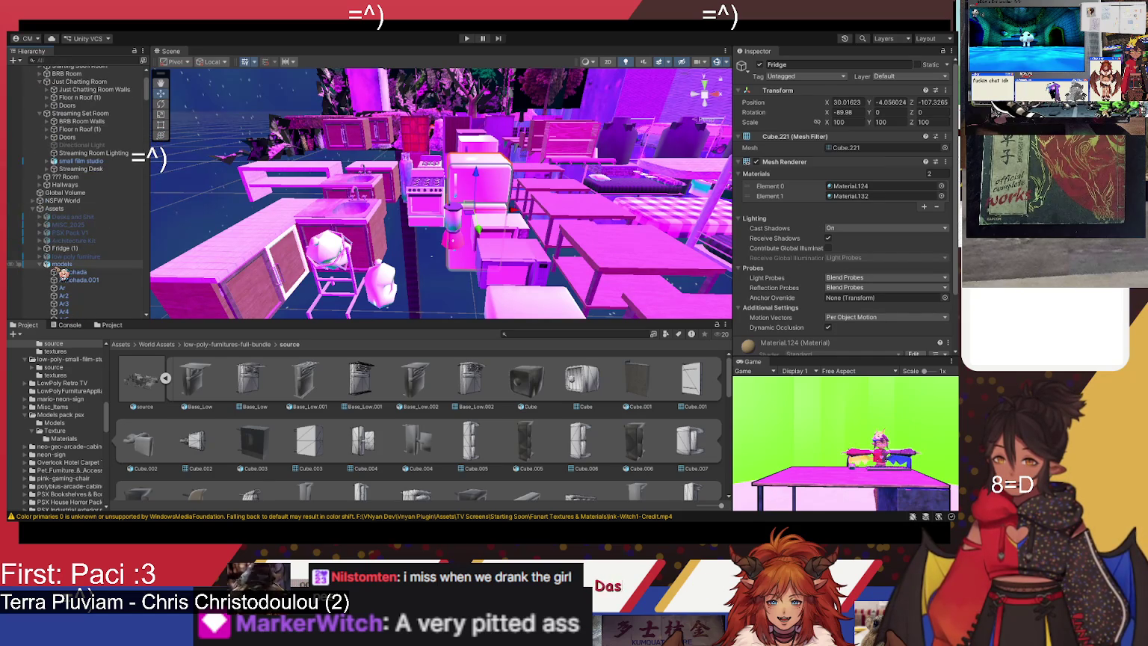
Step: Hide the models group and bring the lone Fridge into view
left_click(40, 265)
left_click(62, 299)
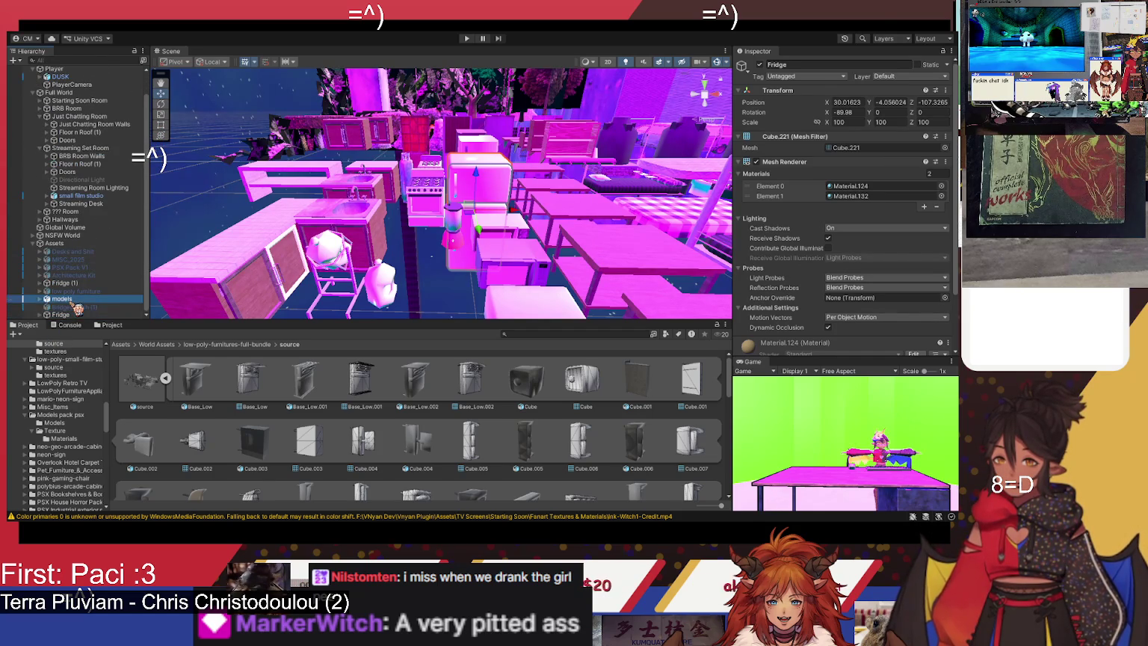
left_click(759, 65)
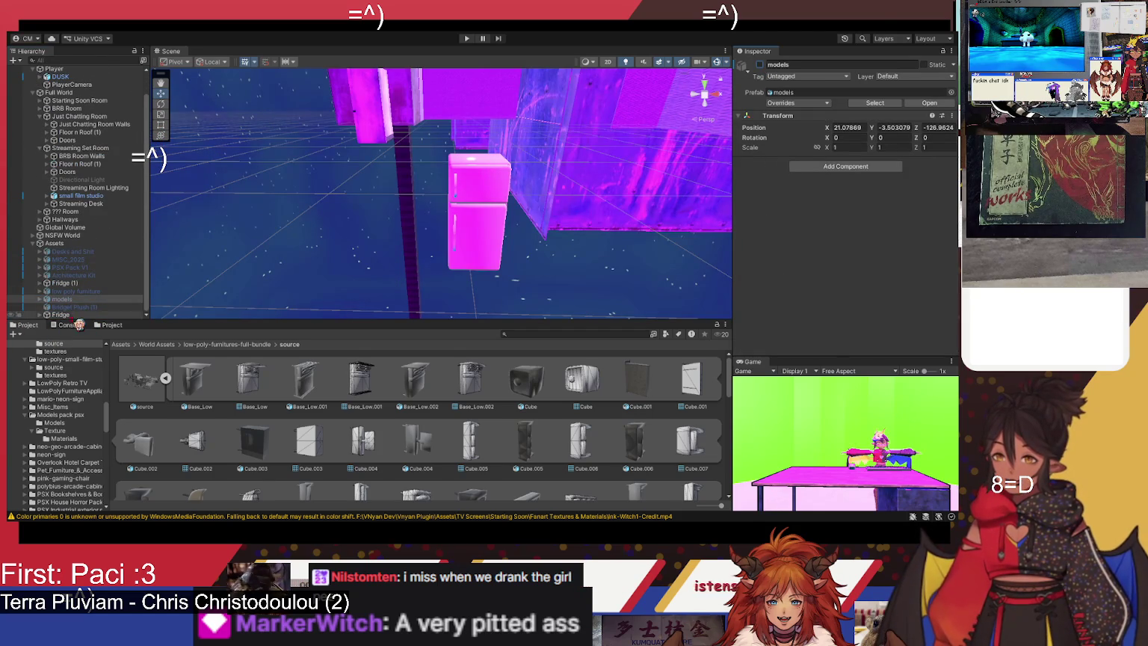
left_click(61, 314)
mouse_move(374, 220)
left_mouse_down()
mouse_move(369, 161)
mouse_move(390, 113)
mouse_move(556, 180)
mouse_move(608, 187)
mouse_move(545, 172)
mouse_move(548, 148)
mouse_move(525, 141)
mouse_move(515, 180)
mouse_move(540, 224)
mouse_move(494, 244)
left_mouse_up()
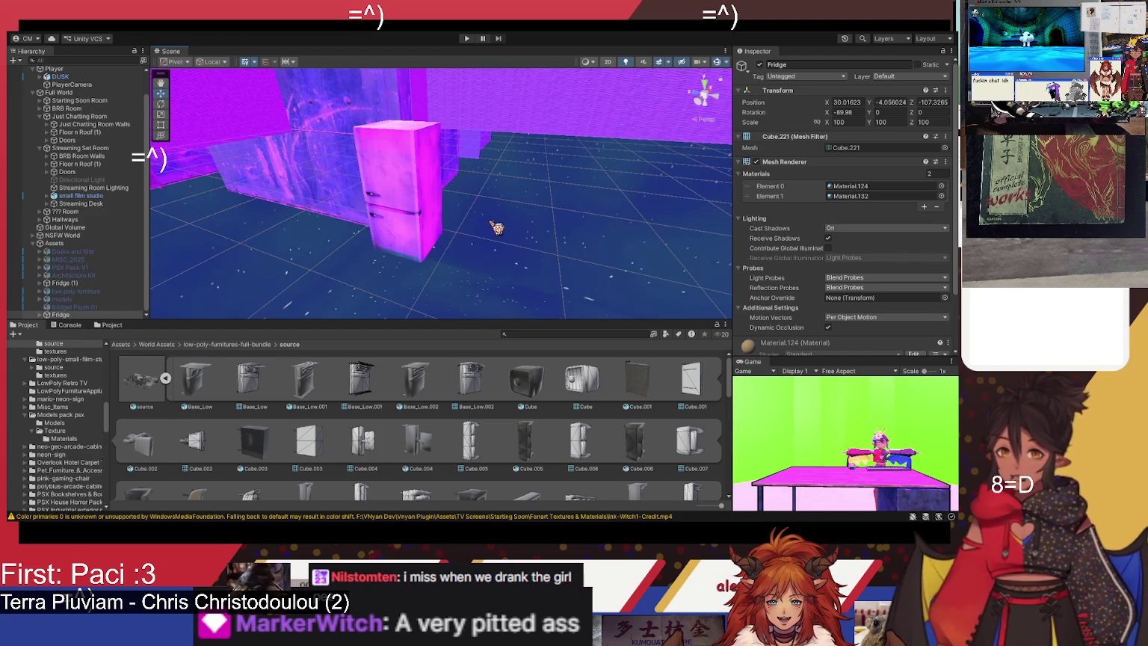
left_click_drag(497, 209, 543, 197)
Step: Slide Fridge (1) along the room to Z -108.38 and set its Y rotation to 270
left_click(372, 216)
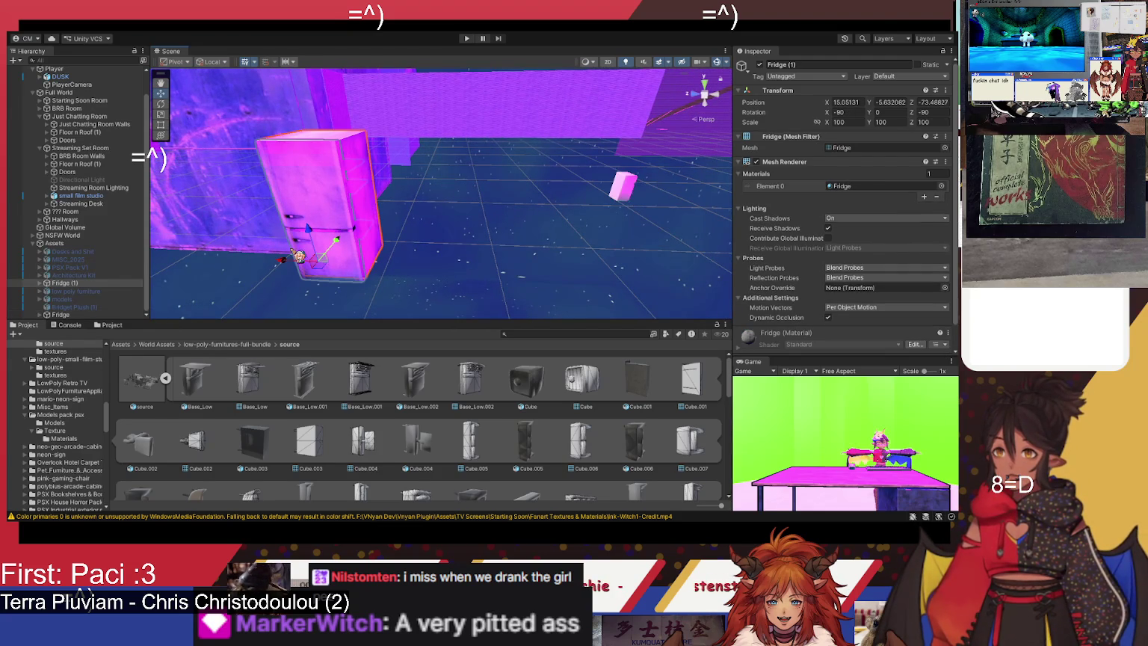
mouse_move(290, 264)
left_mouse_down()
mouse_move(417, 291)
mouse_move(511, 292)
mouse_move(551, 273)
mouse_move(538, 183)
mouse_move(604, 158)
mouse_move(655, 171)
mouse_move(624, 202)
mouse_move(570, 191)
mouse_move(486, 257)
left_mouse_up()
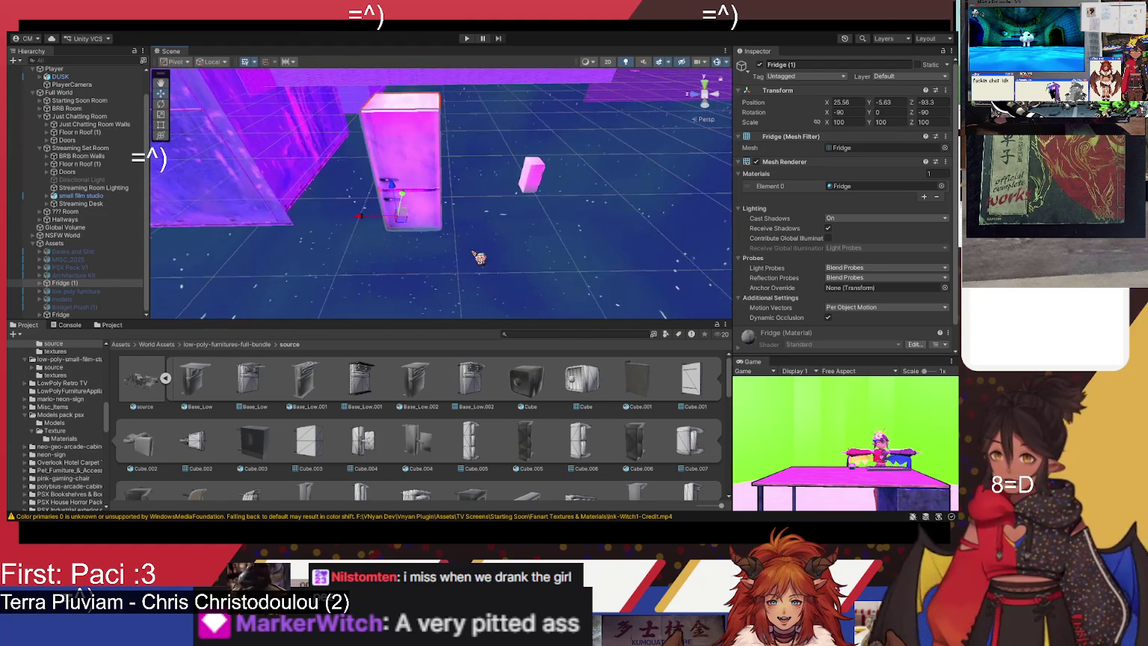
mouse_move(371, 224)
left_mouse_down()
mouse_move(523, 241)
mouse_move(563, 224)
mouse_move(546, 206)
mouse_move(511, 201)
mouse_move(606, 187)
left_mouse_up()
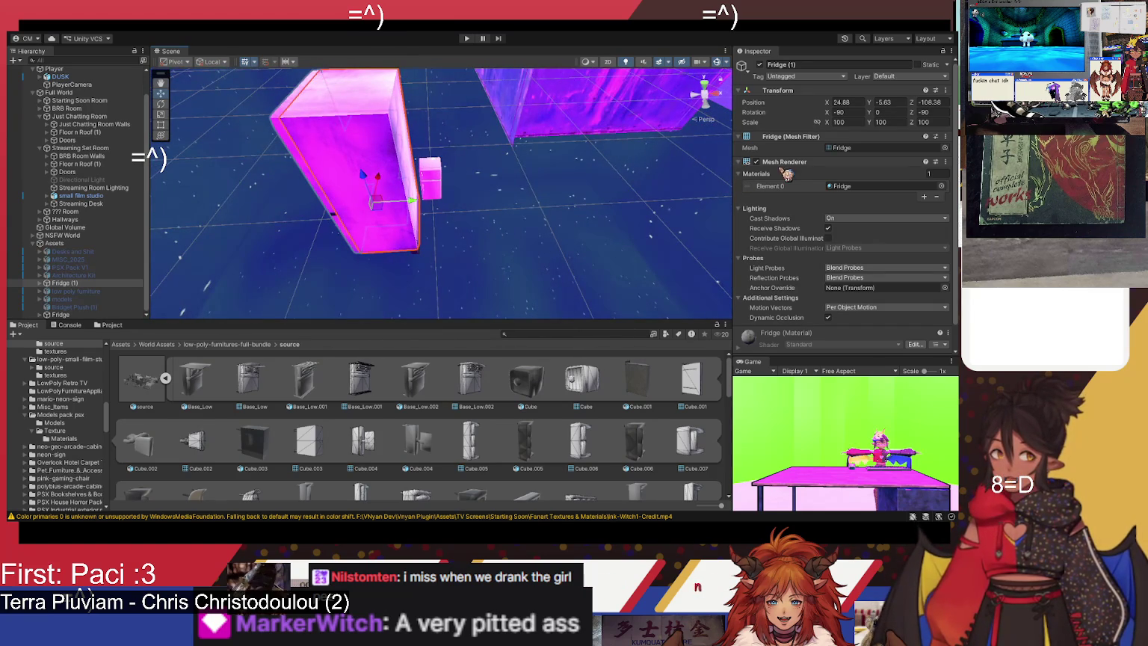
left_click(907, 112)
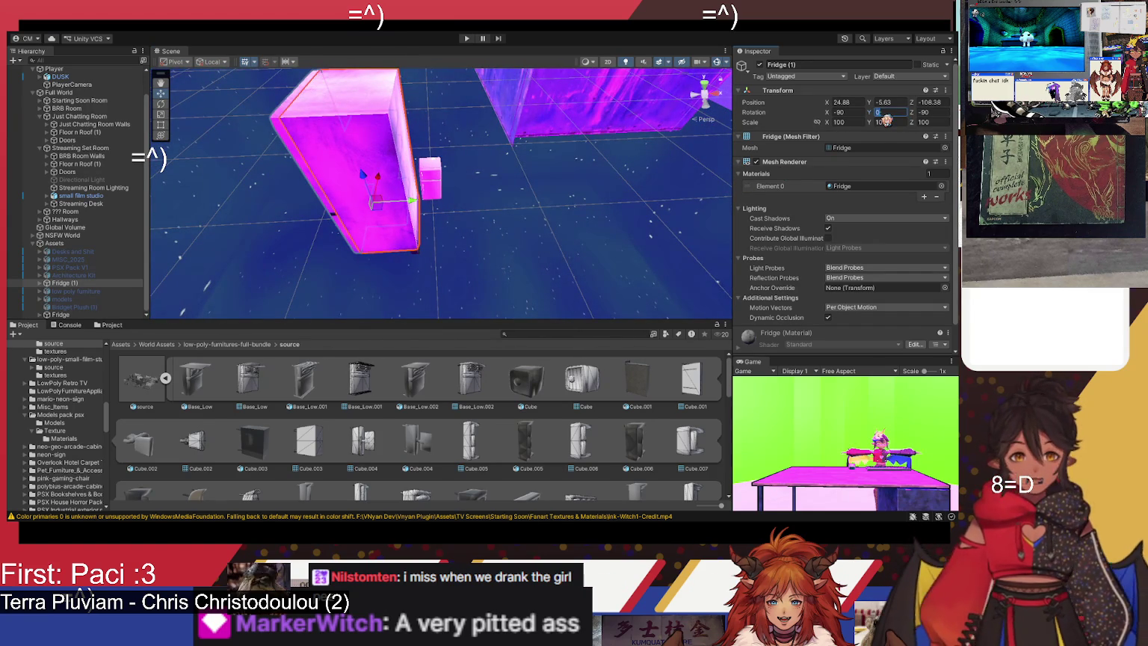
type("90")
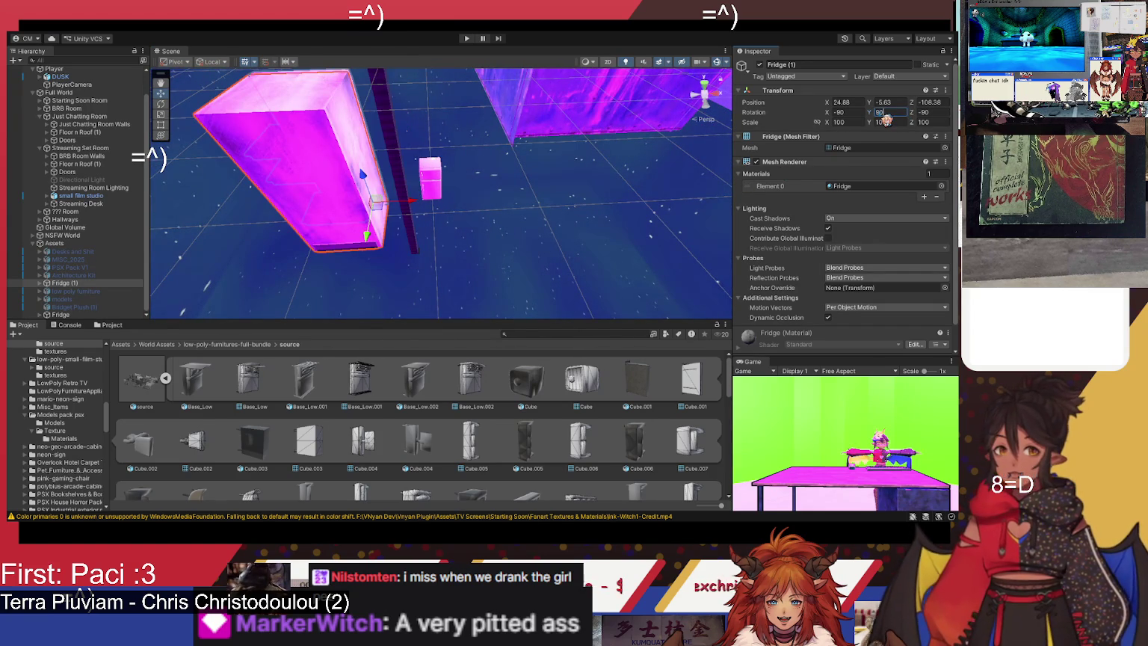
type("180")
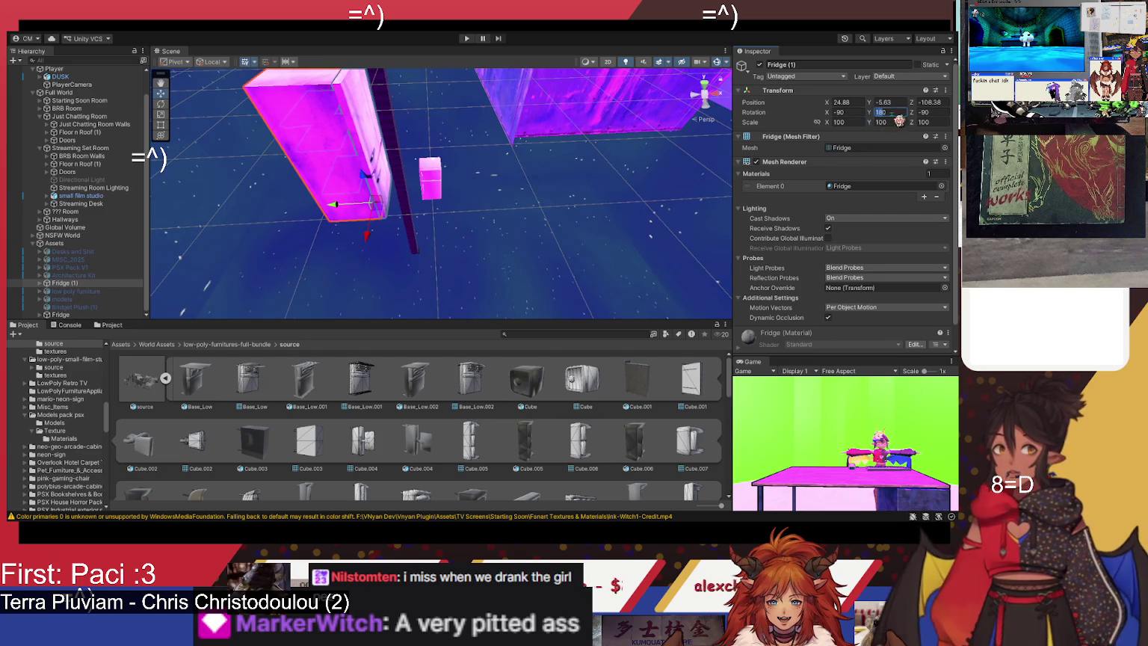
type("270")
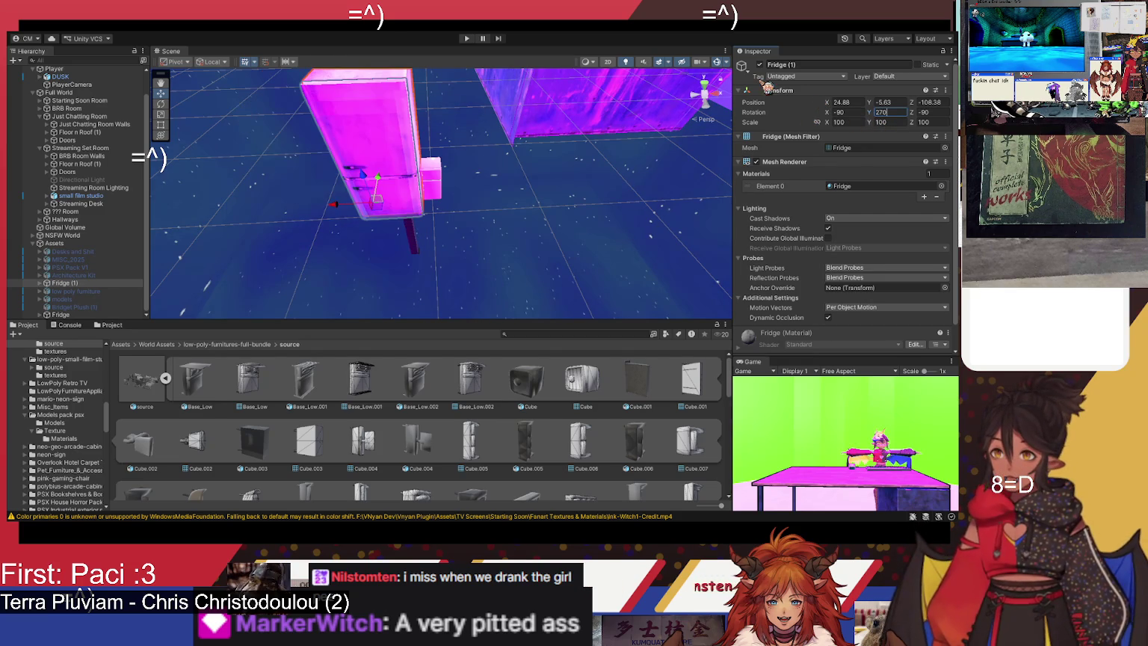
Step: Nudge Fridge (1) slightly left and set its scale to 40
left_click_drag(352, 214, 323, 209)
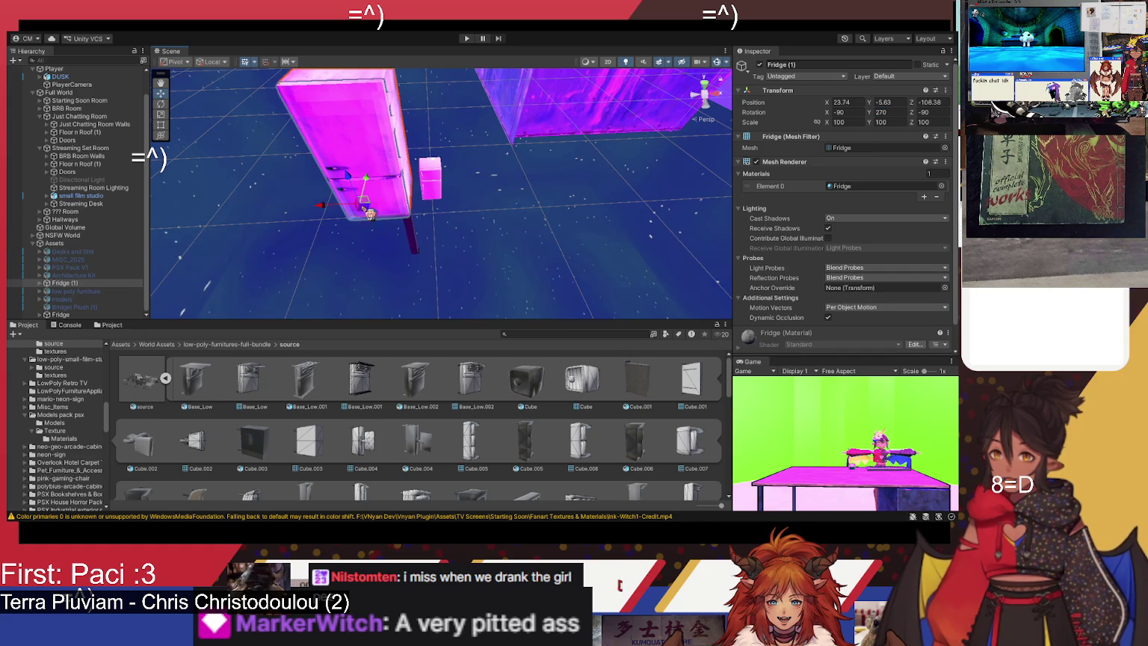
left_click(838, 122)
type("50")
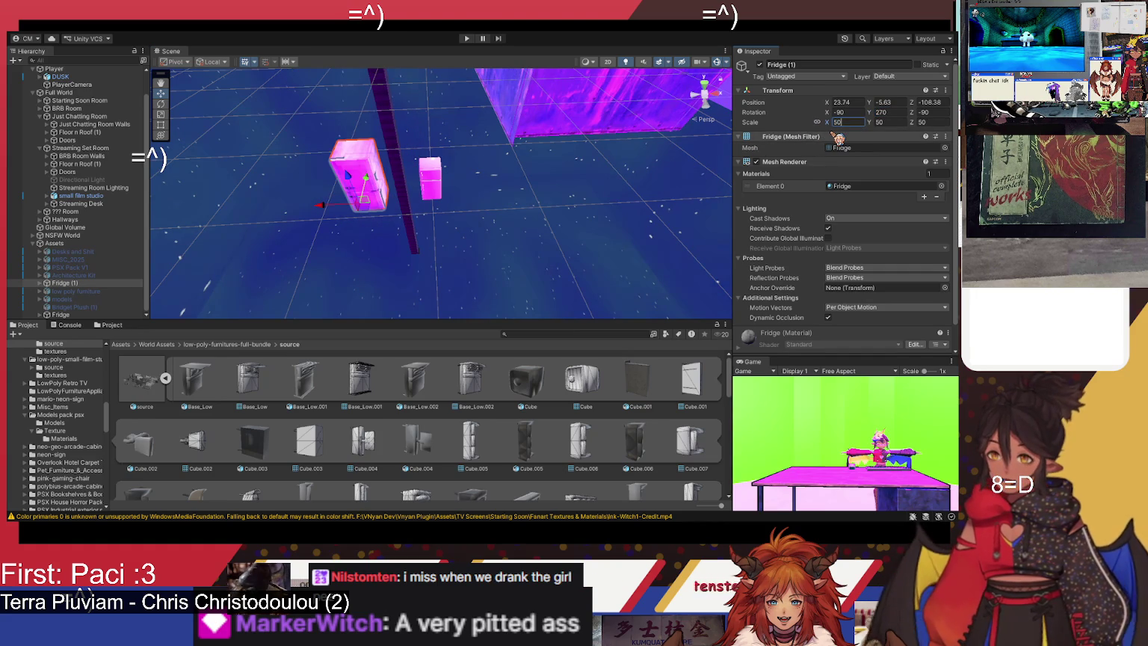
key("BackSpace")
key("BackSpace")
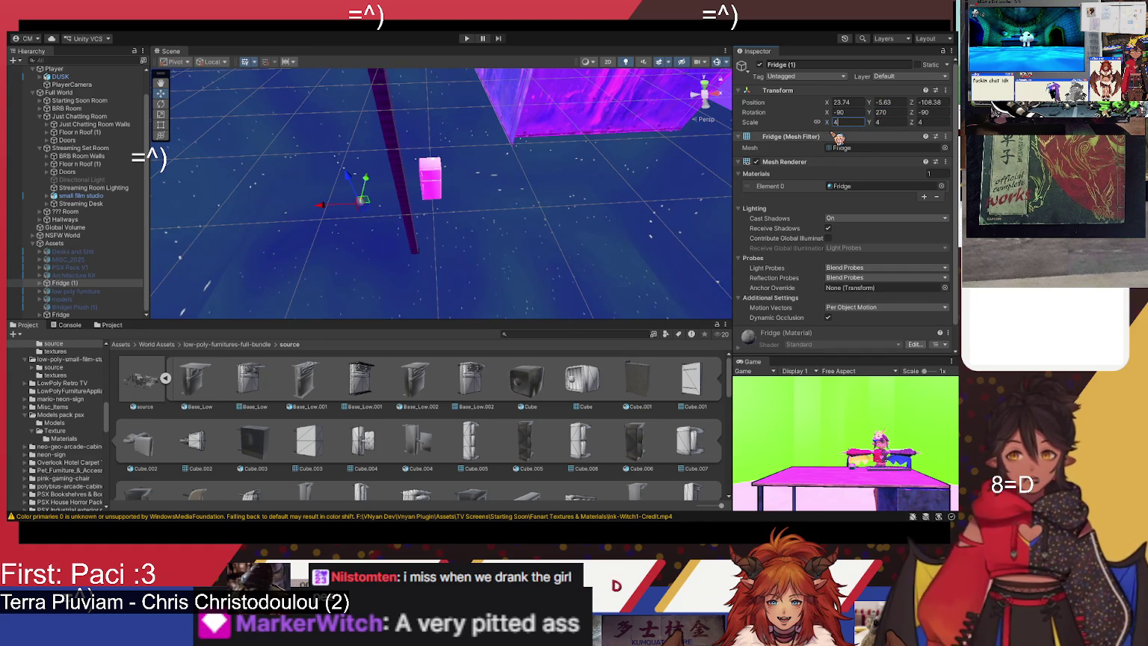
type("0")
mouse_move(493, 202)
left_mouse_down()
mouse_move(557, 179)
mouse_move(551, 148)
mouse_move(560, 172)
left_mouse_up()
left_click(561, 175)
left_click(513, 271)
left_click_drag(513, 272, 508, 230)
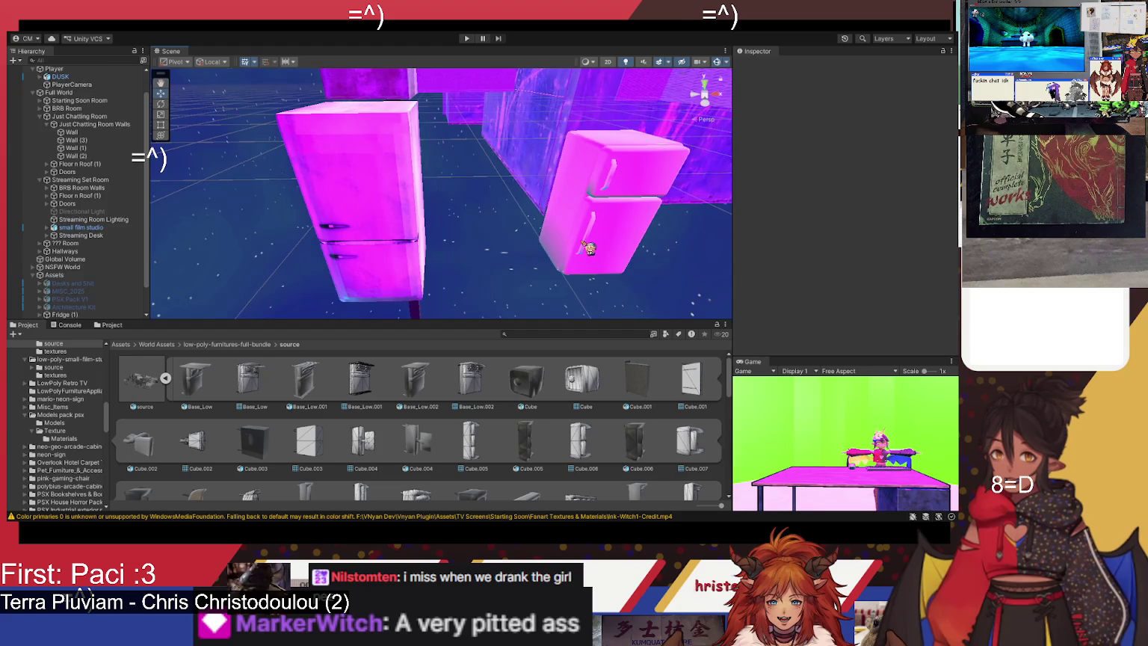
left_click(593, 247)
left_click(853, 186)
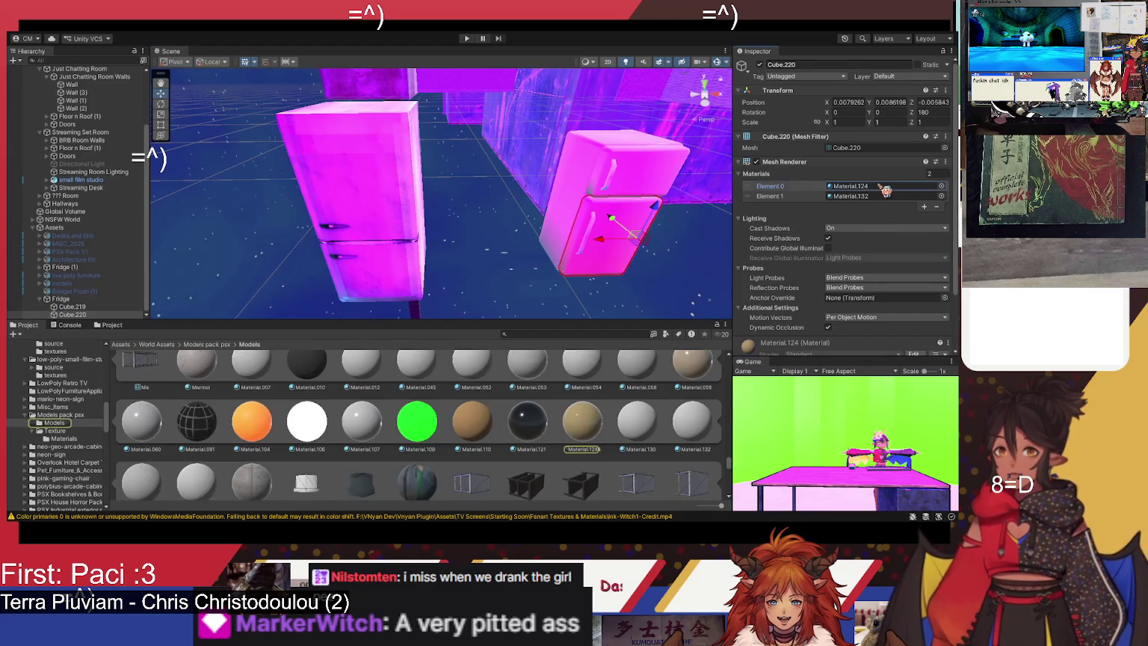
left_click(881, 196)
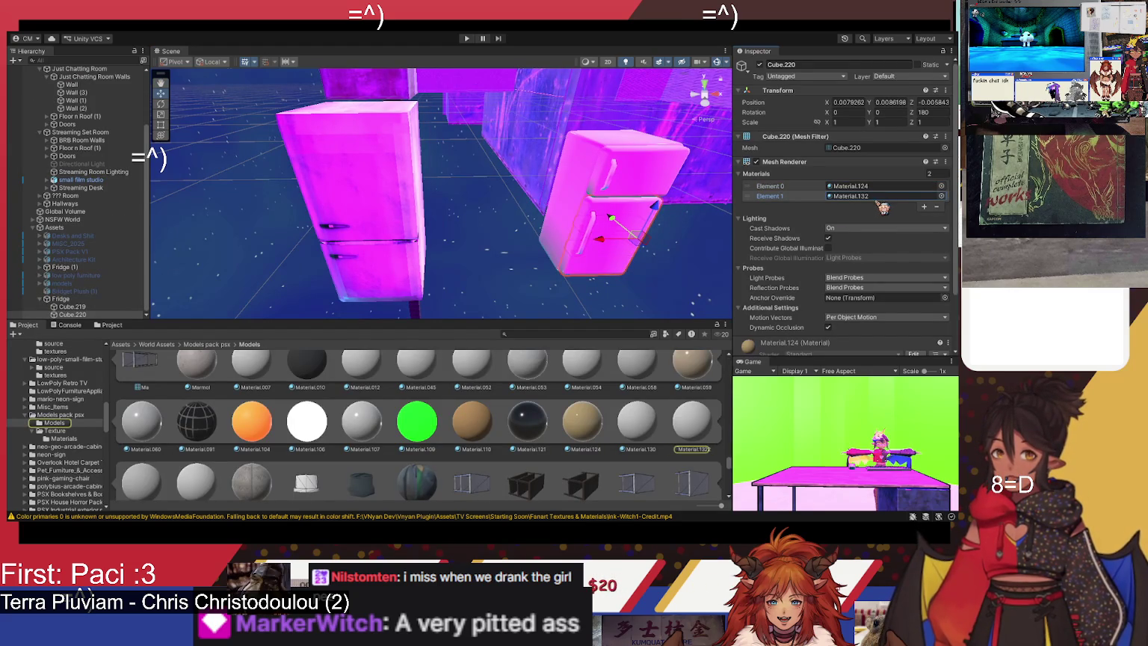
mouse_move(485, 276)
left_mouse_down()
mouse_move(417, 225)
mouse_move(557, 289)
left_mouse_up()
left_click(419, 227)
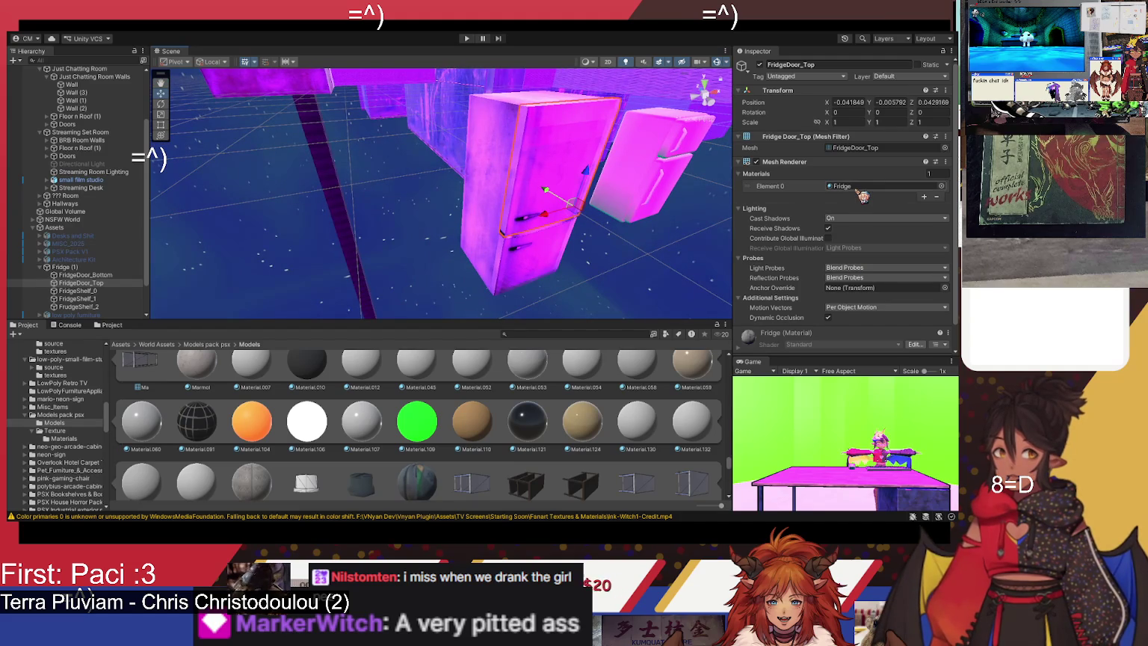
mouse_move(618, 265)
left_mouse_down()
mouse_move(631, 231)
mouse_move(547, 237)
left_mouse_up()
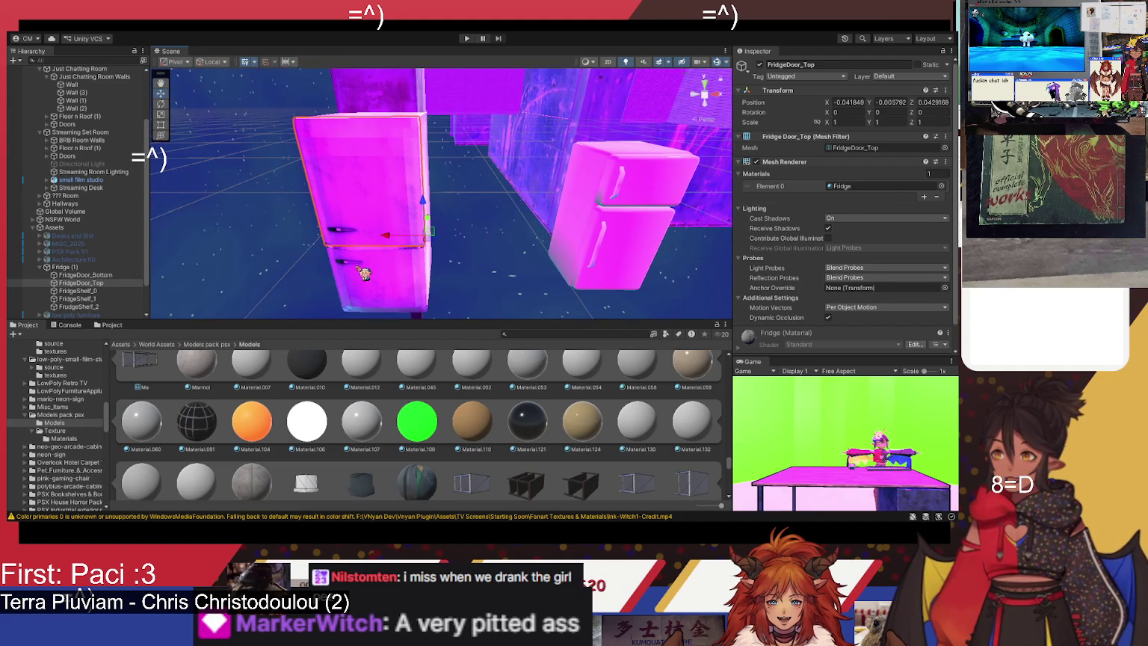
left_click(41, 267)
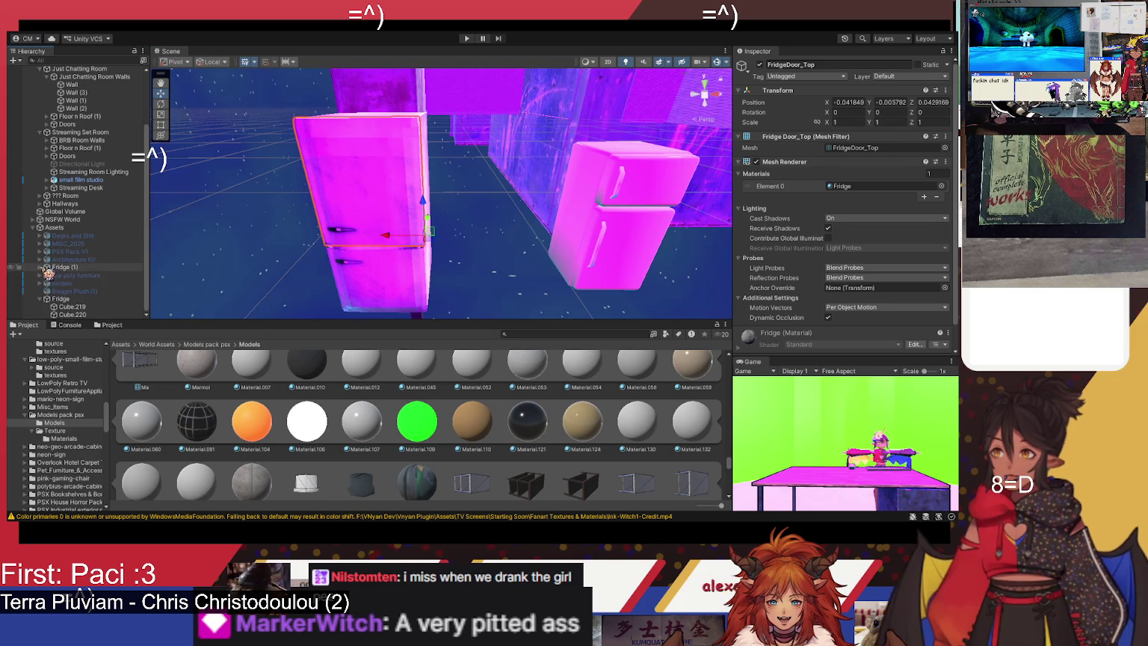
left_click(60, 299)
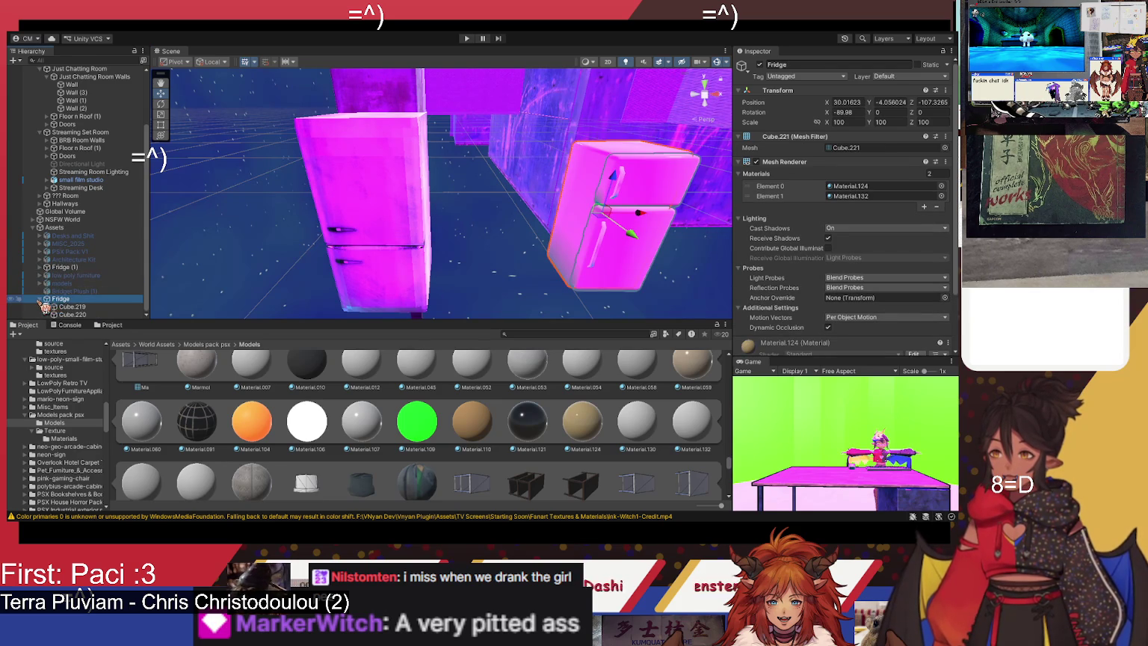
scroll(45, 306, "up", 1)
mouse_move(60, 324)
left_mouse_down()
mouse_move(56, 341)
mouse_move(73, 310)
left_mouse_up()
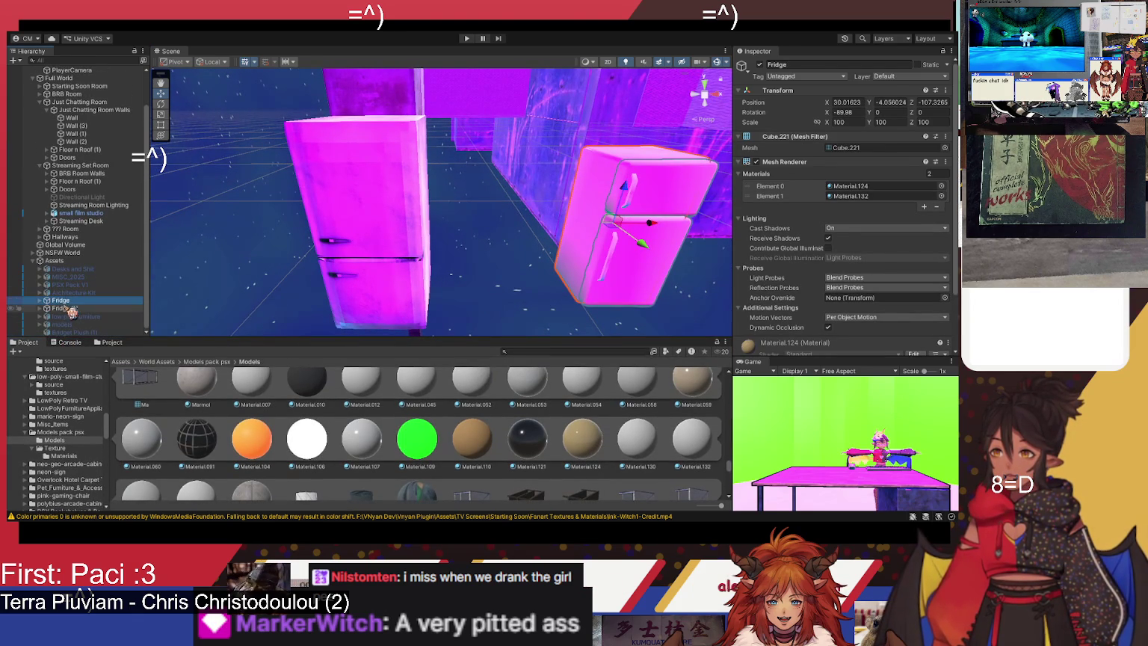
left_click(71, 308, "ctrl")
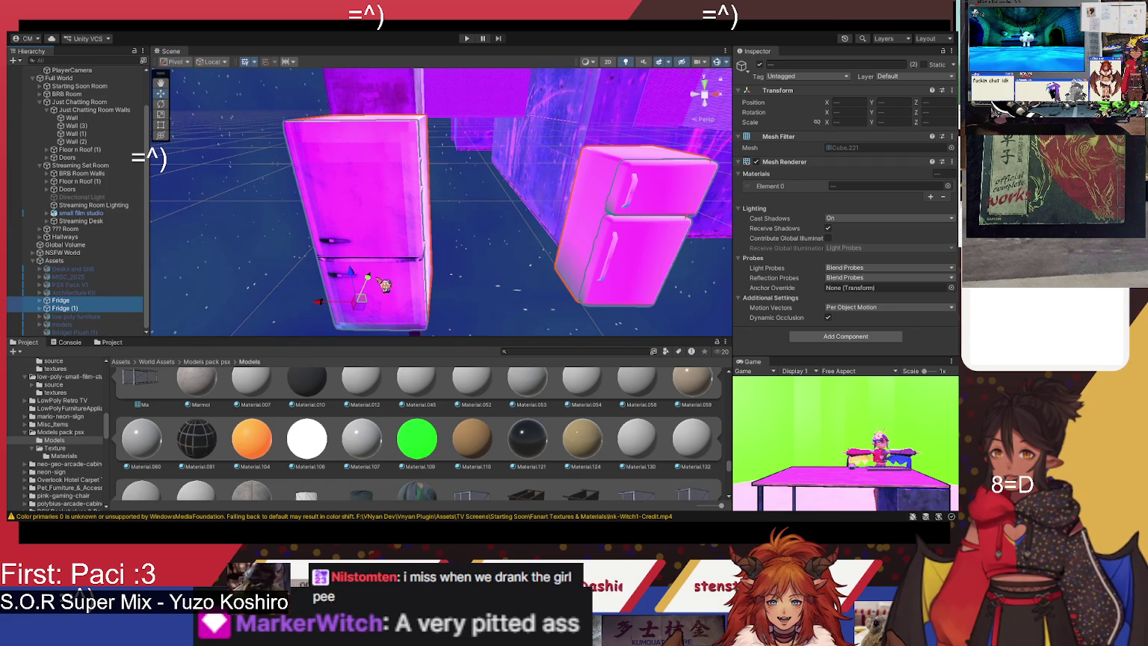
Step: Frame both fridges, then drag Fridge and Fridge (1) under the set below Streaming Desk
mouse_move(376, 290)
left_mouse_down()
mouse_move(464, 208)
mouse_move(481, 162)
mouse_move(414, 82)
mouse_move(458, 372)
mouse_move(456, 256)
left_mouse_up()
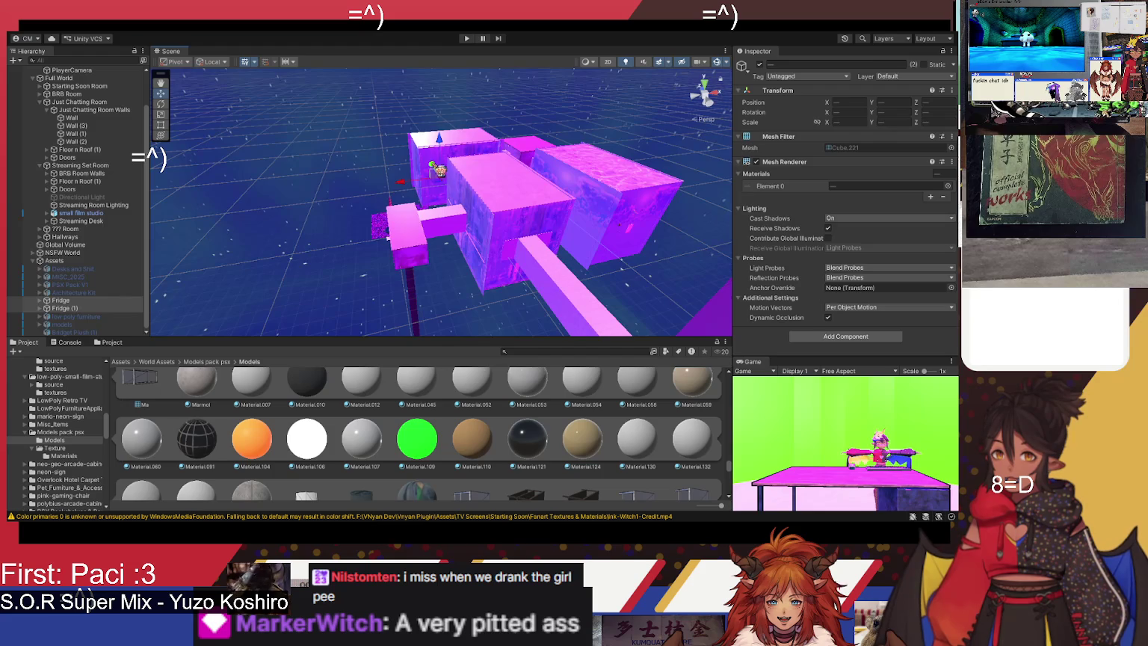
key("f")
mouse_move(471, 150)
left_mouse_down()
mouse_move(480, 124)
mouse_move(462, 238)
mouse_move(360, 210)
mouse_move(419, 252)
mouse_move(491, 260)
mouse_move(460, 273)
mouse_move(426, 255)
left_mouse_up()
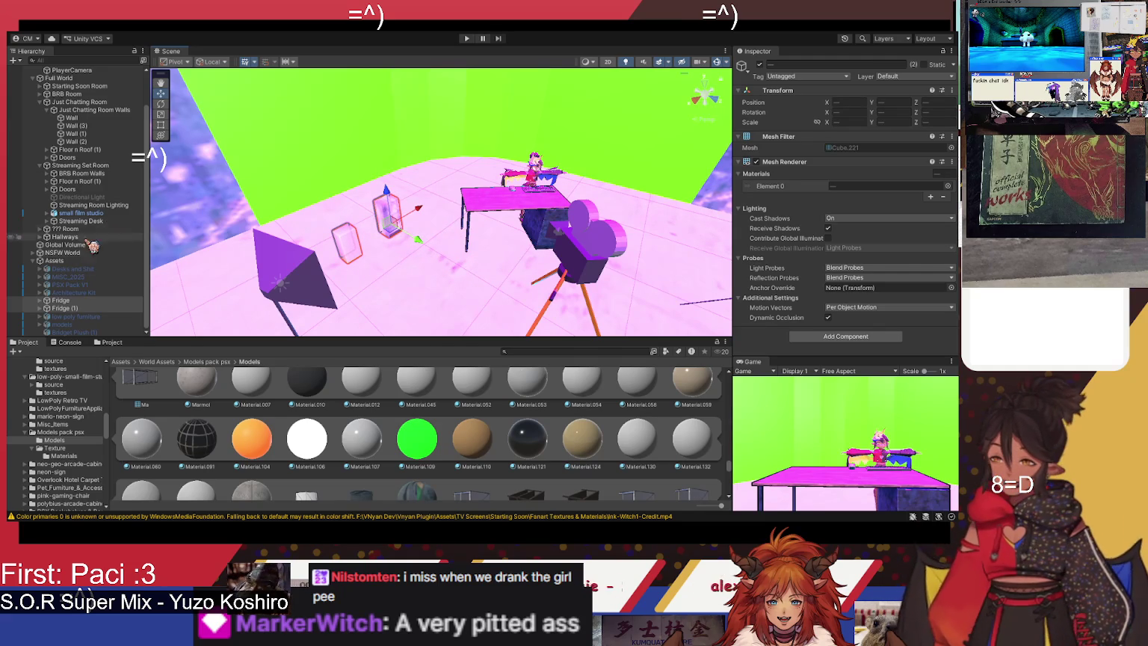
left_click(82, 300)
left_click(74, 308, "shift")
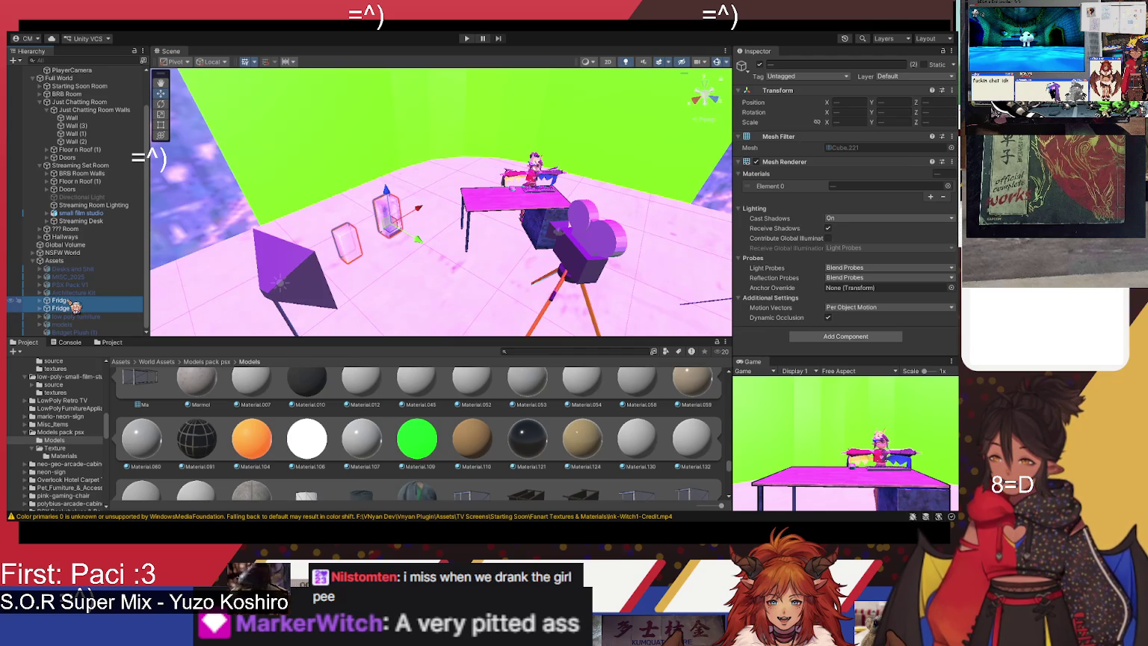
left_click_drag(75, 307, 115, 234)
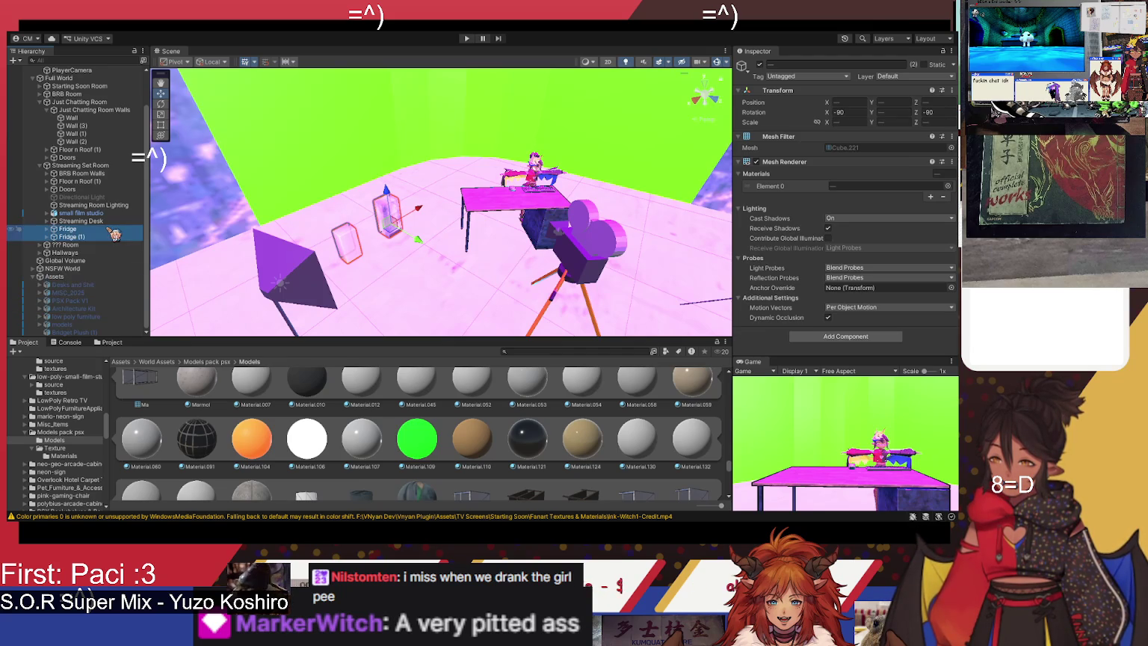
Step: Rotate the upper Fridge sideways around its Z axis
left_click(79, 231)
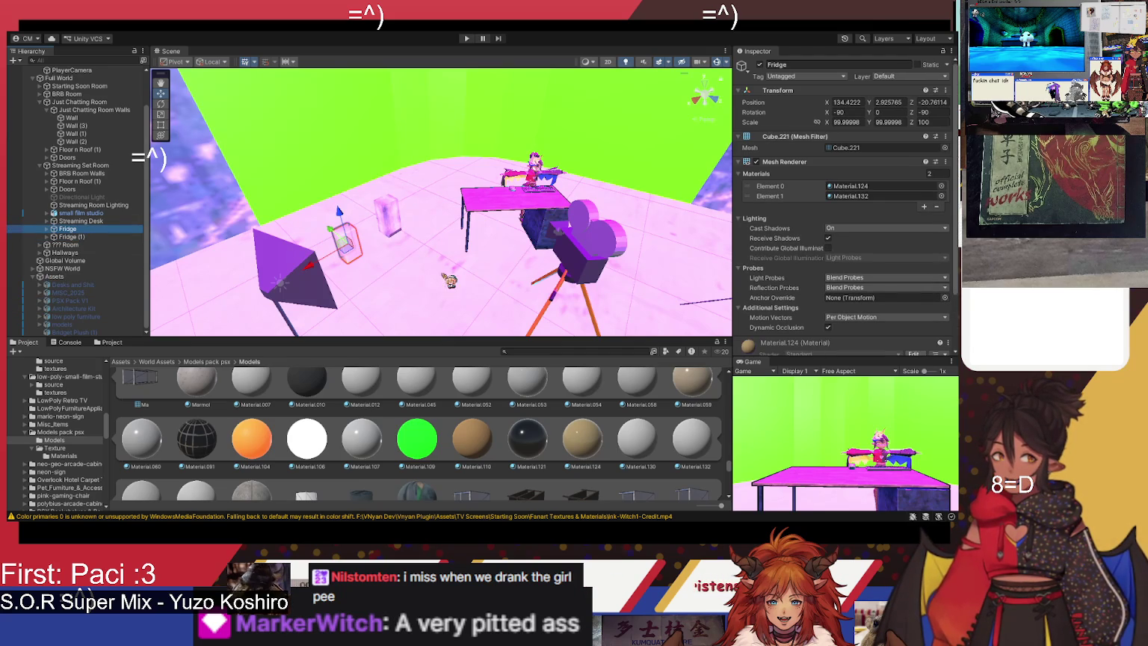
left_click(894, 113)
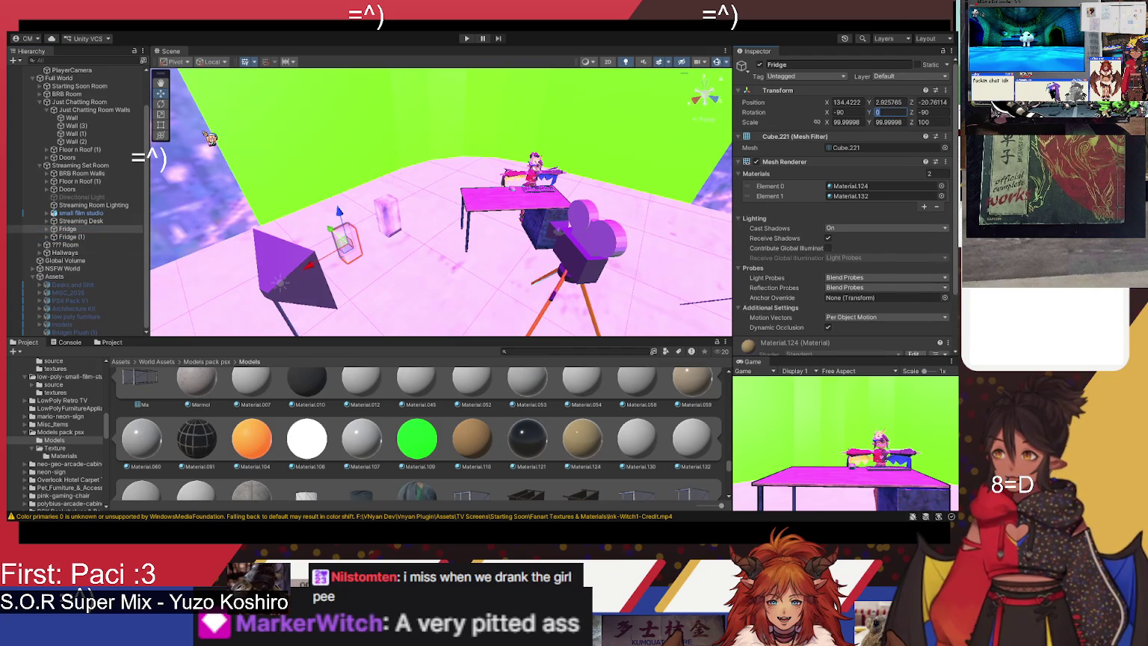
left_click(161, 104)
mouse_move(377, 258)
left_mouse_down()
mouse_move(462, 213)
mouse_move(474, 131)
mouse_move(352, 291)
mouse_move(358, 256)
mouse_move(419, 254)
mouse_move(435, 238)
mouse_move(371, 224)
mouse_move(244, 223)
left_mouse_up()
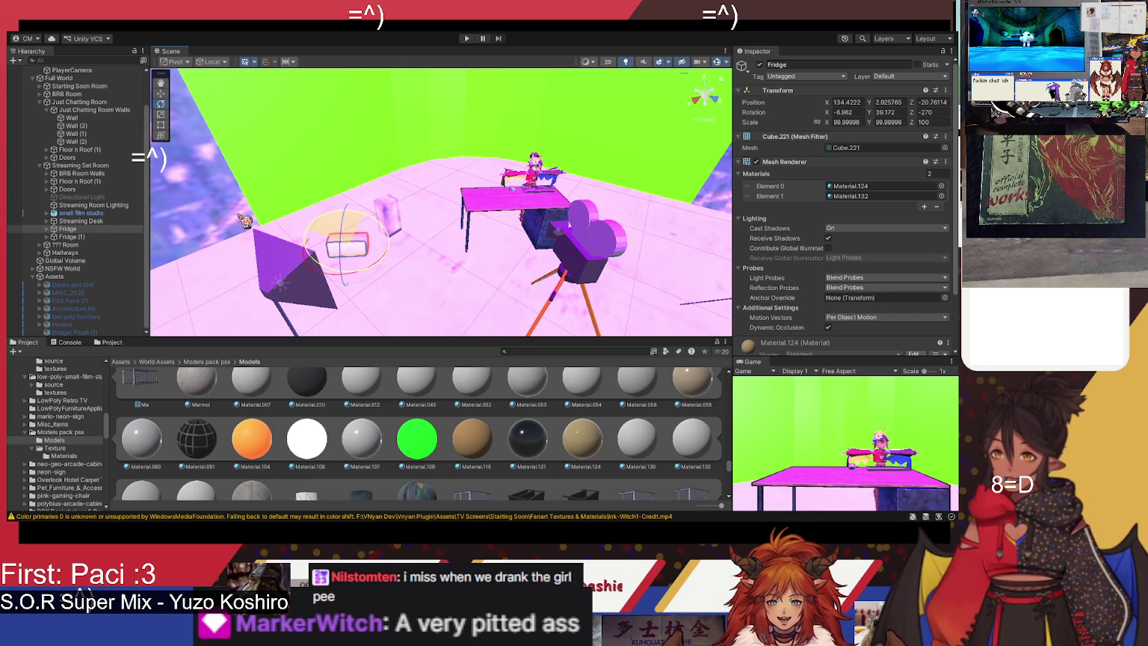
Step: Lift the Fridge above the desk to 123.11, 12.16, -40.33 with a -2.446 X tilt
left_click(161, 94)
mouse_move(357, 225)
left_mouse_down()
mouse_move(329, 150)
mouse_move(374, 94)
mouse_move(306, 166)
mouse_move(546, 163)
mouse_move(582, 143)
mouse_move(596, 112)
left_mouse_up()
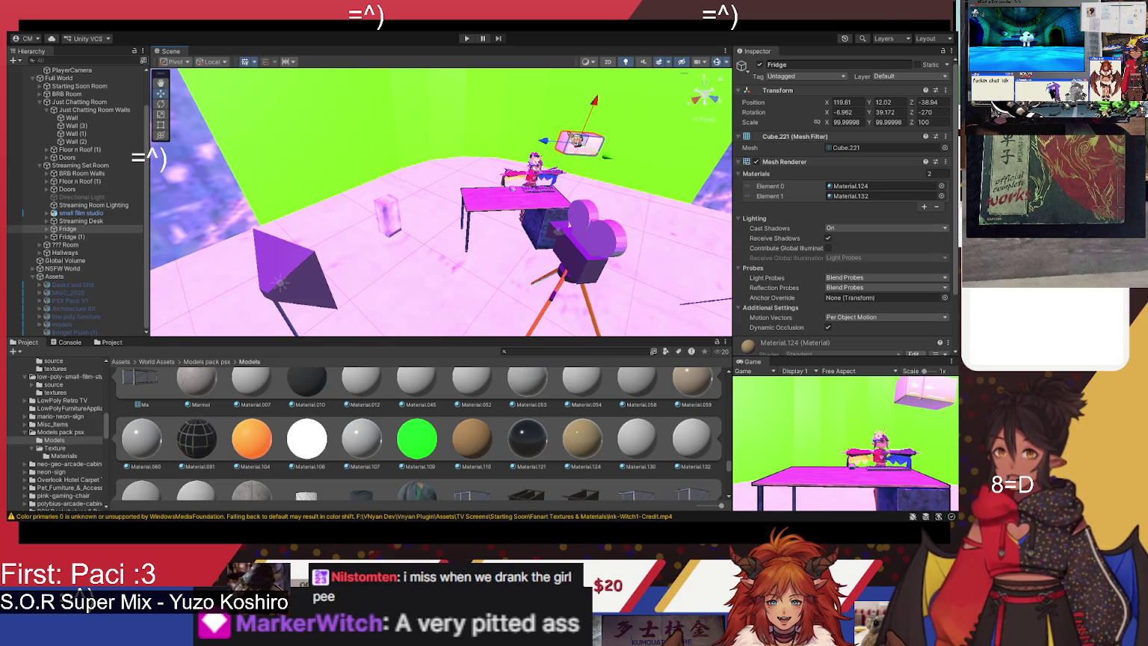
left_click_drag(612, 161, 497, 167)
left_click(164, 104)
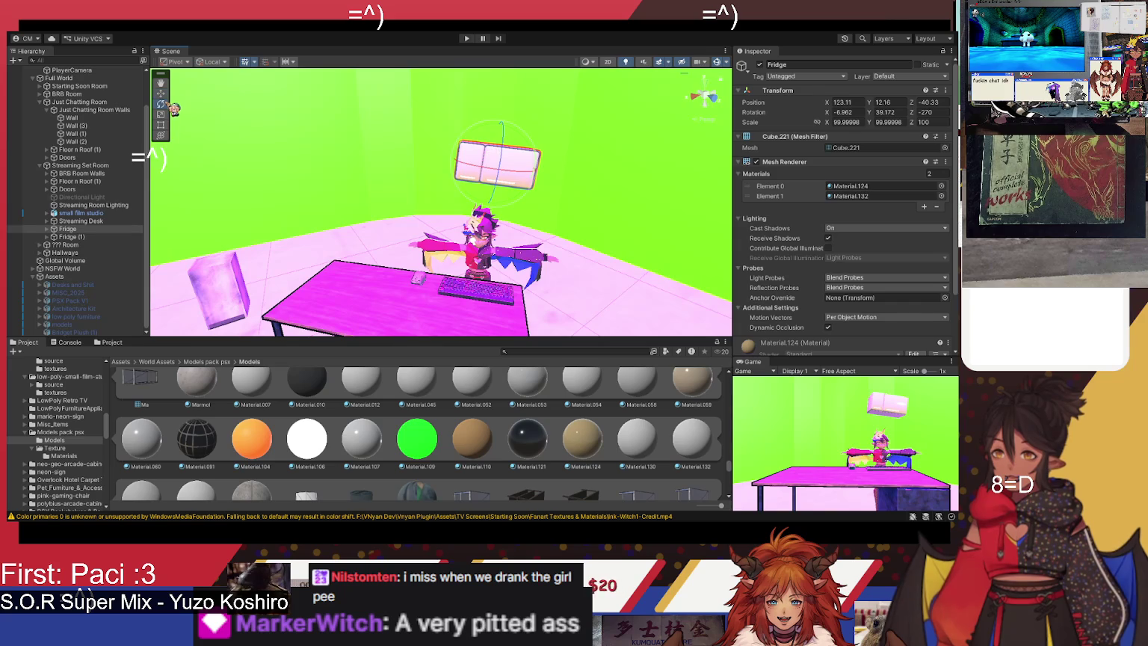
left_click_drag(479, 137, 474, 140)
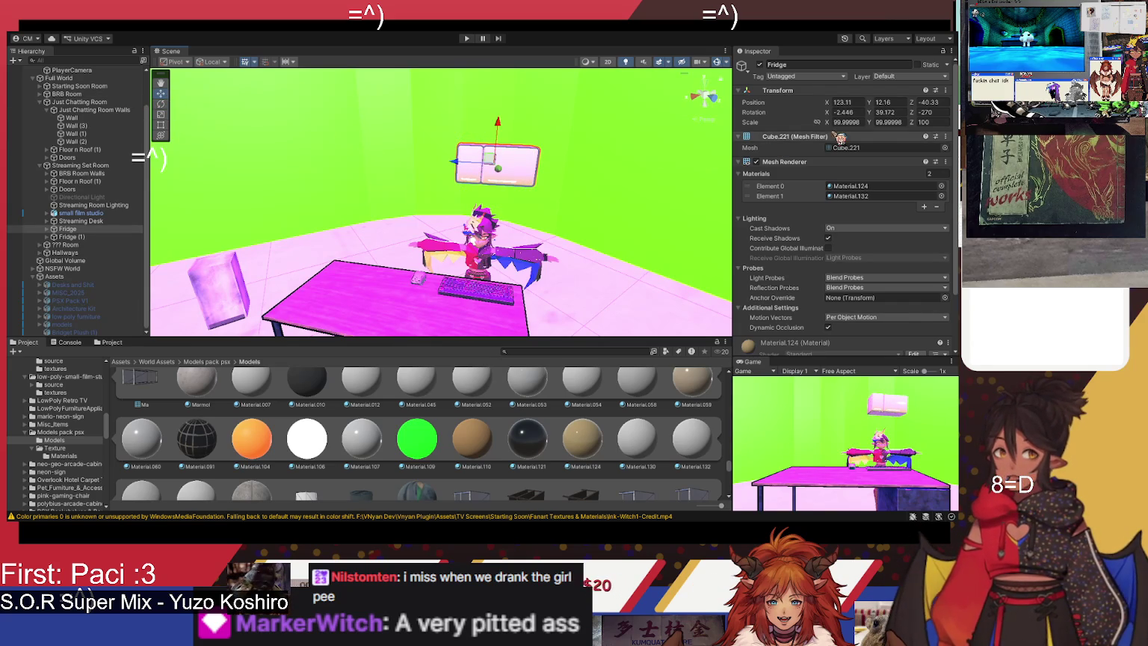
left_click(846, 124)
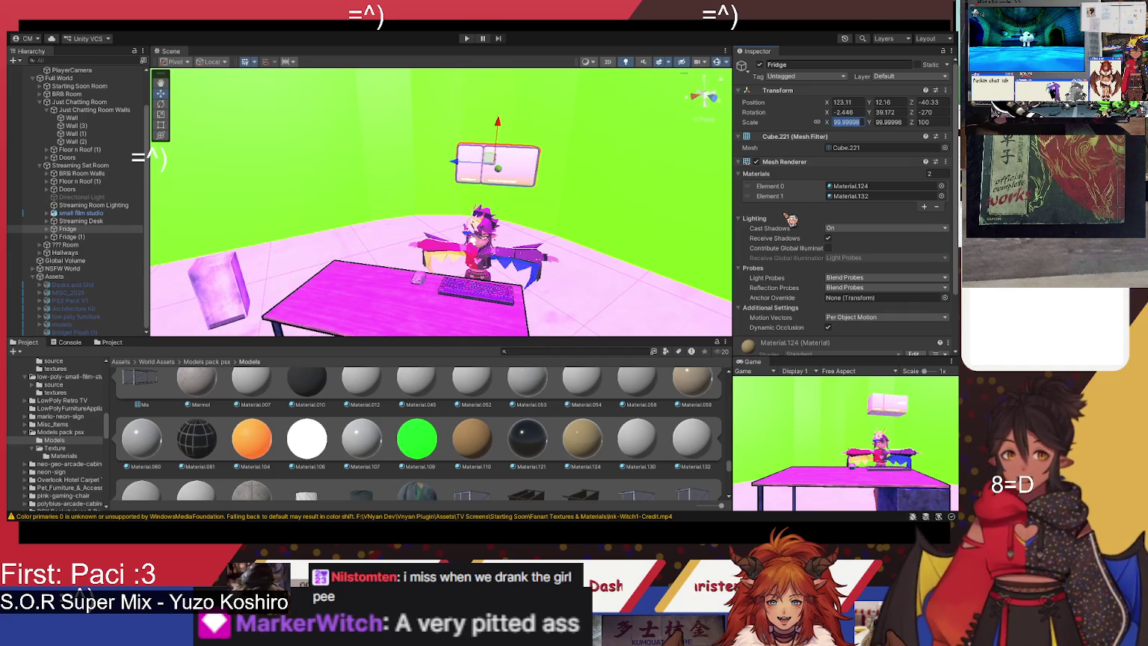
Step: Try Fridge scale values 250, 200 and 220 while nudging it above the desk
type("500")
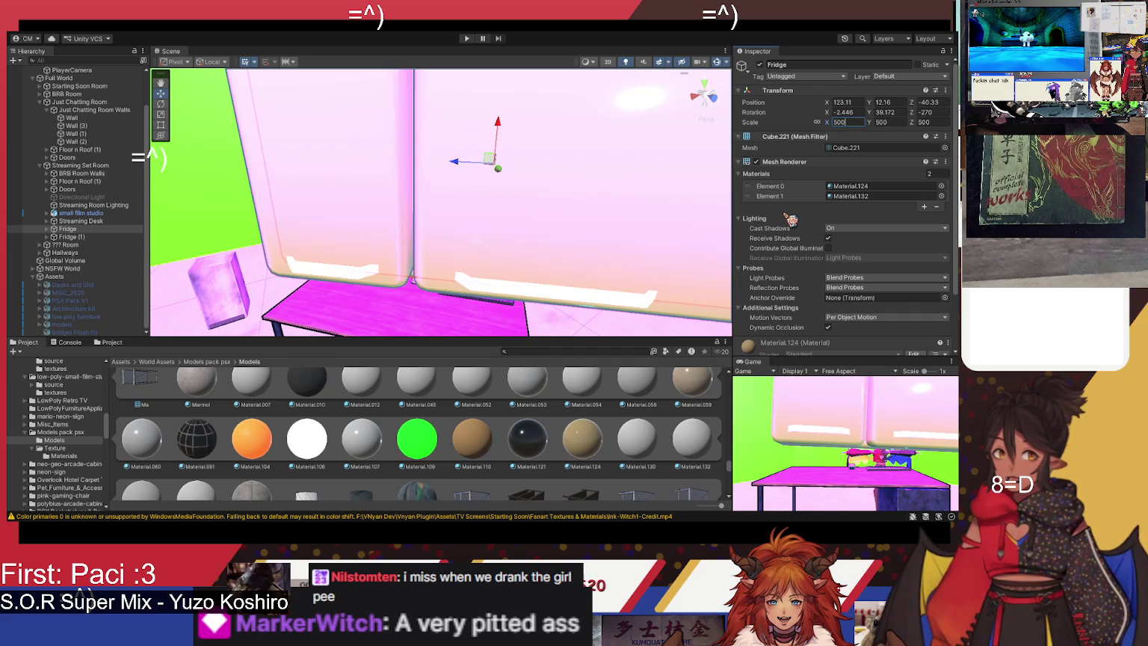
key("BackSpace")
key("BackSpace")
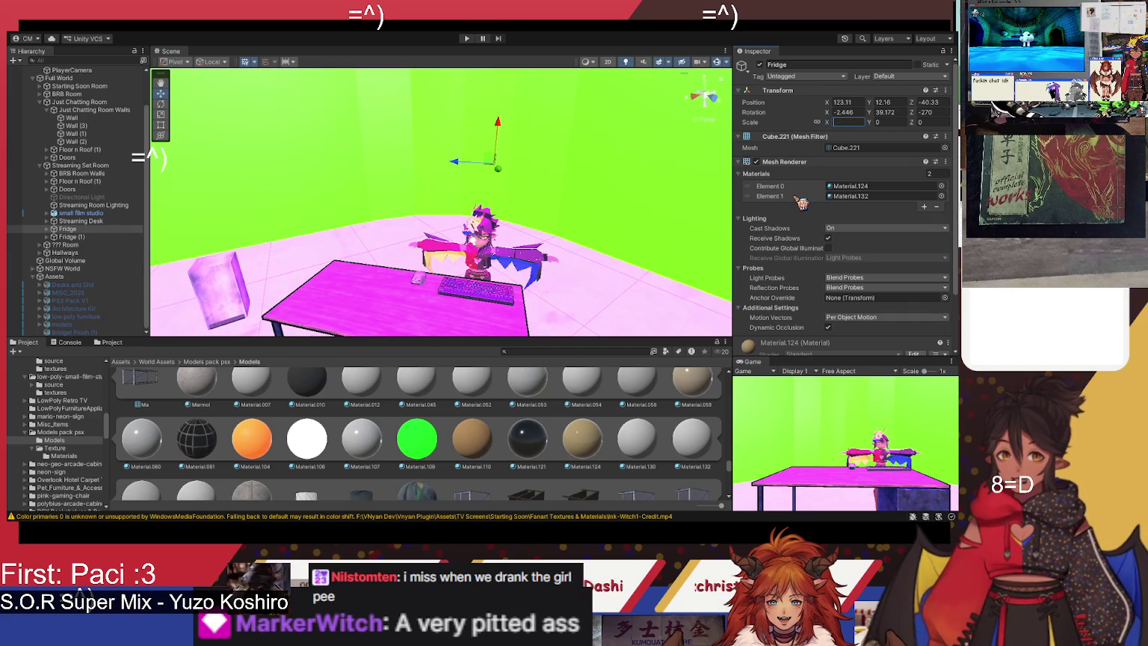
type("250")
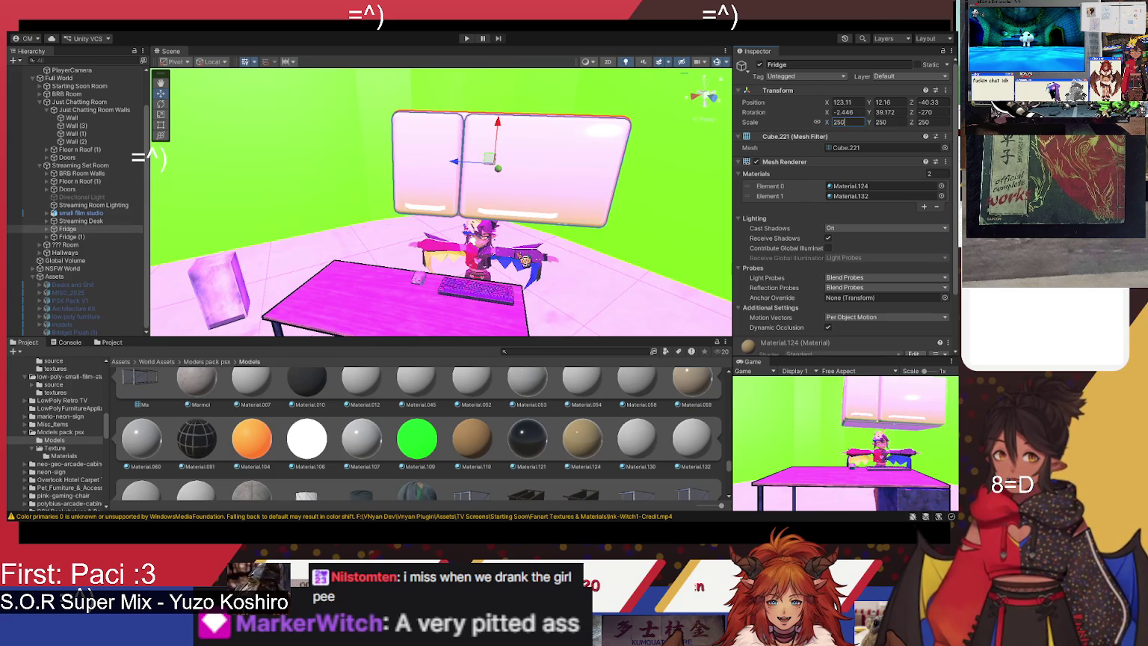
scroll(598, 239, "down", 3)
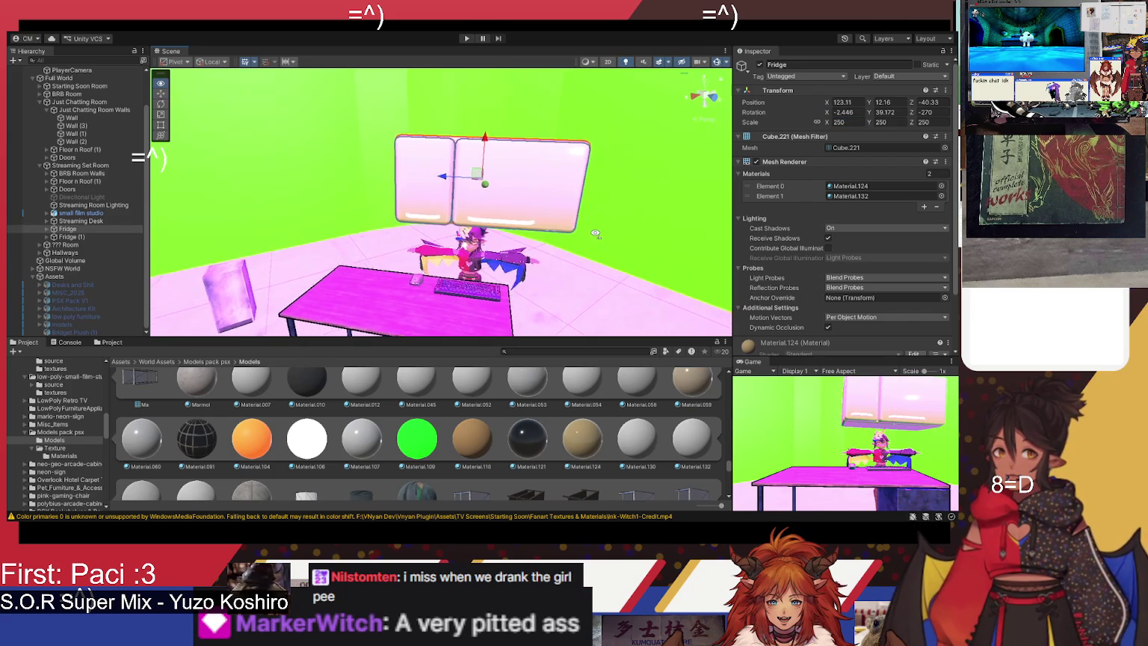
mouse_move(498, 169)
left_mouse_down()
mouse_move(469, 148)
mouse_move(479, 149)
left_mouse_up()
left_click(845, 123)
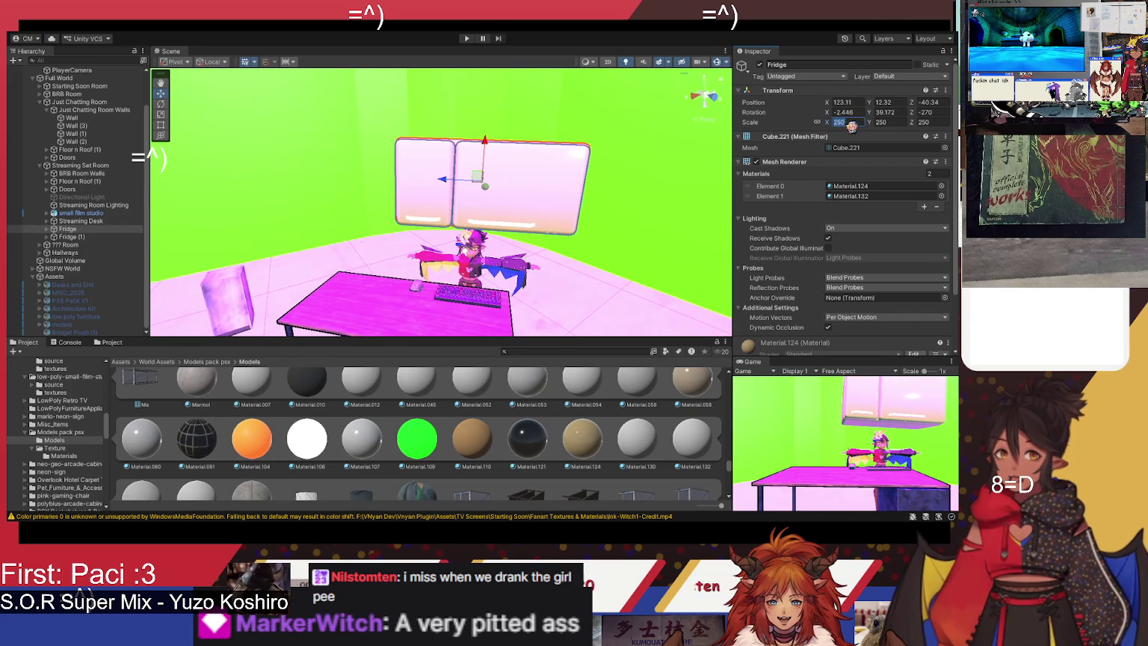
type("200")
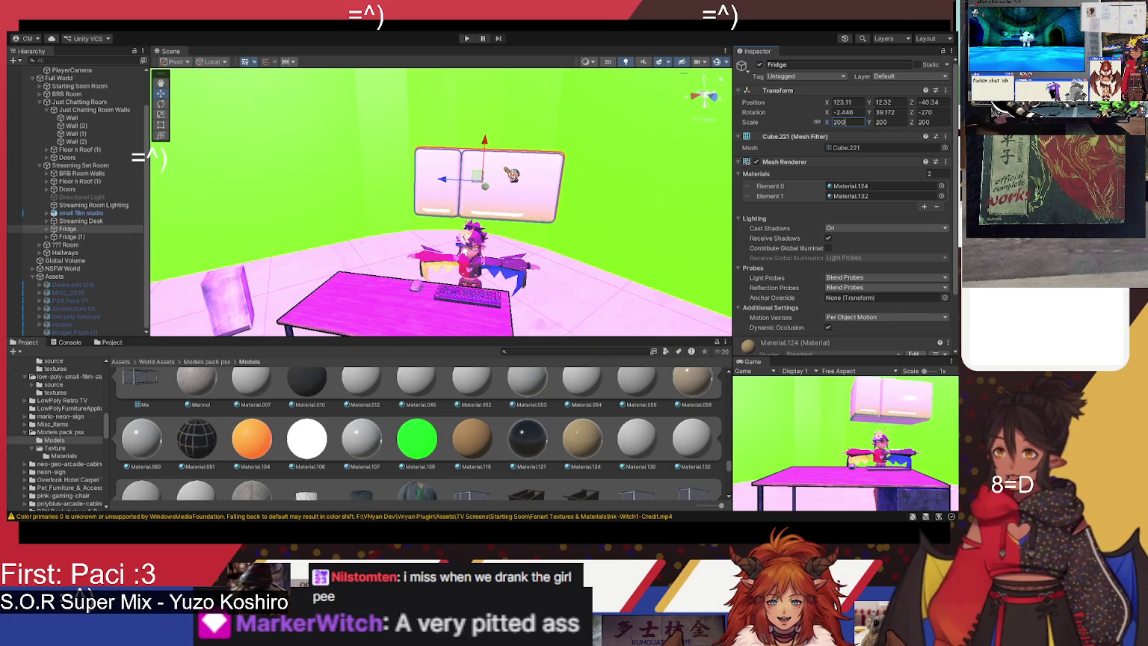
mouse_move(496, 150)
left_mouse_down()
mouse_move(490, 193)
mouse_move(503, 193)
left_mouse_up()
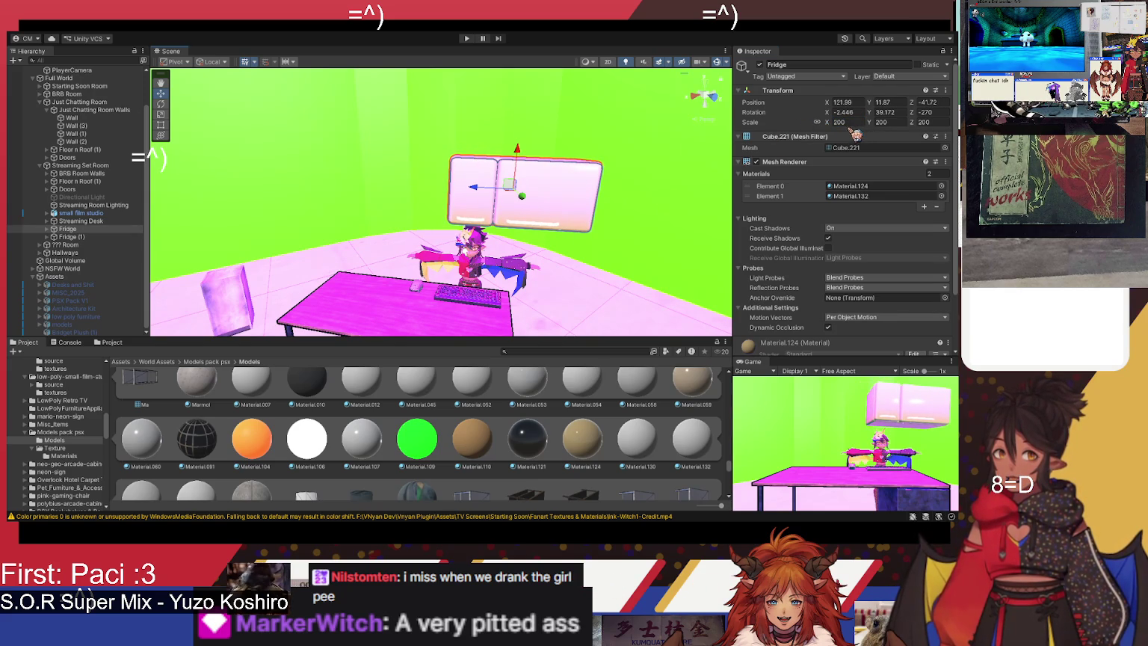
type("220")
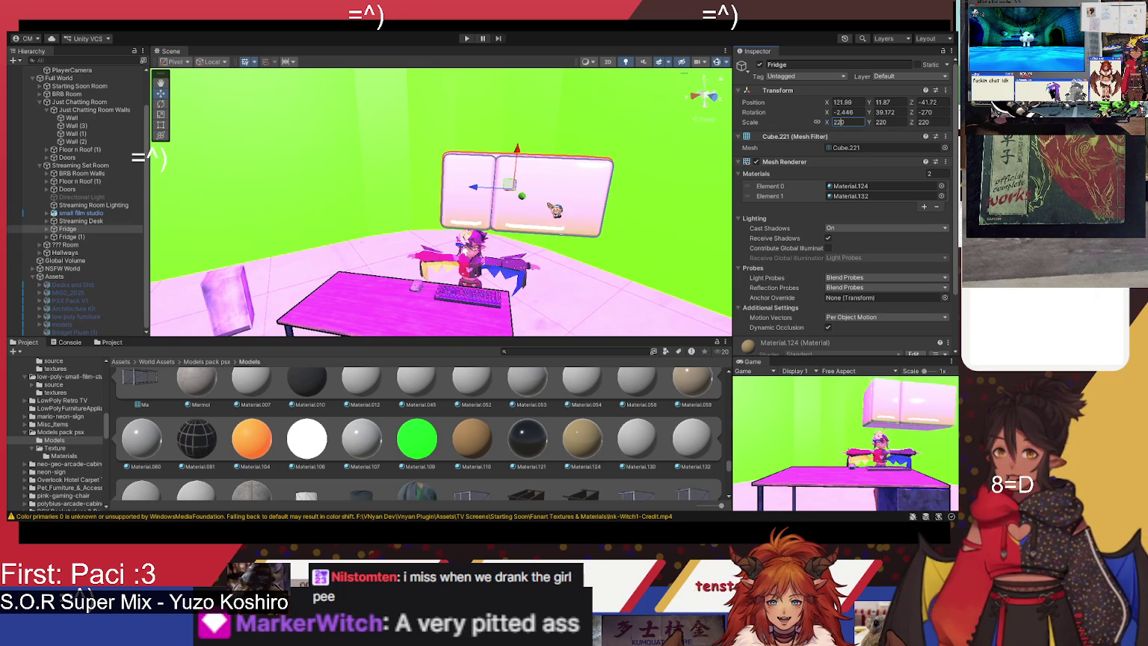
left_click_drag(522, 197, 455, 193)
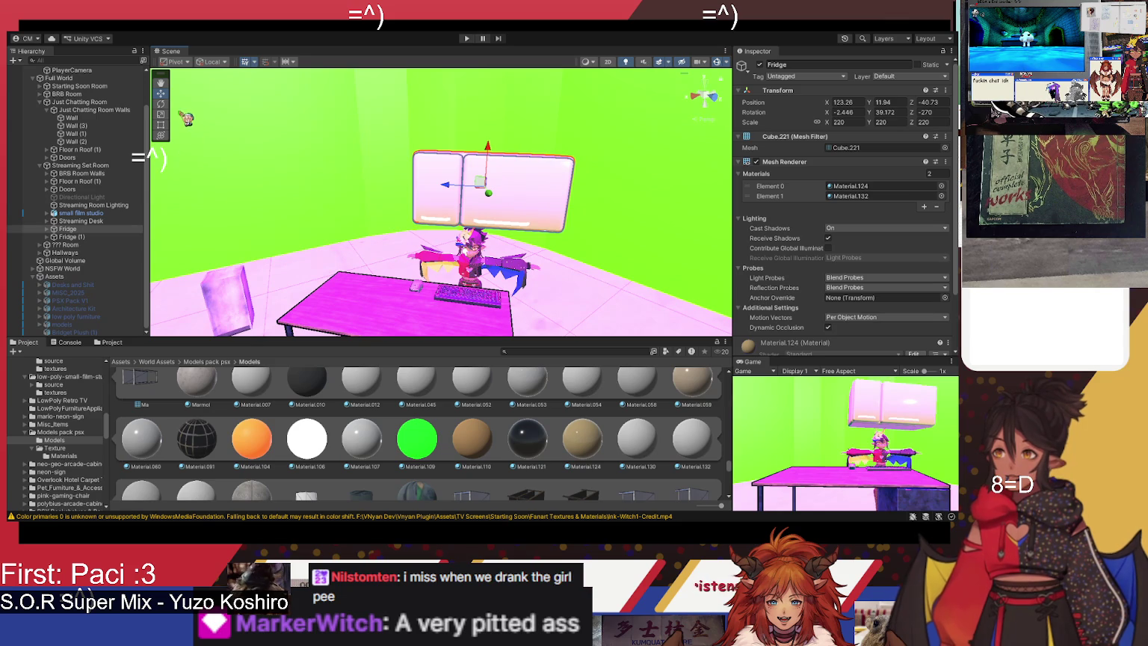
Step: Rotate and tilt the Fridge slightly, then fine-tune its position above the desk
left_click(160, 104)
left_click_drag(505, 198, 504, 204)
left_click_drag(493, 164, 489, 169)
left_click(160, 94)
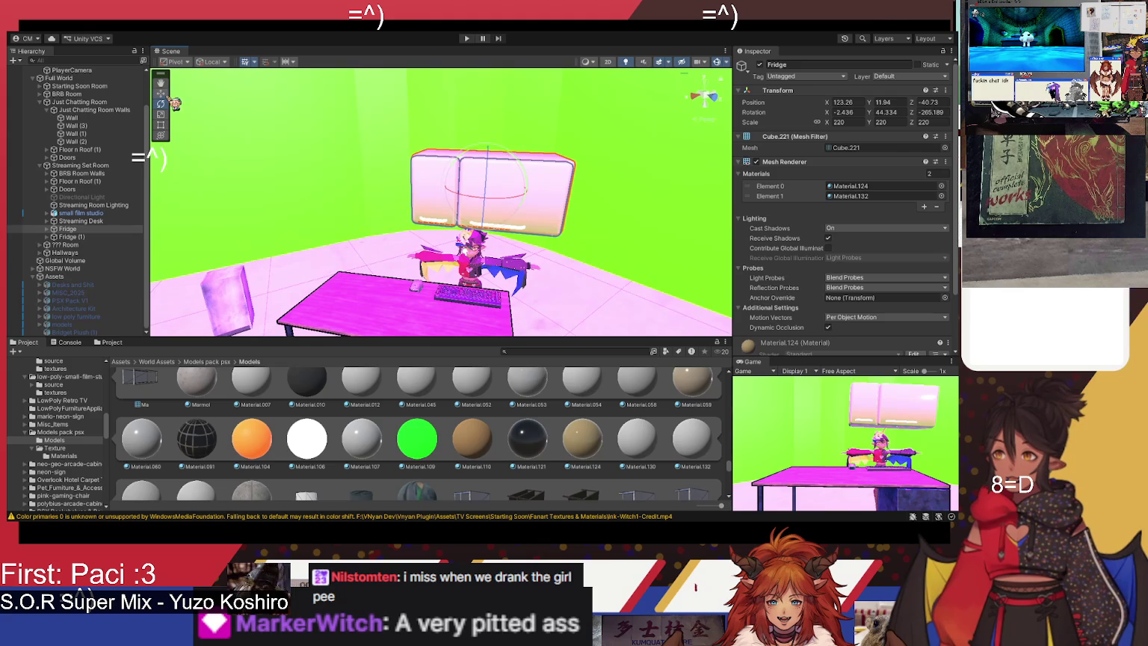
left_click_drag(497, 156, 499, 152)
left_click_drag(460, 187, 451, 186)
left_click_drag(488, 149, 488, 153)
mouse_move(460, 270)
left_mouse_down()
mouse_move(509, 292)
mouse_move(512, 283)
left_mouse_up()
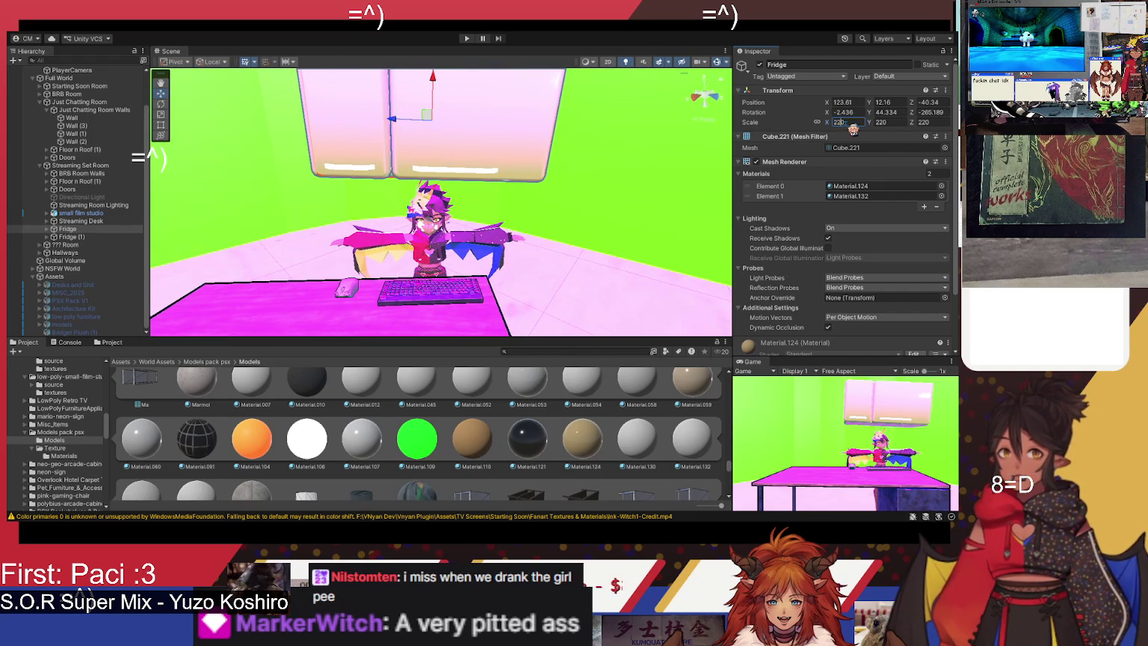
Step: Set the Fridge scale to 225, then 230, and shift it slightly right
type("225")
key("Return")
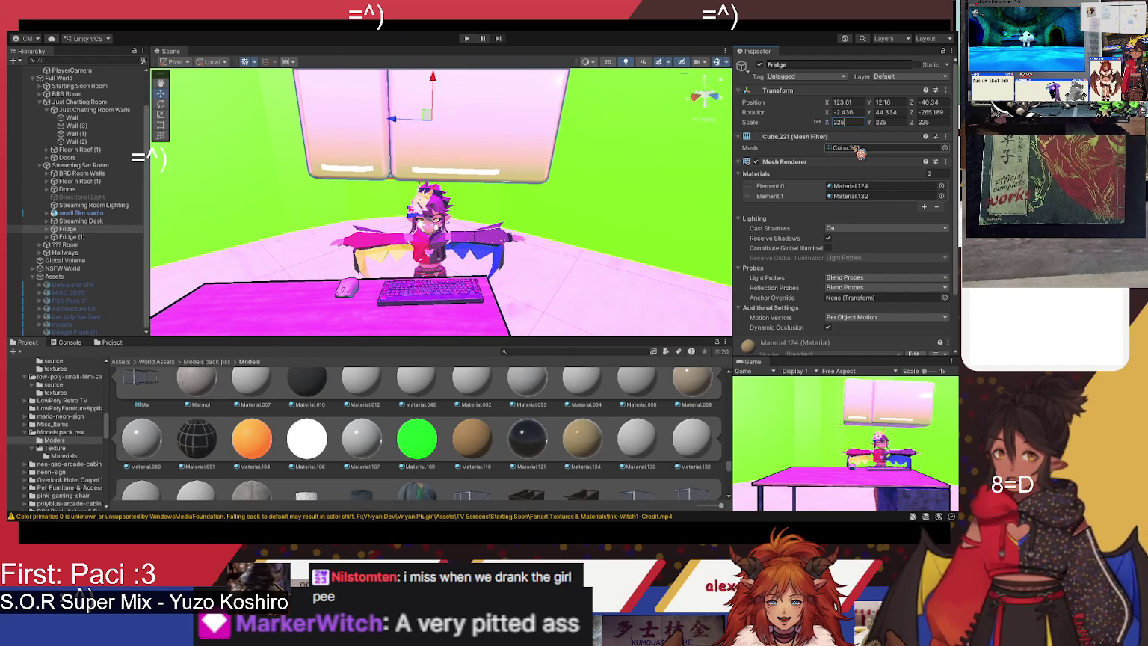
double_click(861, 121)
type("230")
key("Return")
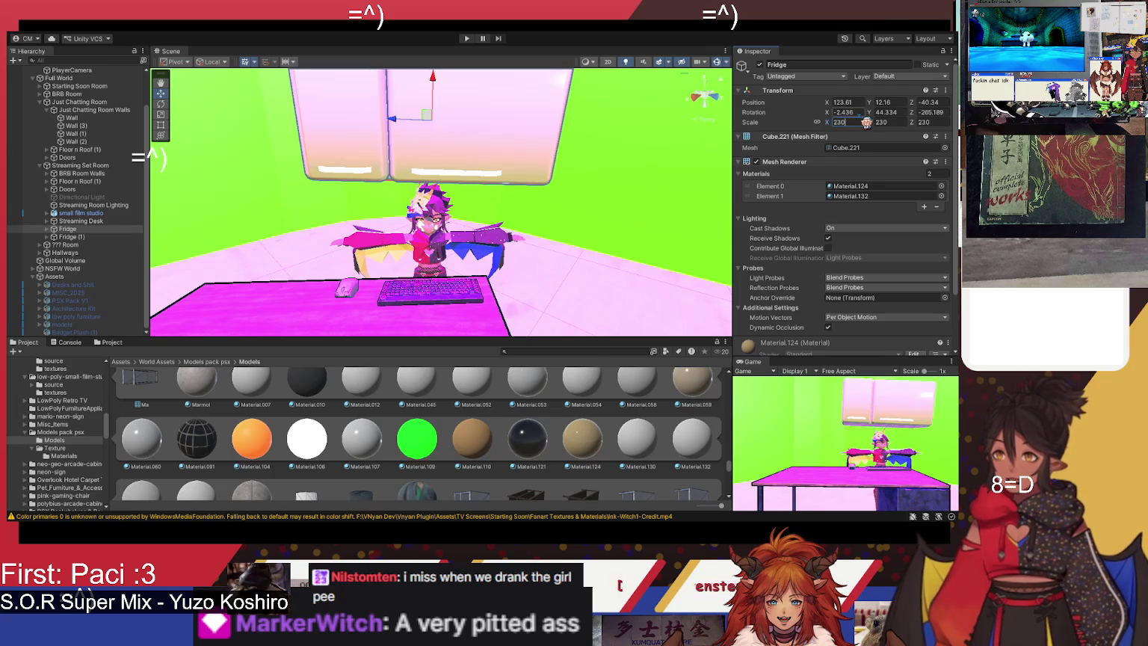
scroll(588, 221, "down", 5)
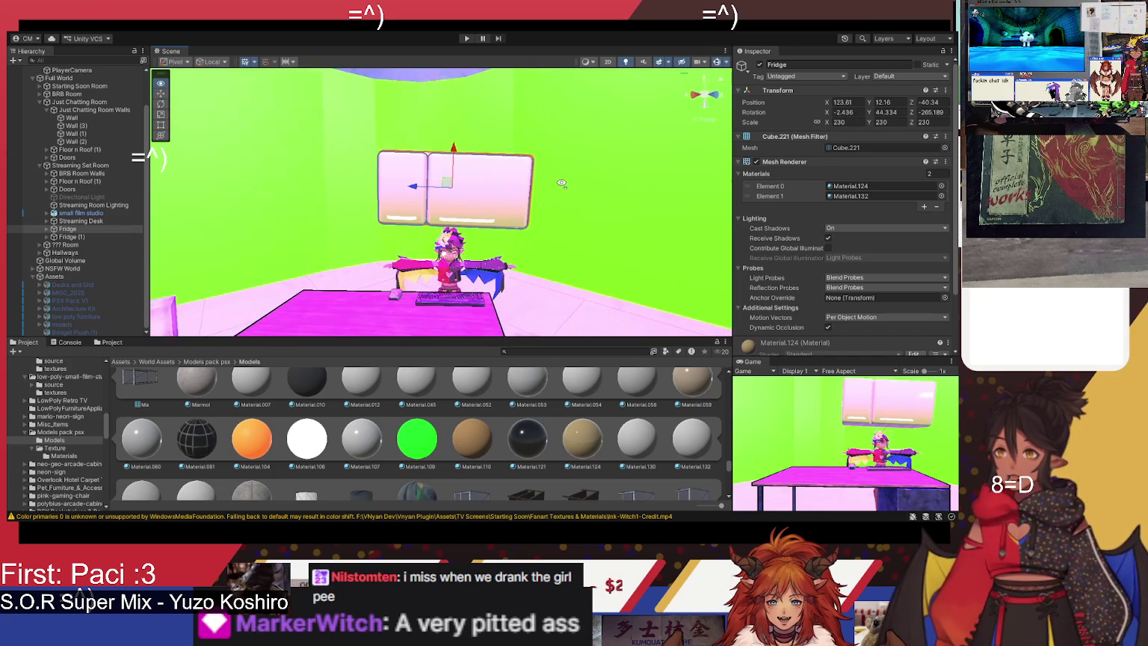
mouse_move(440, 187)
left_mouse_down()
mouse_move(451, 189)
mouse_move(435, 196)
left_mouse_up()
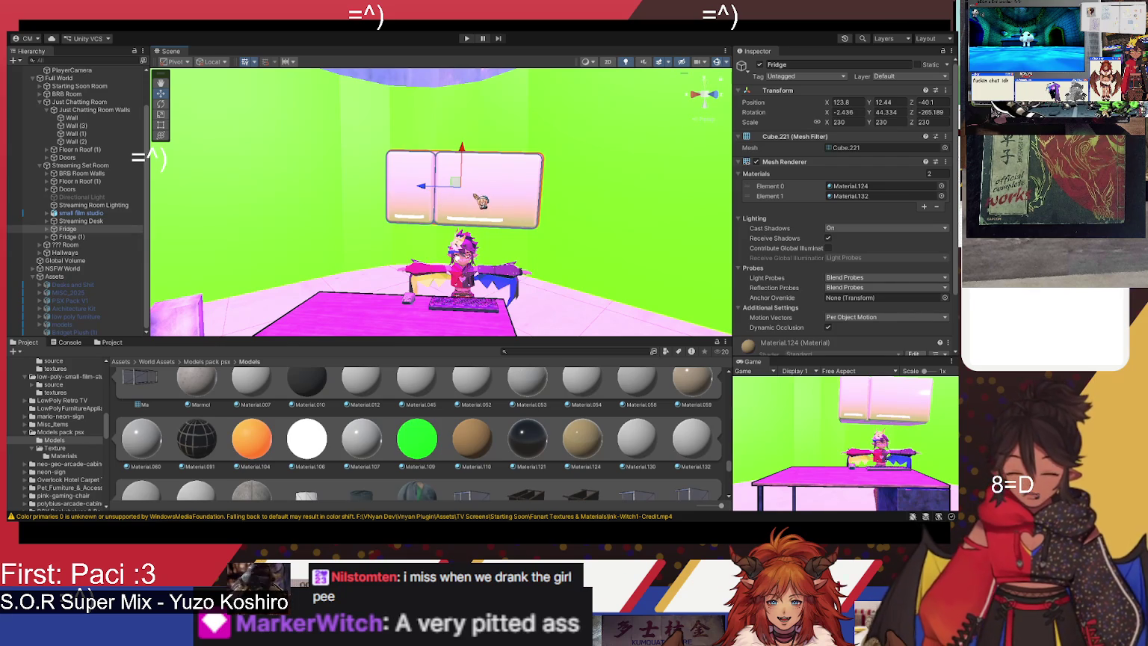
left_click(742, 162)
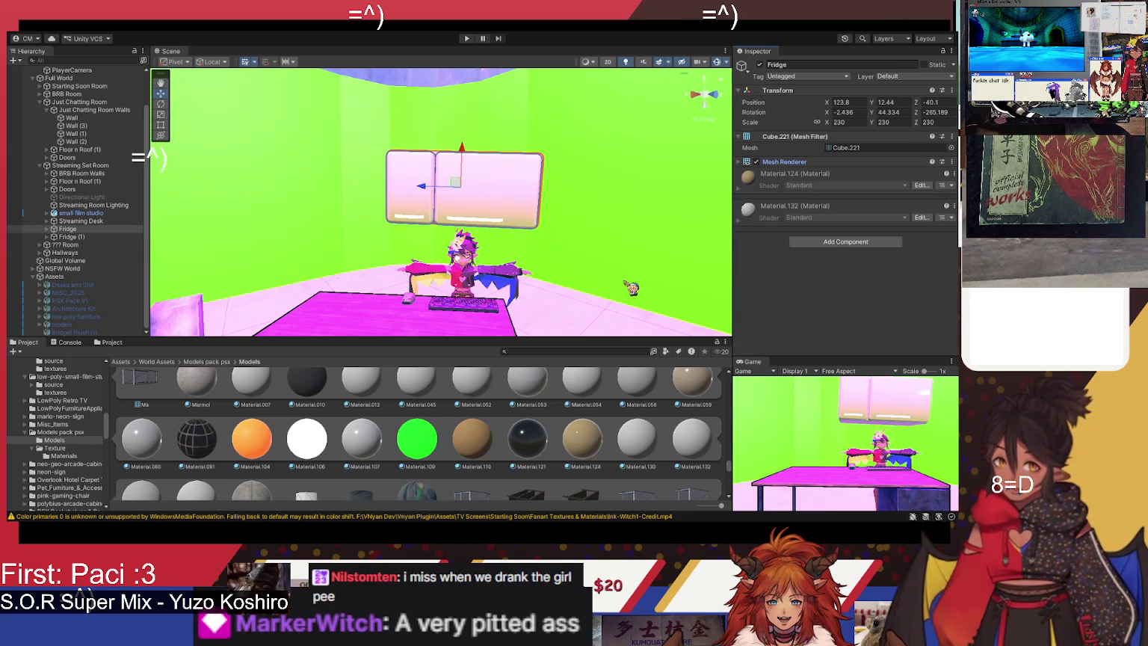
mouse_move(527, 250)
left_mouse_down()
mouse_move(455, 250)
mouse_move(445, 258)
mouse_move(468, 295)
mouse_move(421, 277)
mouse_move(428, 172)
mouse_move(479, 211)
left_mouse_up()
left_click(419, 283)
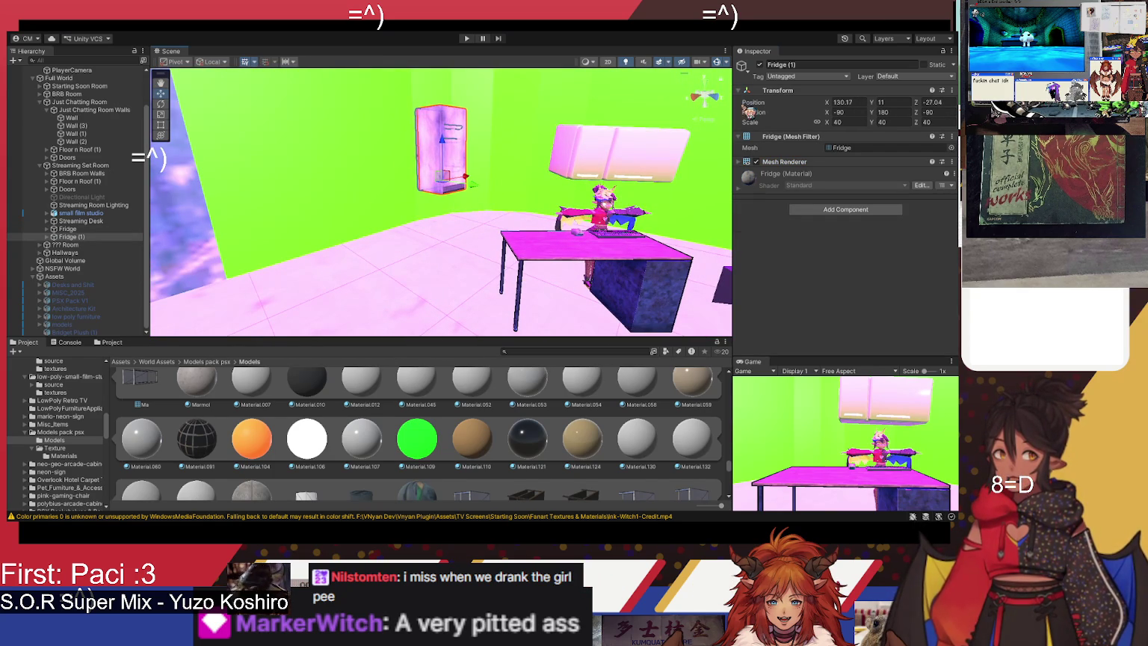
Step: Give Fridge (1) a first rotation and deactivate the original Fridge to hide it
left_click(161, 104)
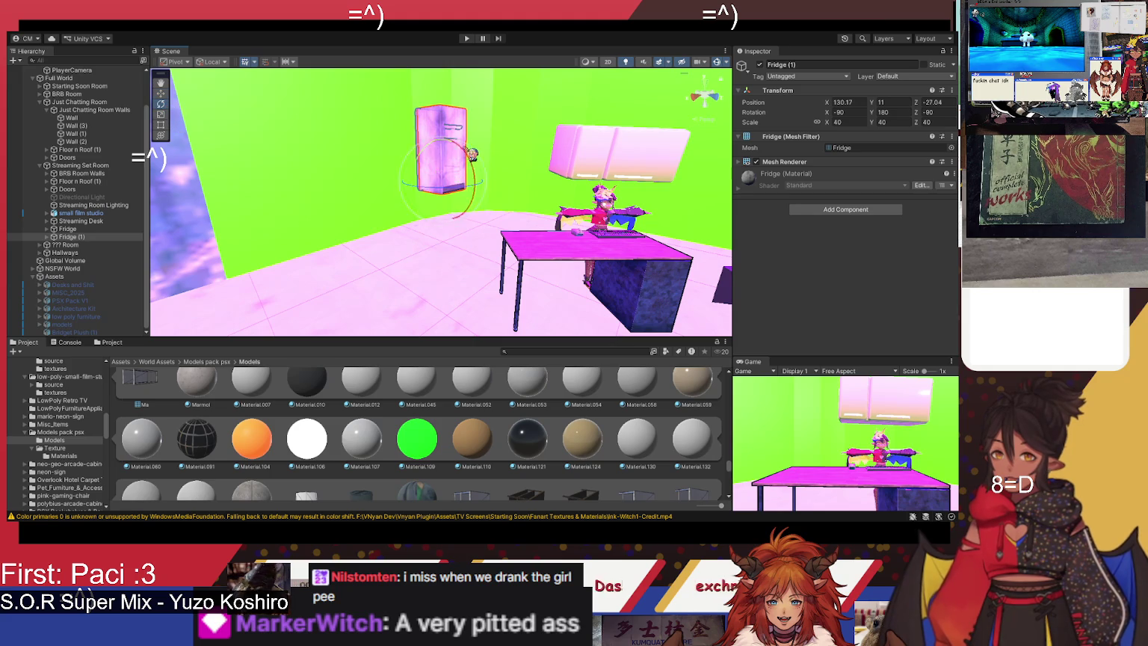
mouse_move(469, 146)
left_mouse_down()
mouse_move(515, 187)
mouse_move(589, 165)
mouse_move(574, 165)
left_mouse_up()
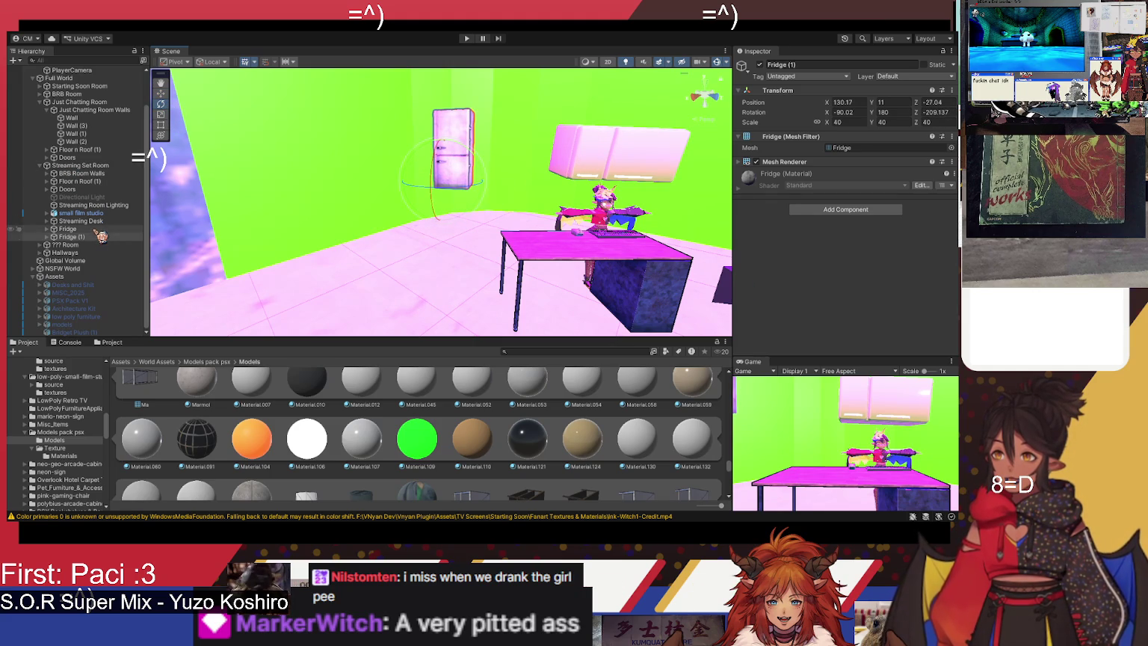
left_click(67, 228)
left_click(759, 65)
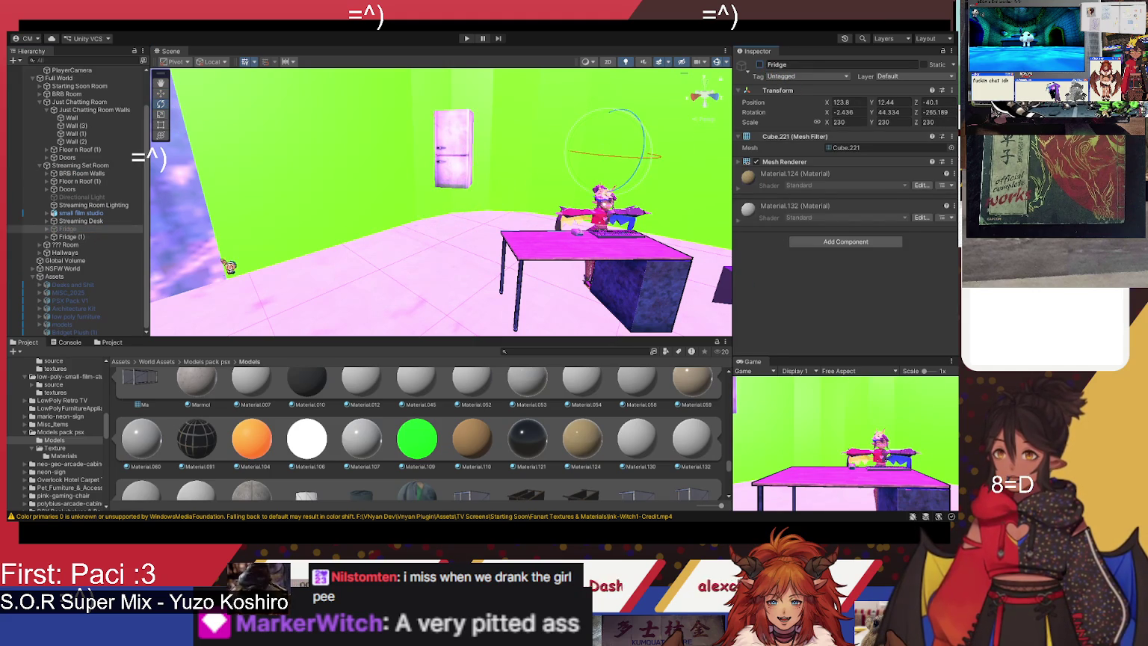
Step: Lay Fridge (1) fully on its side, turned to Y rotation 221.855
left_click(96, 237)
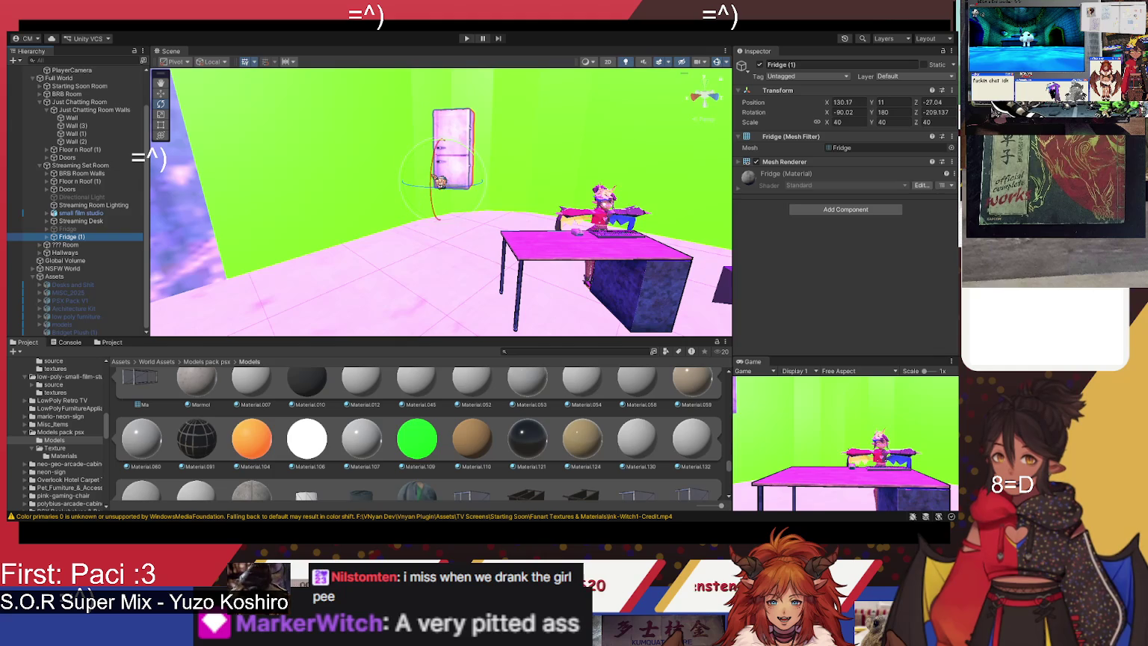
mouse_move(442, 196)
left_mouse_down()
mouse_move(455, 199)
mouse_move(373, 136)
mouse_move(329, 136)
mouse_move(336, 142)
left_mouse_up()
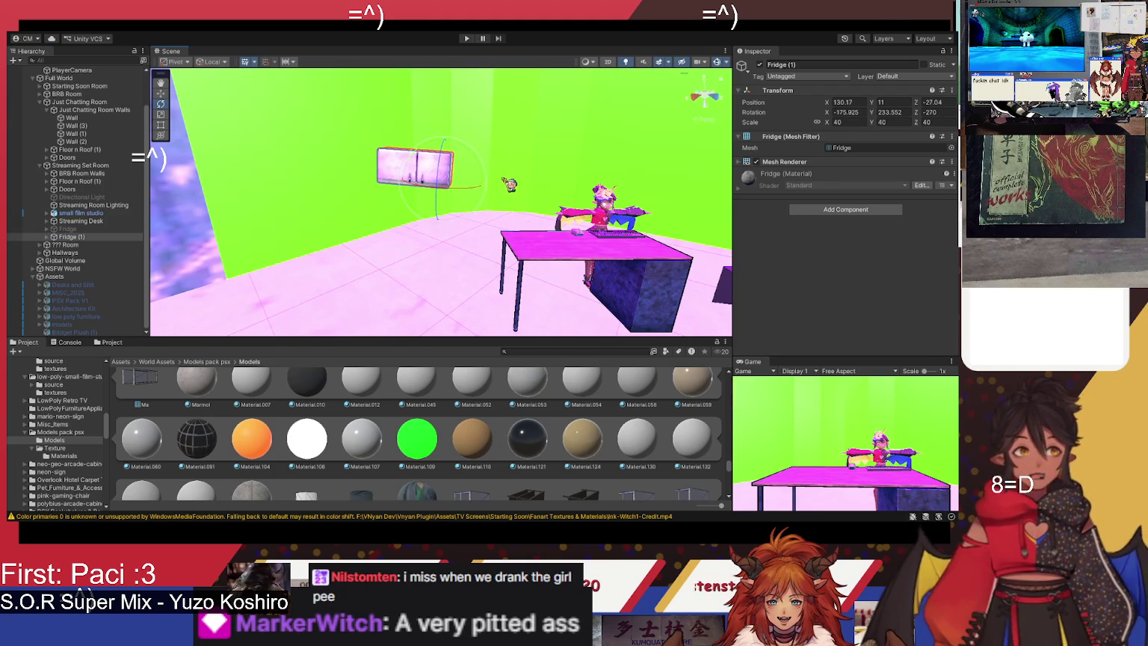
mouse_move(487, 179)
left_mouse_down()
mouse_move(469, 177)
mouse_move(443, 204)
mouse_move(461, 192)
left_mouse_up()
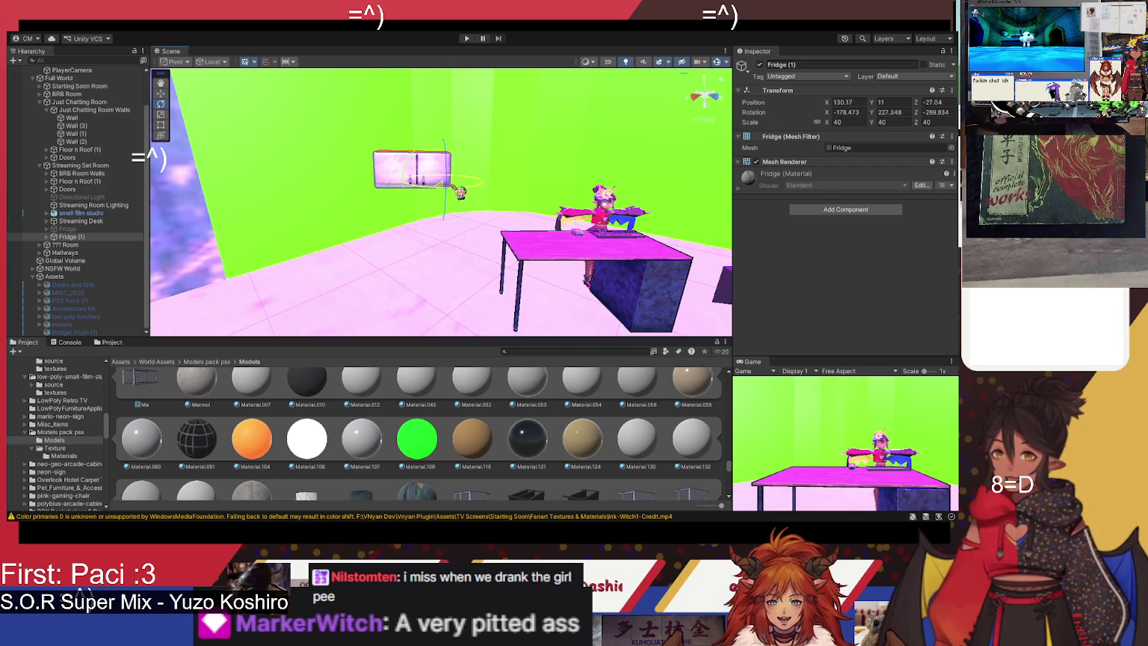
Step: Move Fridge (1) above the desk to position 121.9, 10.81, -40.44
left_click(160, 94)
left_click_drag(410, 184, 618, 180)
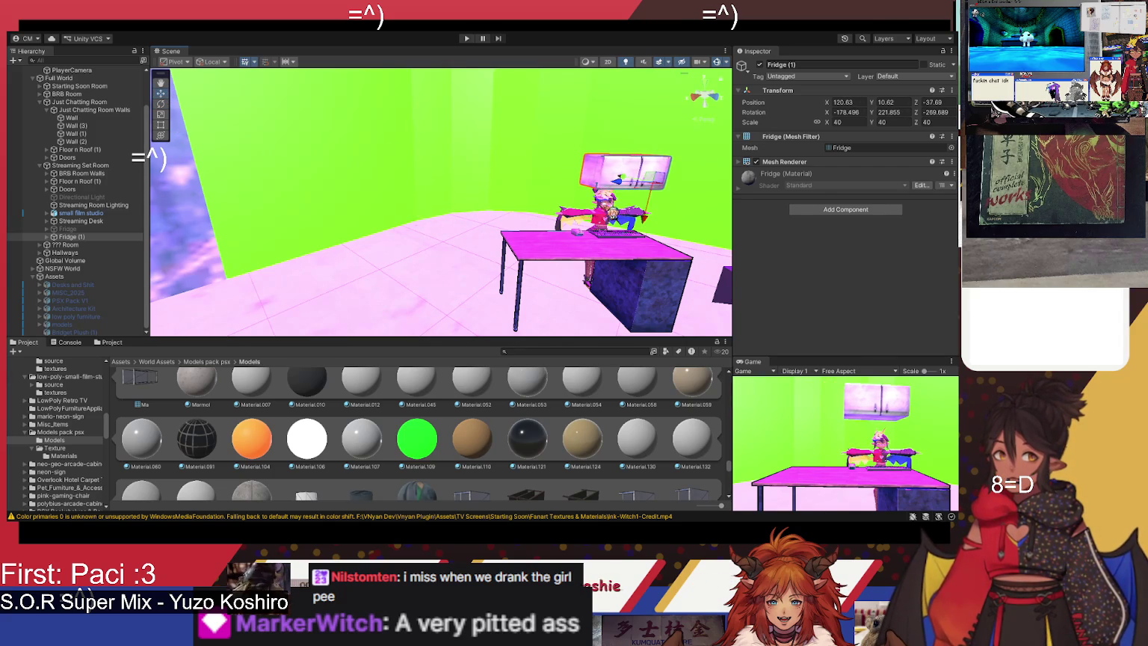
key("w")
left_click_drag(520, 193, 620, 201)
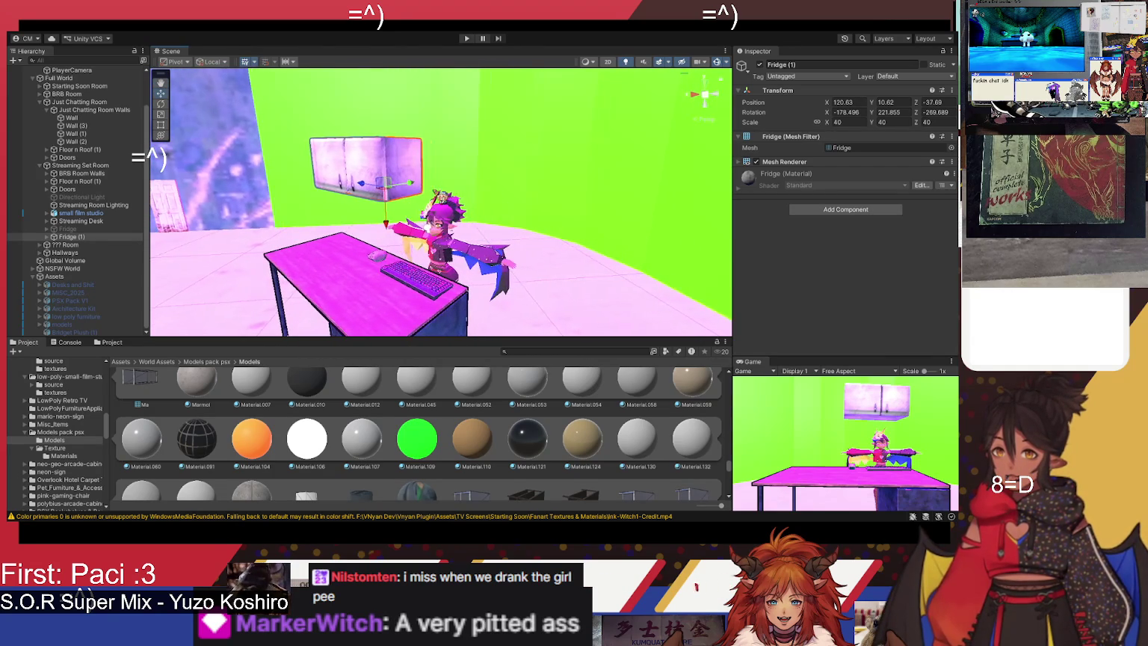
mouse_move(416, 189)
left_mouse_down()
mouse_move(458, 187)
mouse_move(428, 184)
left_mouse_up()
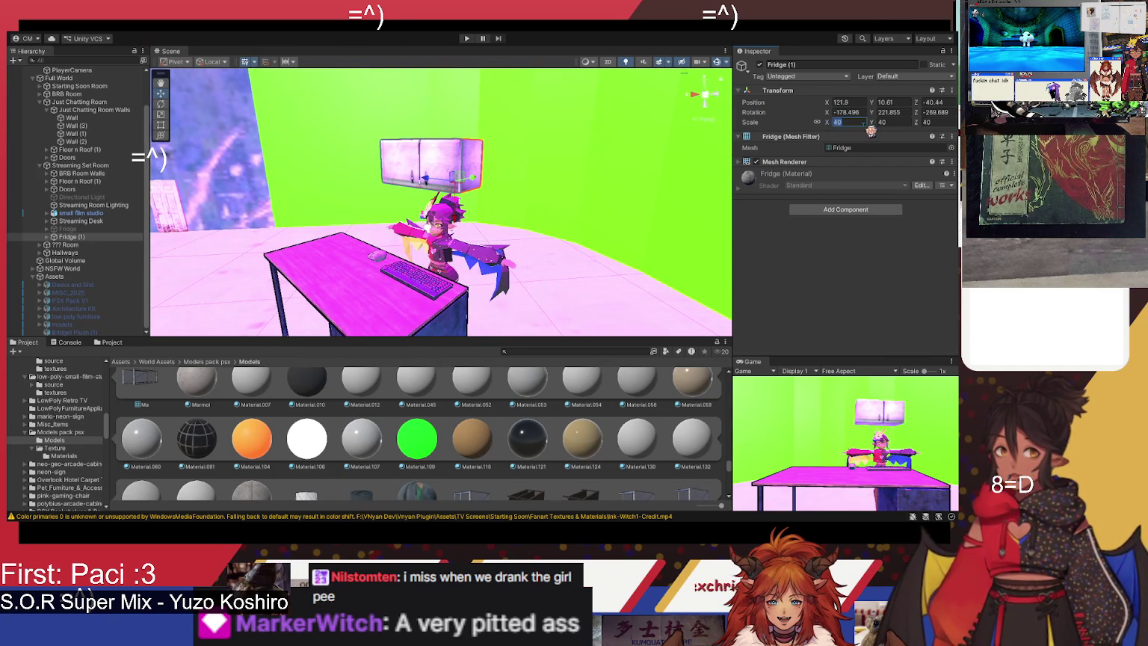
Step: Set Fridge (1)'s scale to 90, shift it toward the camera and raise it slightly
type("100")
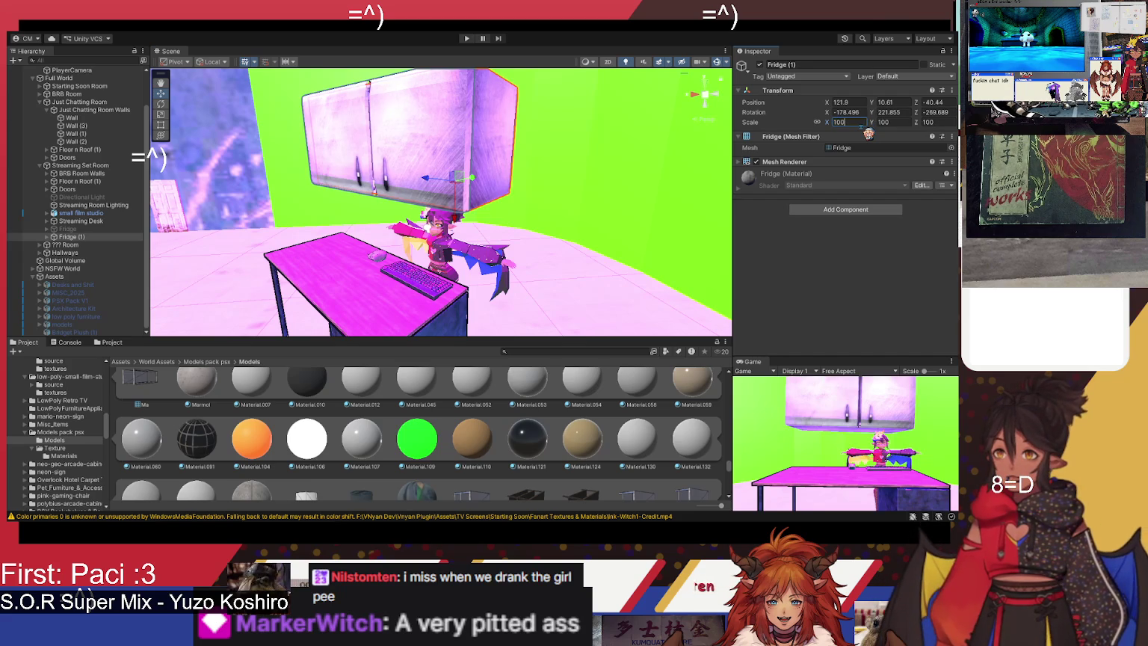
key("Return")
type("90")
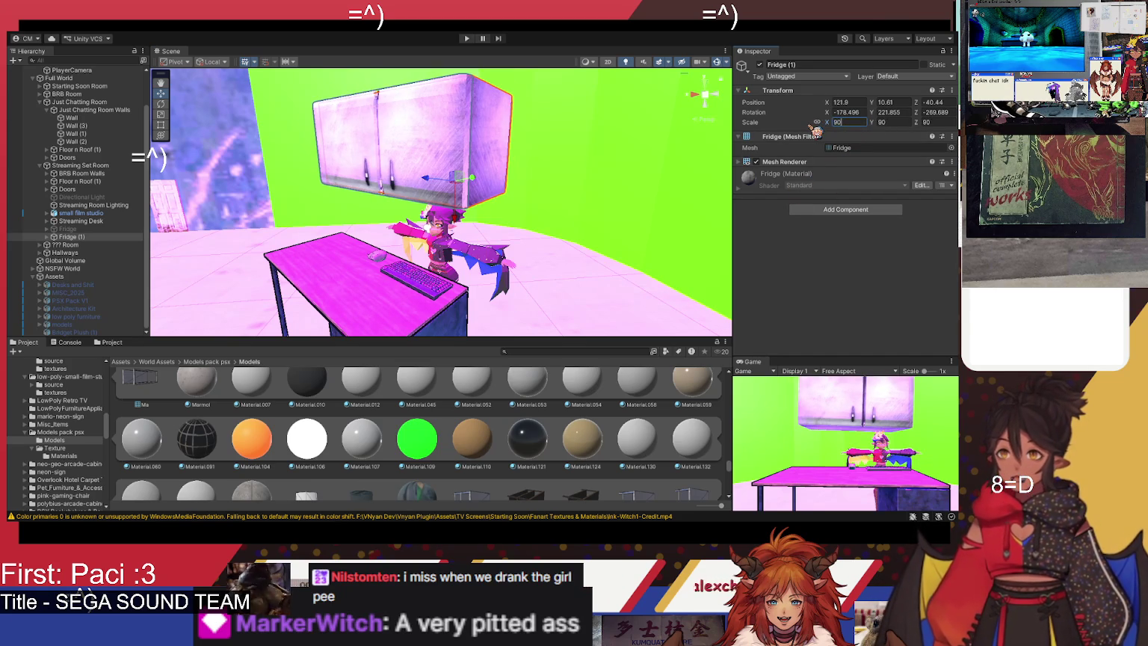
left_click_drag(452, 179, 508, 182)
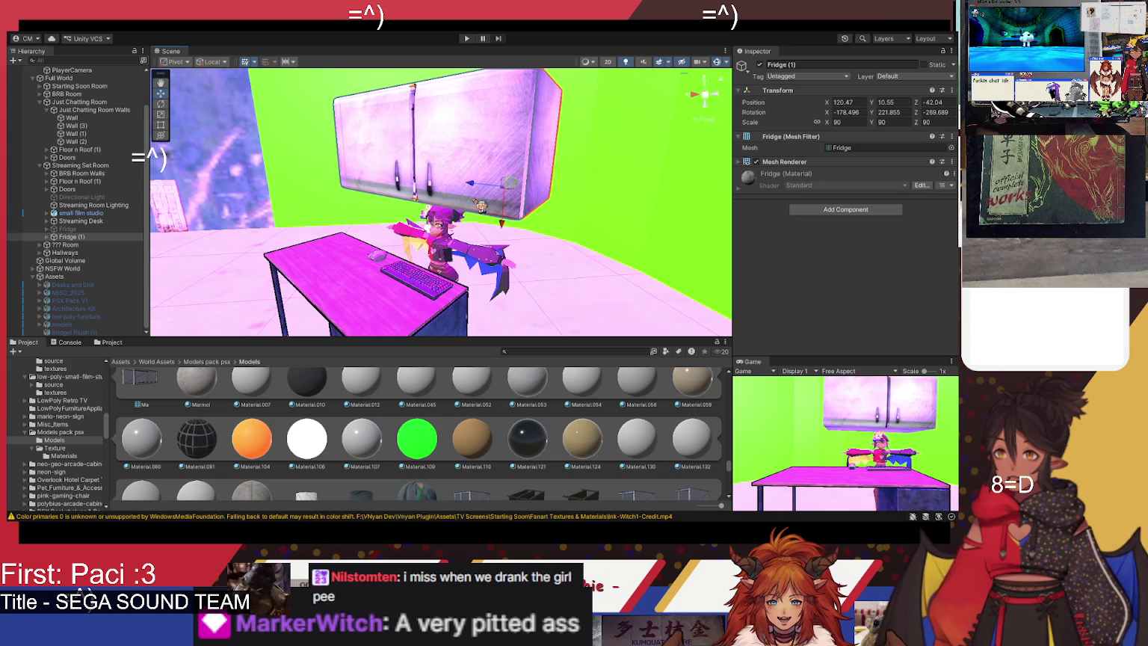
key("shift+d")
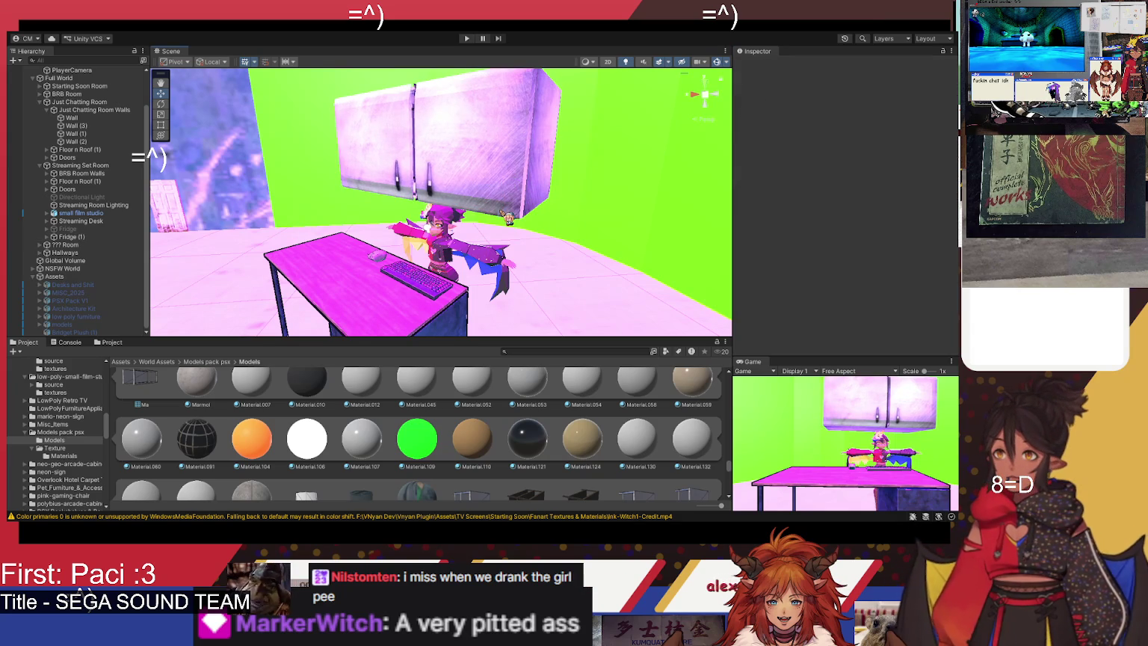
left_click(72, 237)
mouse_move(511, 228)
left_mouse_down()
mouse_move(582, 201)
mouse_move(542, 209)
left_mouse_up()
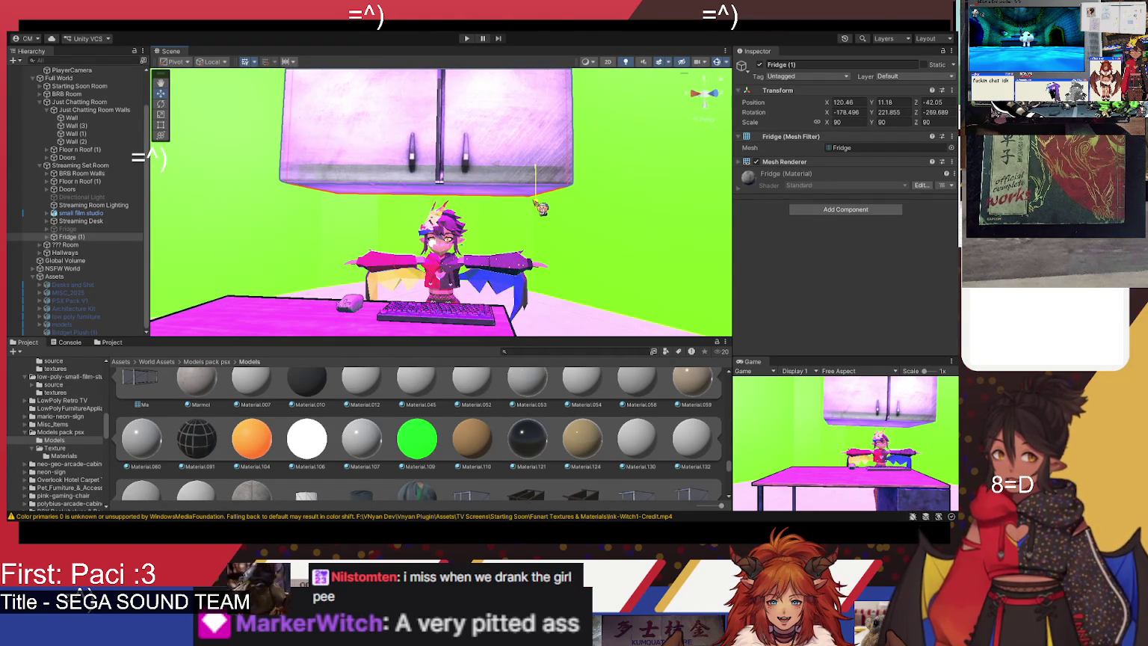
Step: Tilt Fridge (1) slightly on X, scale it to 85 and nudge it to 121.07, 11.19, -42.03
left_click(160, 104)
left_click_drag(521, 203, 521, 204)
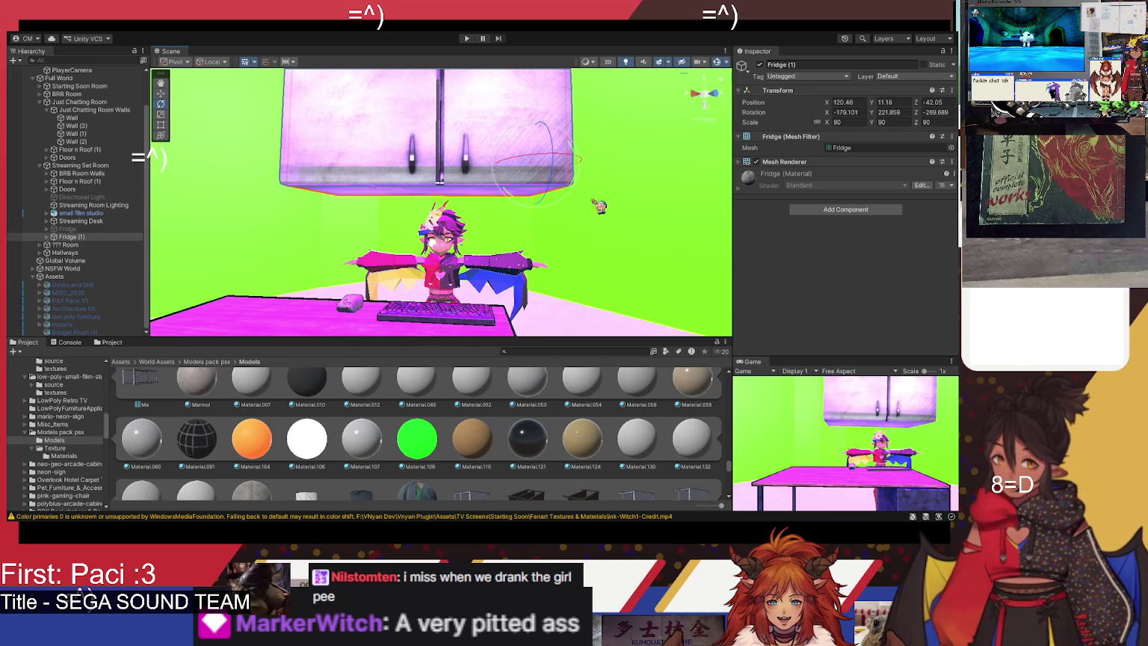
left_click(160, 93)
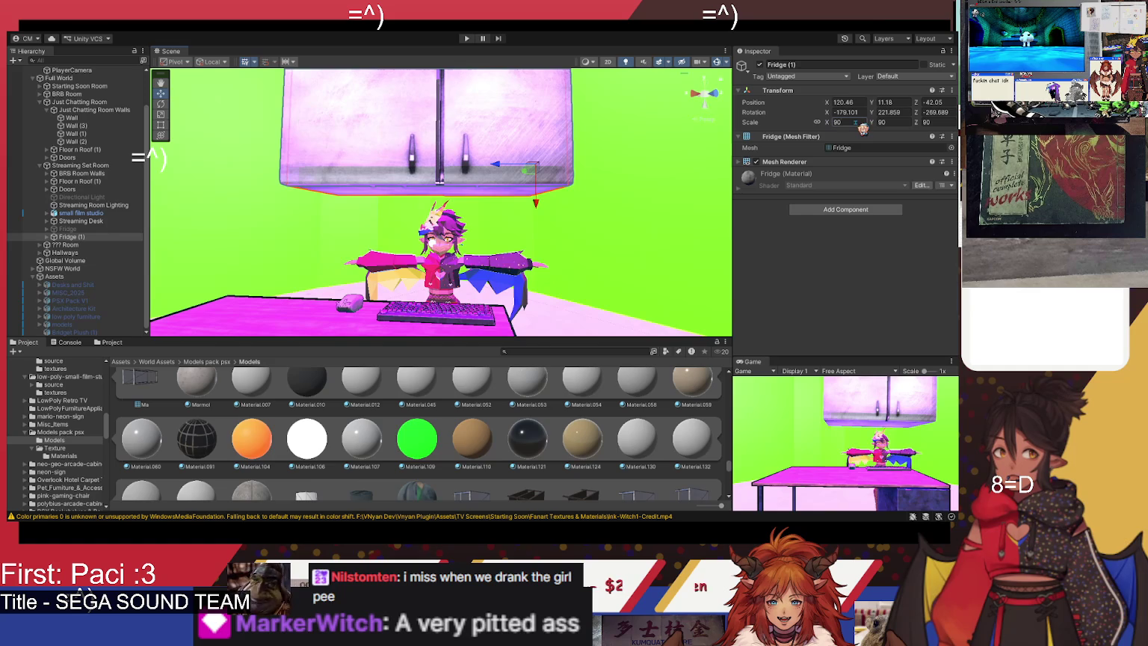
type("85")
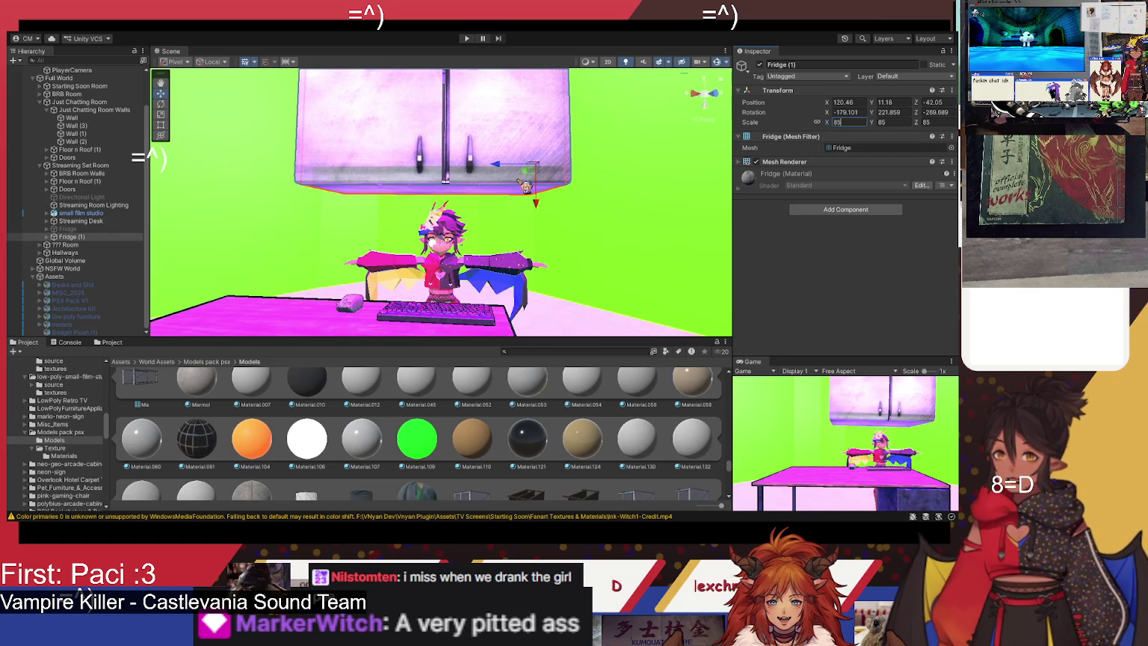
mouse_move(504, 171)
left_mouse_down()
mouse_move(376, 186)
mouse_move(370, 146)
mouse_move(392, 141)
left_mouse_up()
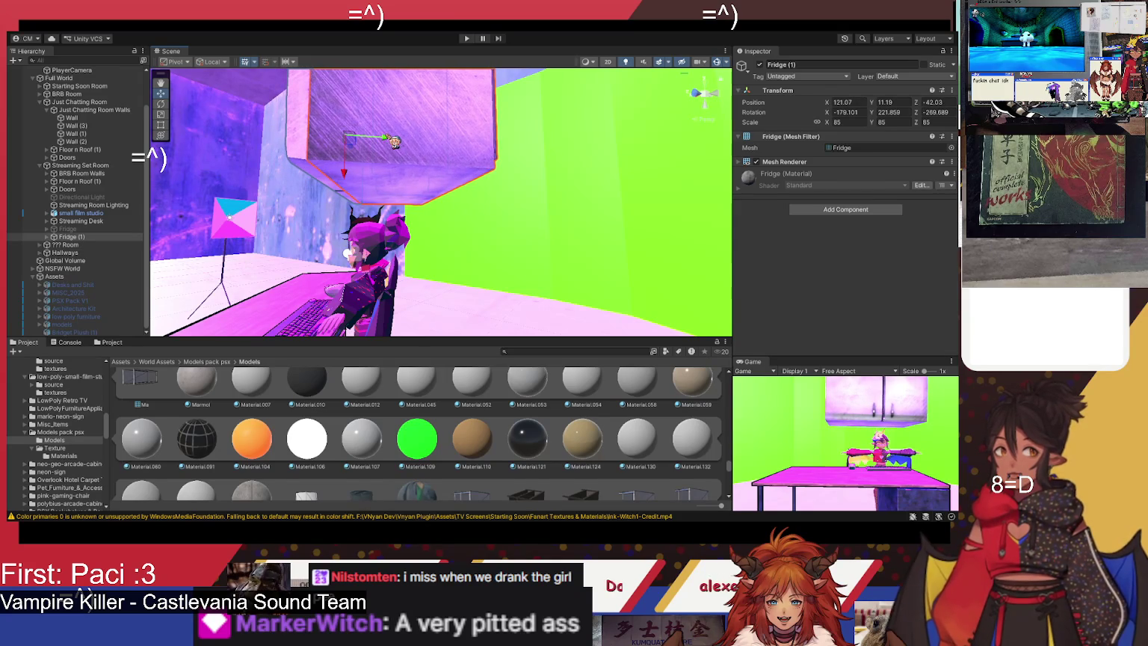
Step: Shift Fridge (1) slightly along its blue Z axis
mouse_move(335, 192)
left_mouse_down()
mouse_move(544, 190)
mouse_move(554, 231)
left_mouse_up()
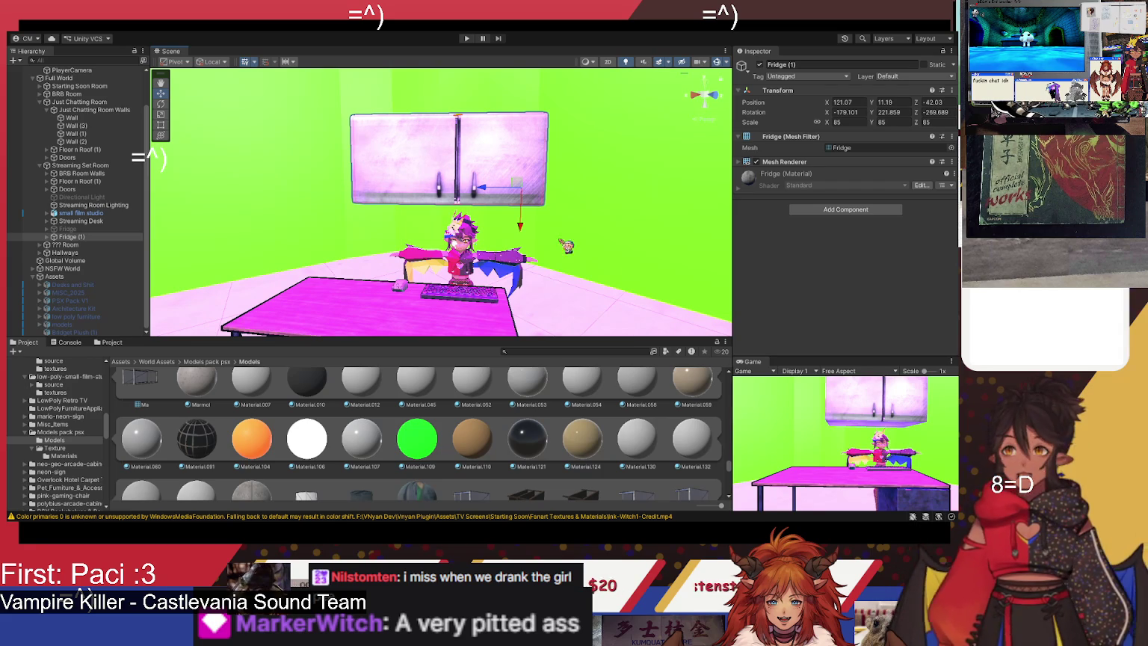
mouse_move(485, 195)
left_mouse_down()
mouse_move(526, 200)
mouse_move(498, 198)
left_mouse_up()
left_click_drag(502, 287, 421, 344)
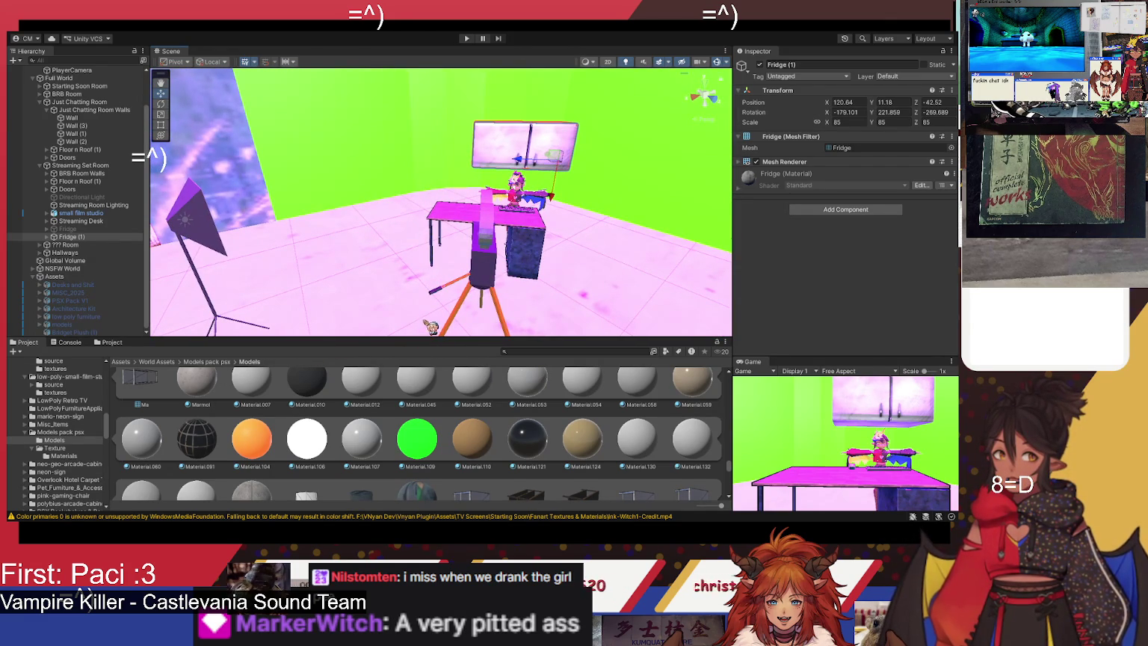
Step: Nudge the small film studio's camera prop to position -21.7, 7.96, -0.64
left_click(481, 278)
left_click(485, 287)
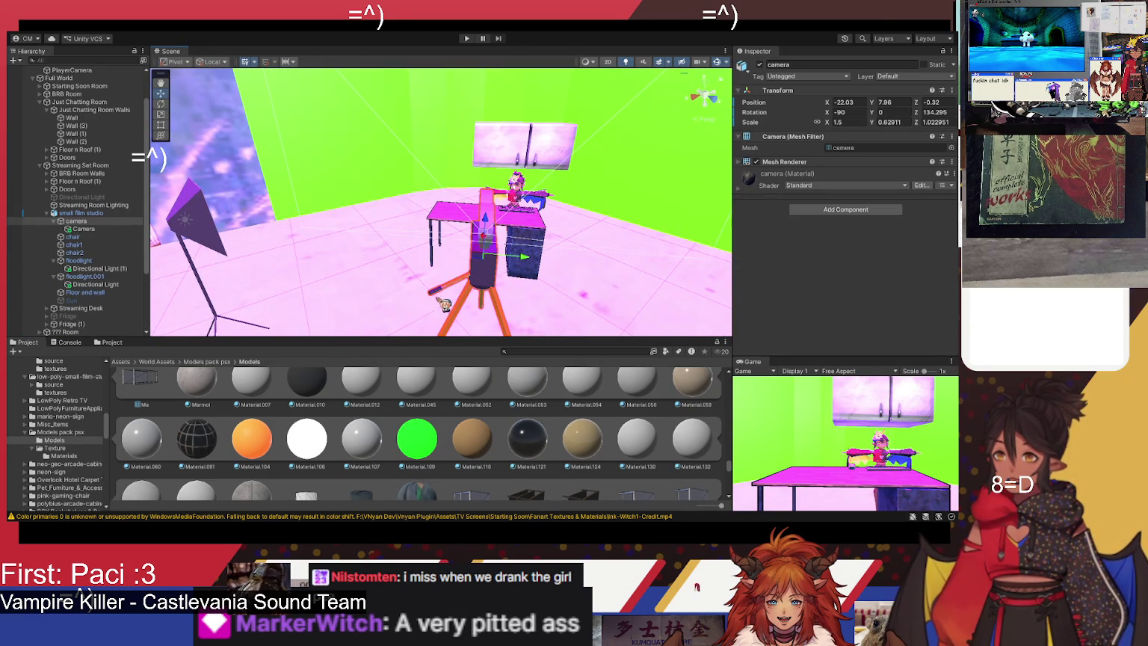
left_click_drag(525, 260, 517, 259)
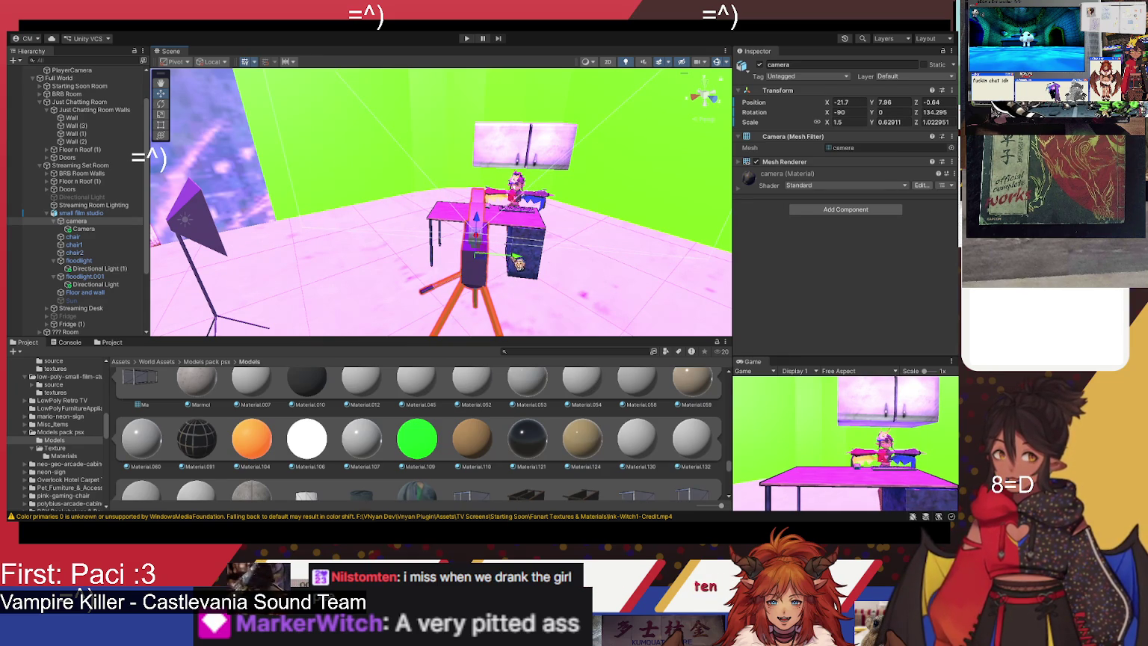
mouse_move(545, 247)
left_mouse_down()
mouse_move(538, 214)
mouse_move(506, 193)
left_mouse_up()
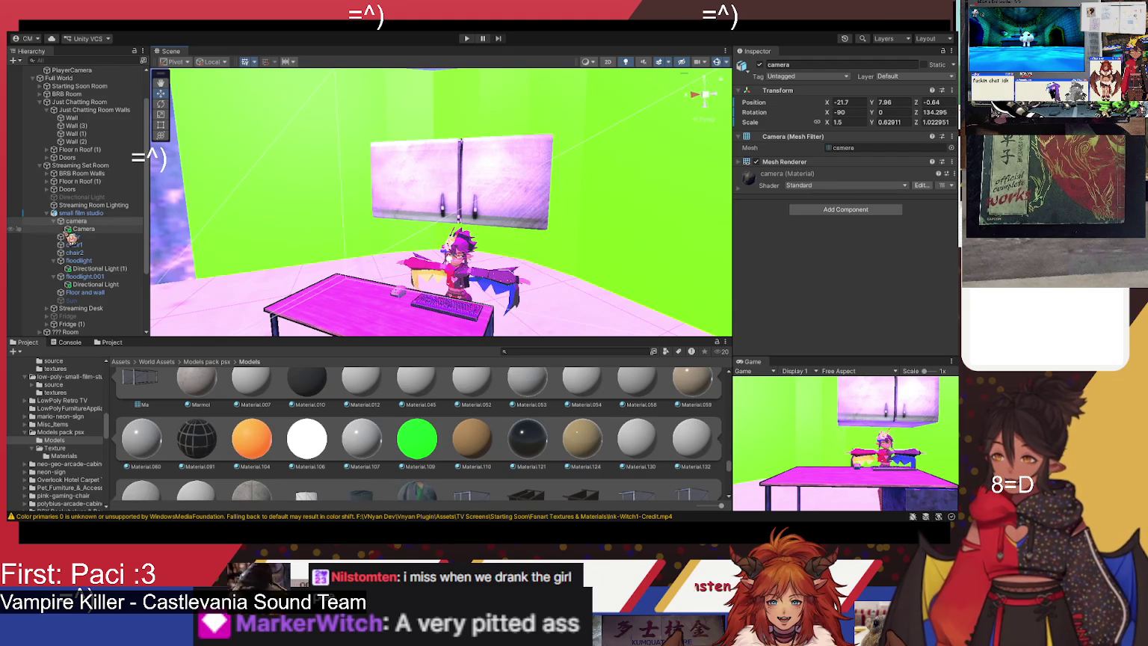
left_click(54, 222)
Step: Collapse the floodlight hierarchy entries and compare the fridges by toggling the original Fridge's active box
left_click(54, 253)
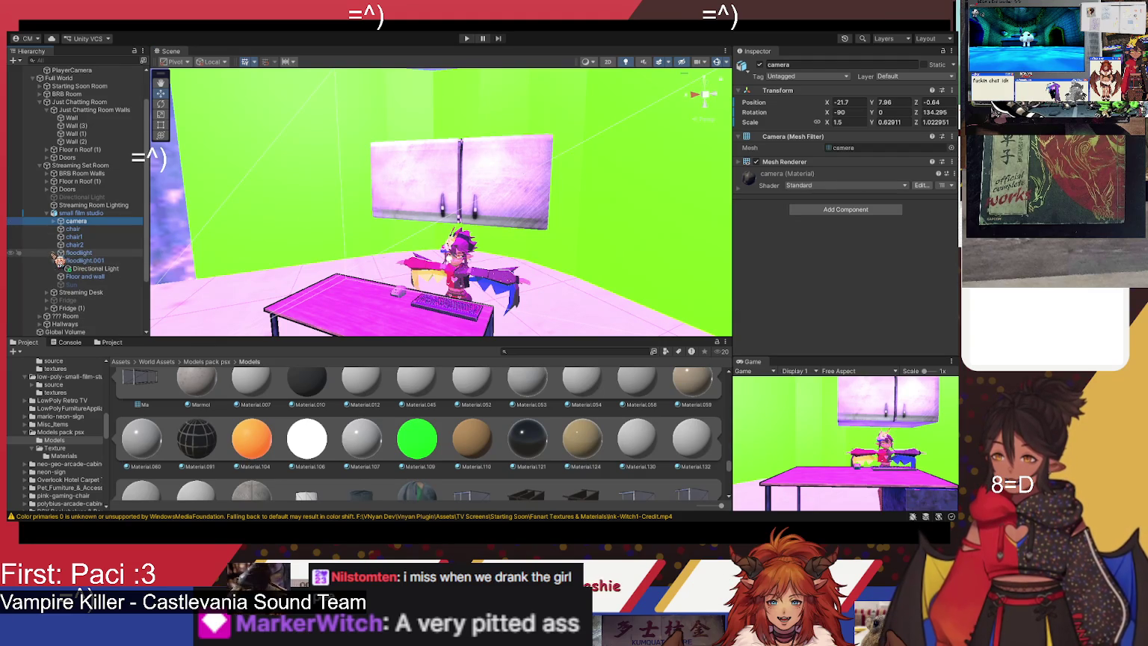
left_click(54, 260)
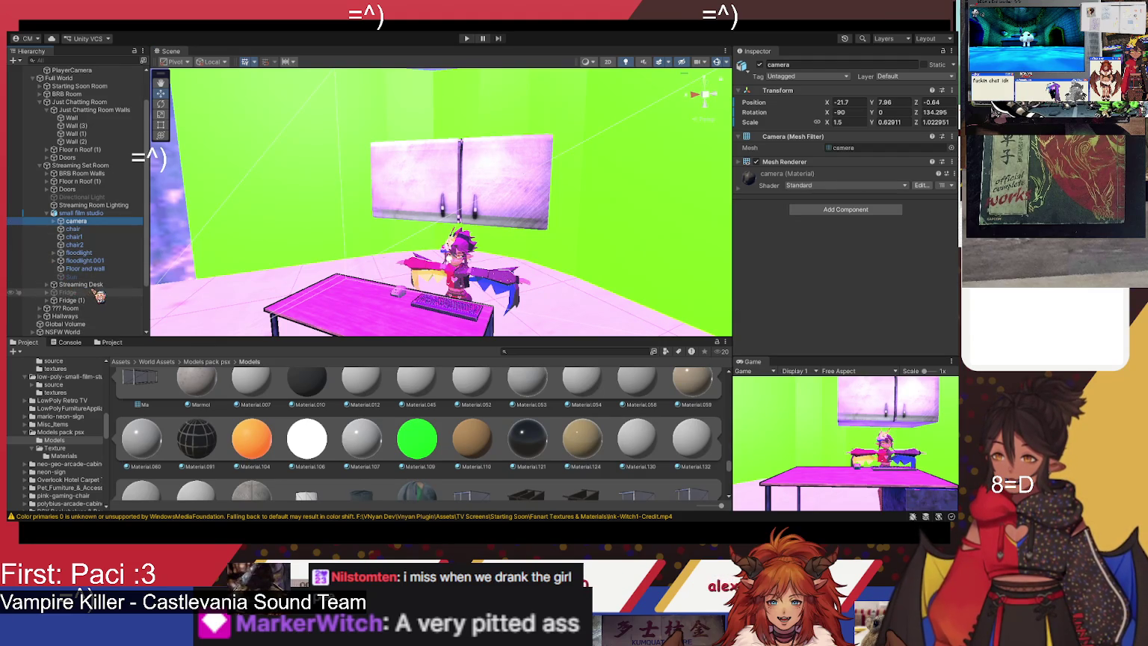
left_click(93, 293)
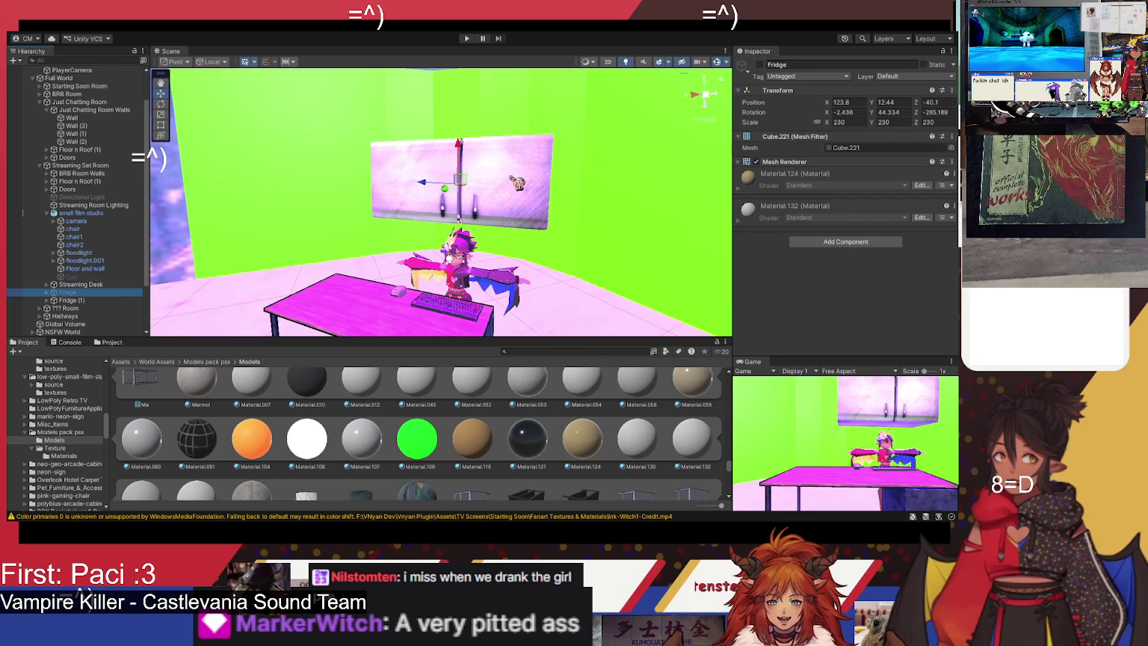
left_click(72, 300)
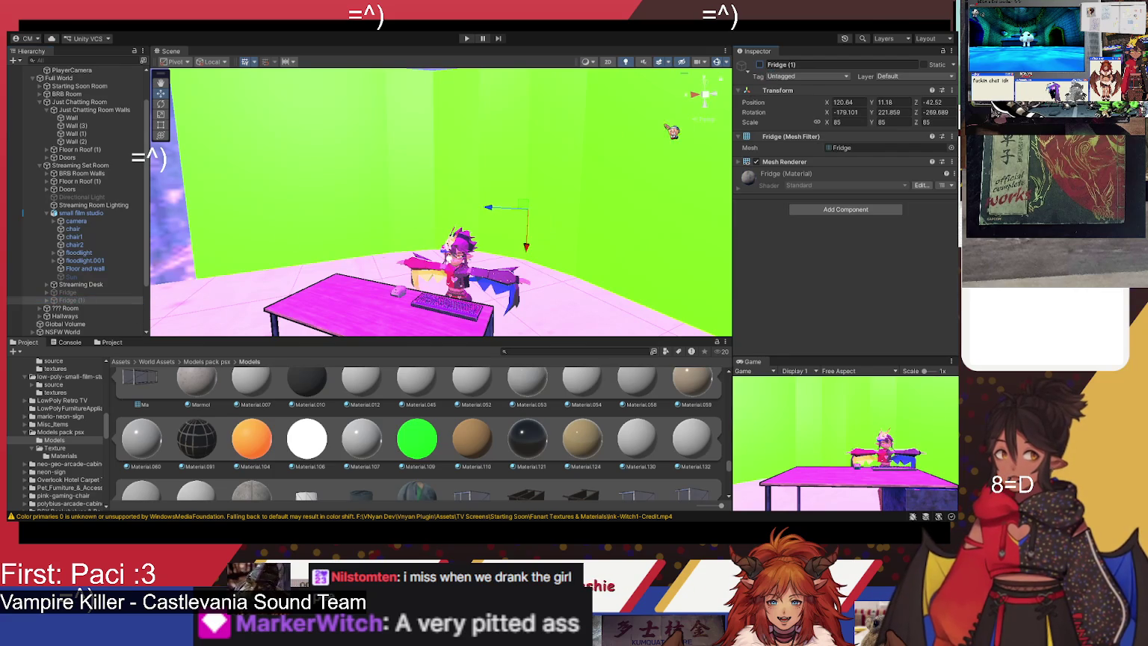
left_click(71, 292)
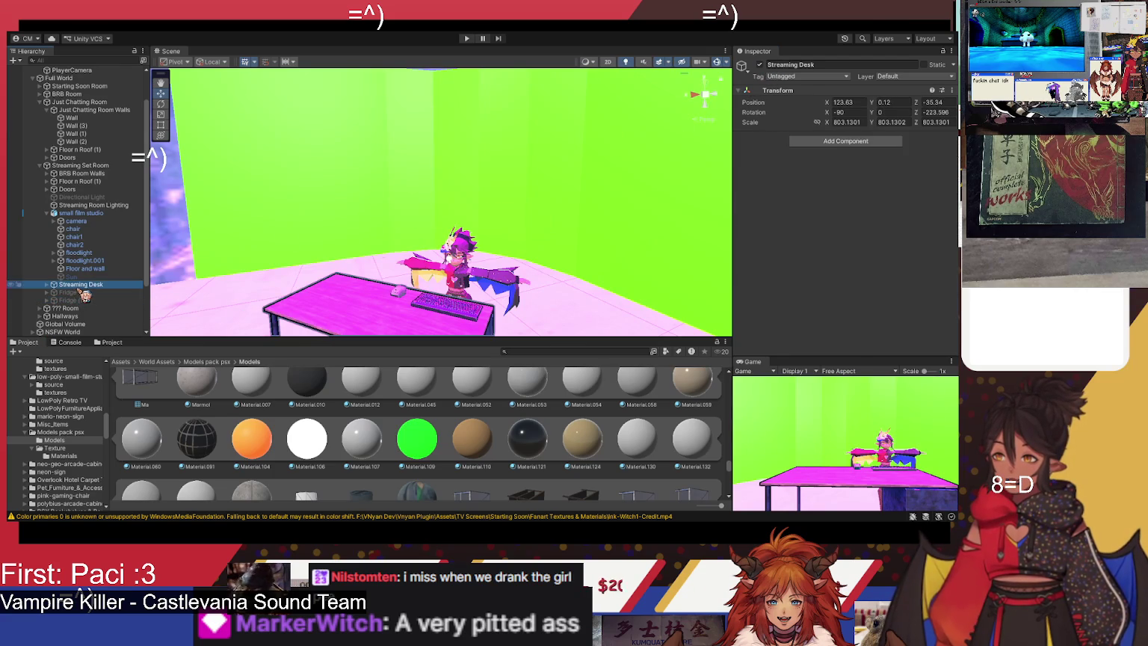
left_click(760, 65)
left_click(761, 65)
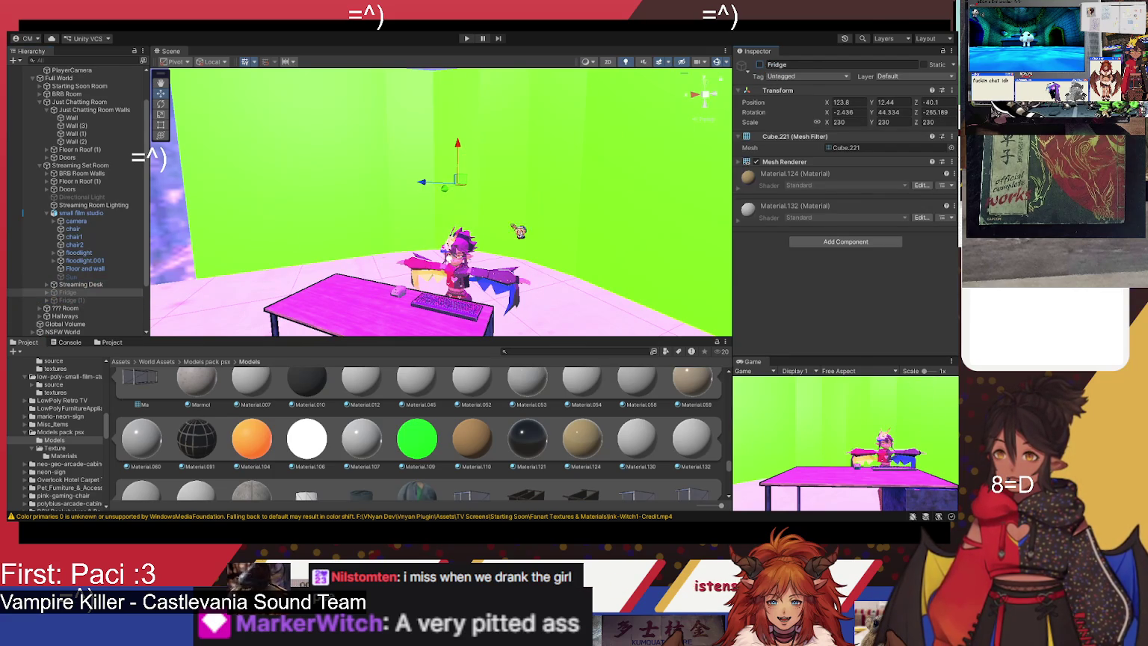
Step: Leave Fridge (1) disabled and the original Fridge enabled, inspecting it above the desk
left_click(73, 300)
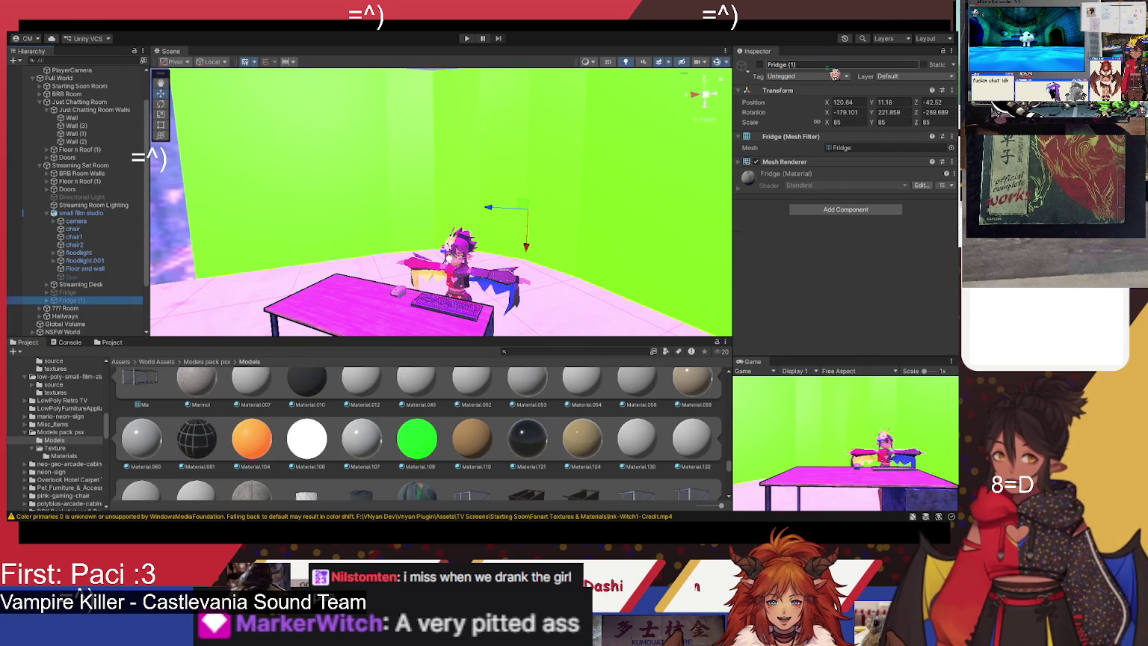
left_click(761, 65)
left_click(763, 66)
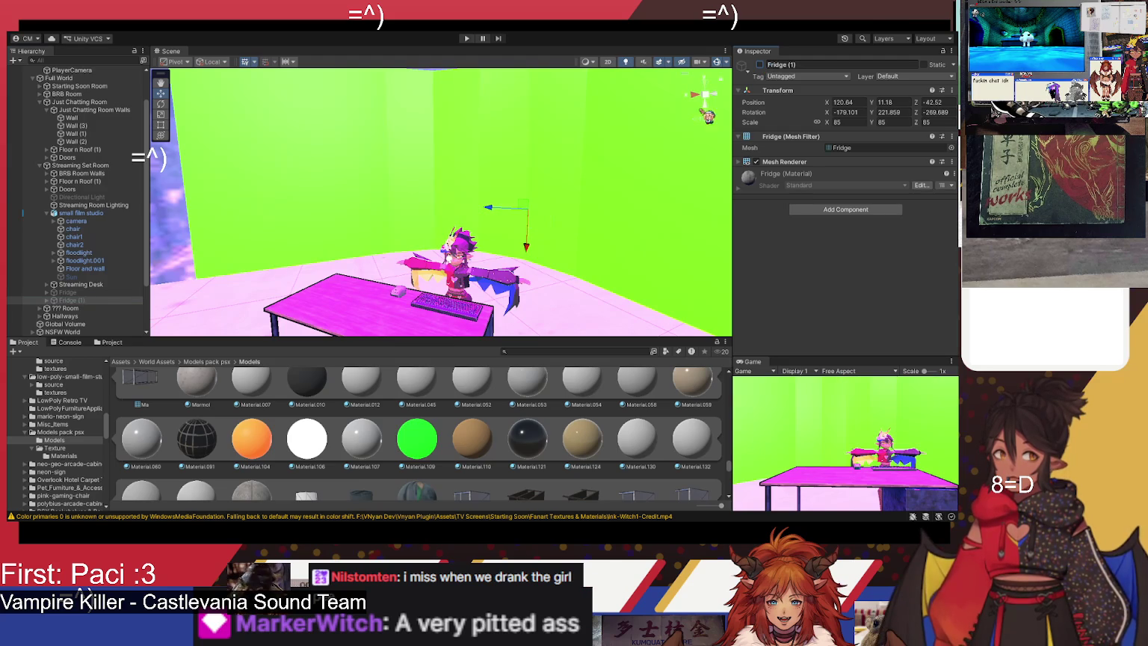
left_click(67, 292)
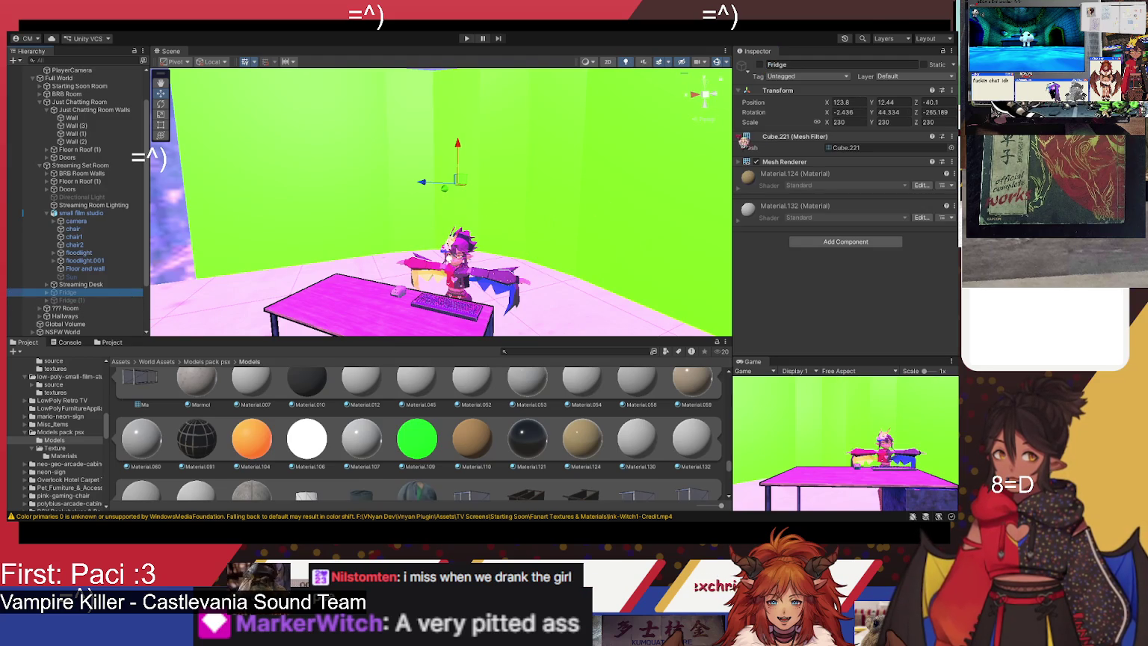
left_click(761, 65)
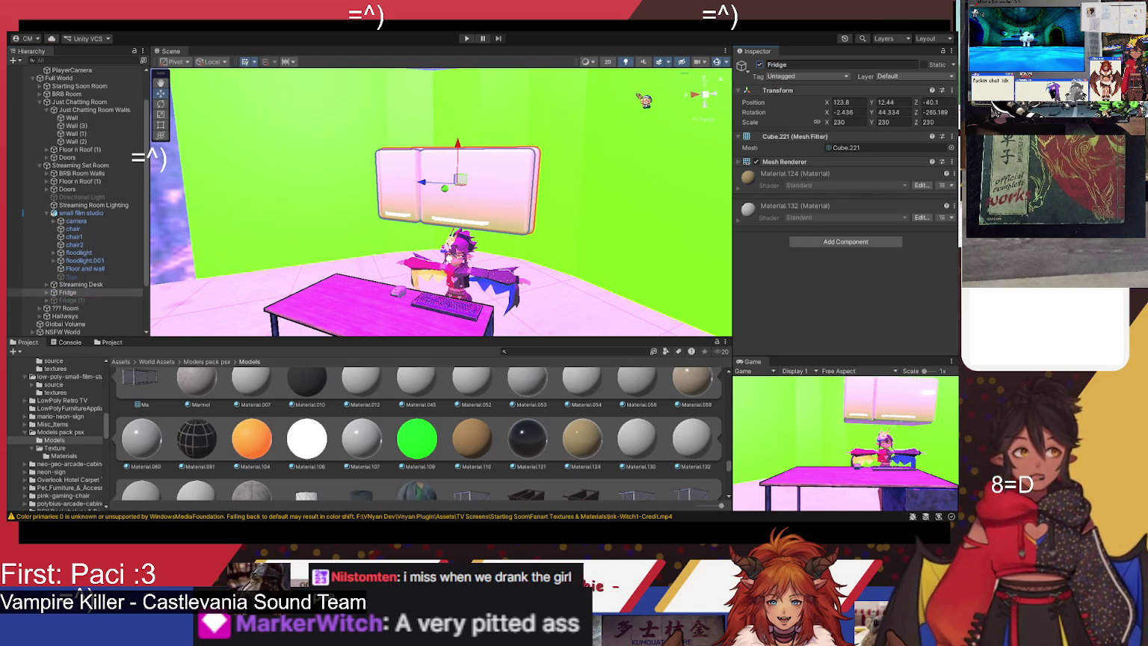
mouse_move(251, 267)
left_mouse_down()
mouse_move(314, 228)
mouse_move(302, 246)
mouse_move(325, 298)
mouse_move(312, 208)
mouse_move(352, 220)
mouse_move(318, 221)
left_mouse_up()
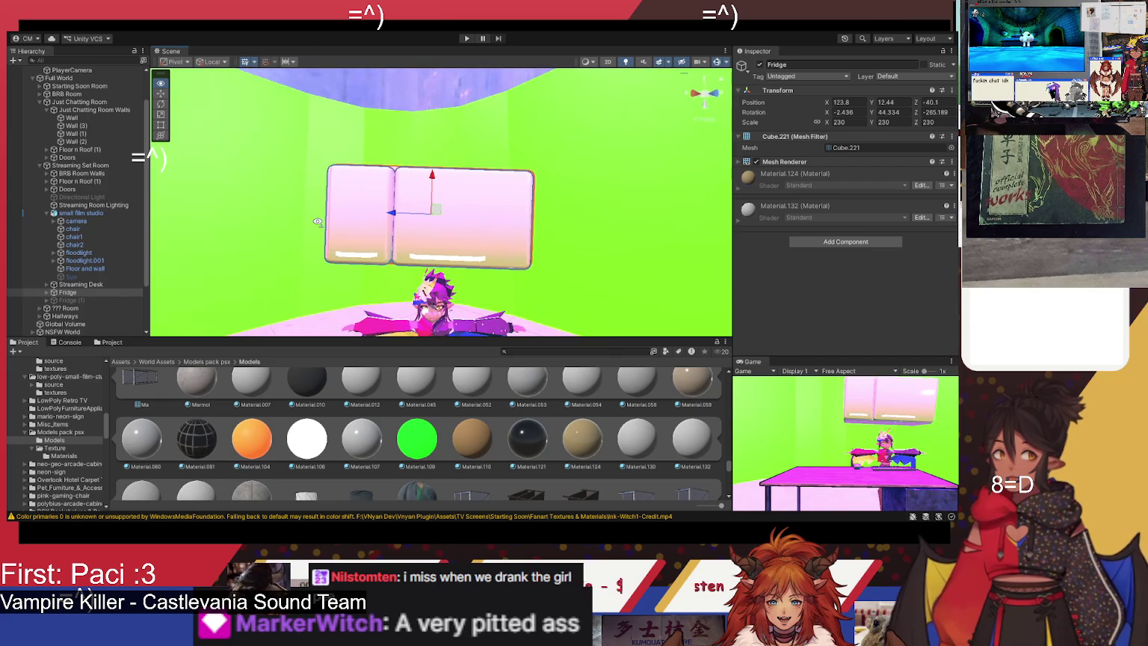
left_click_drag(482, 252, 419, 262)
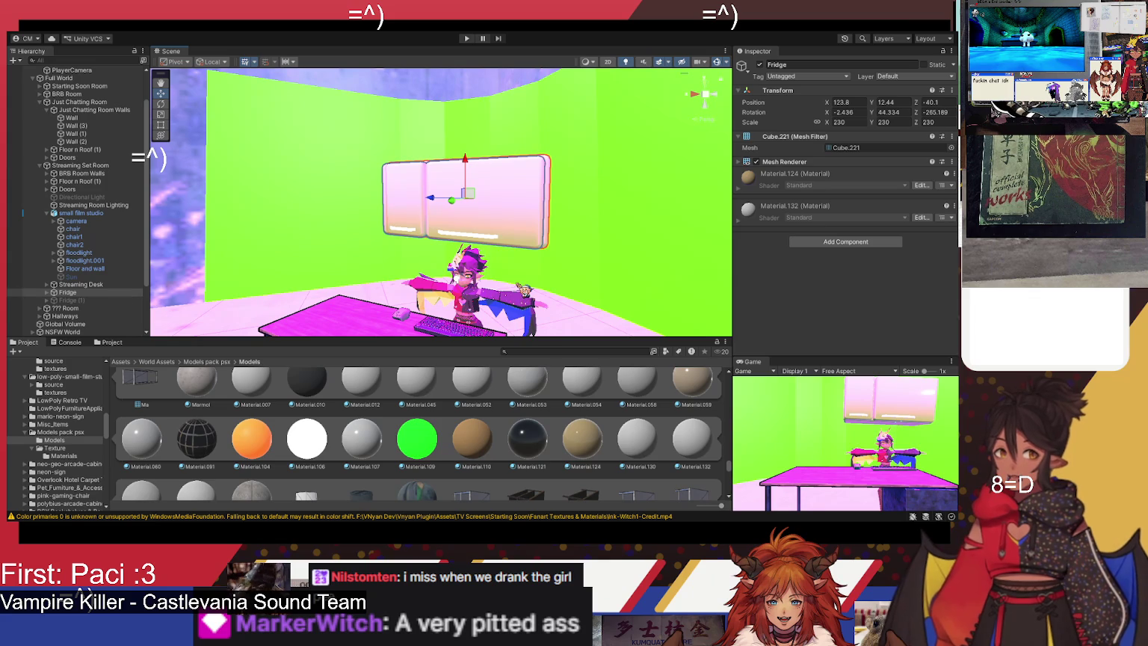
mouse_move(528, 285)
left_mouse_down()
mouse_move(469, 313)
mouse_move(486, 131)
mouse_move(537, 443)
mouse_move(445, 255)
mouse_move(508, 368)
left_mouse_up()
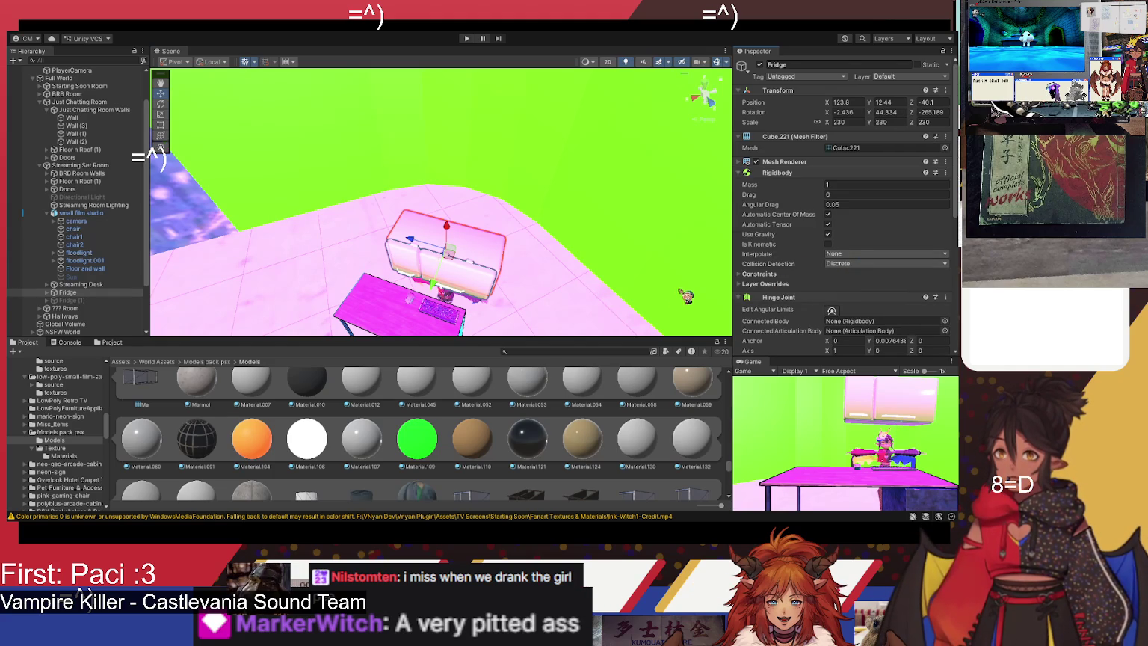
Step: Review the Fridge's Hinge Joint settings: axis 1, 0, 0 and infinite break force
scroll(841, 310, "down", 3)
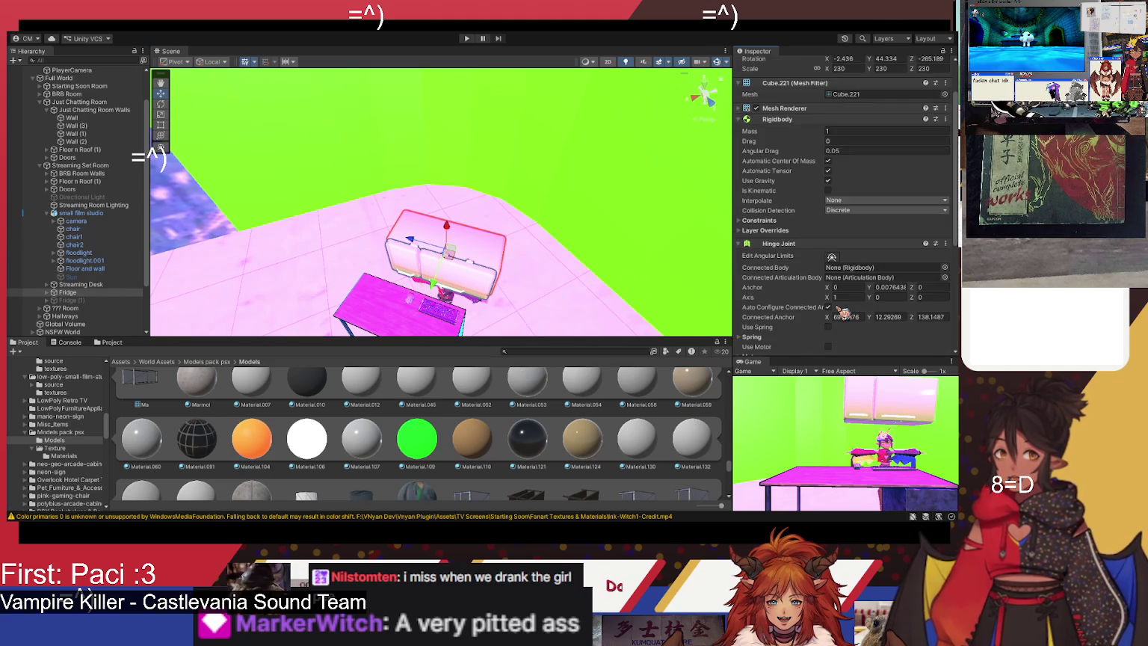
scroll(843, 312, "down", 2)
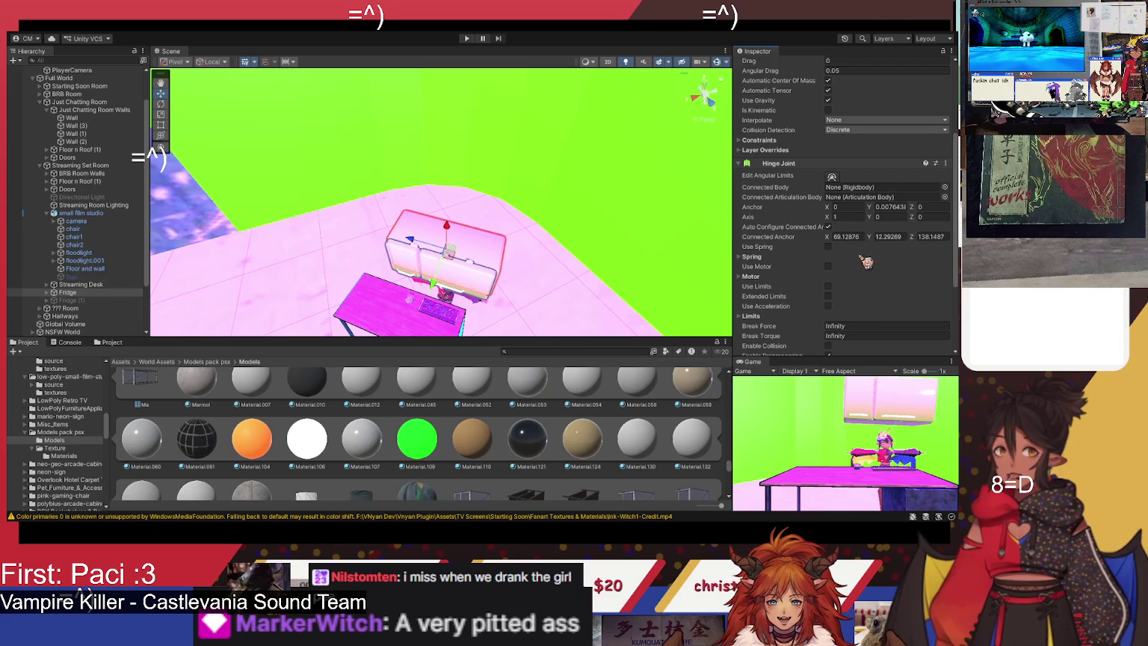